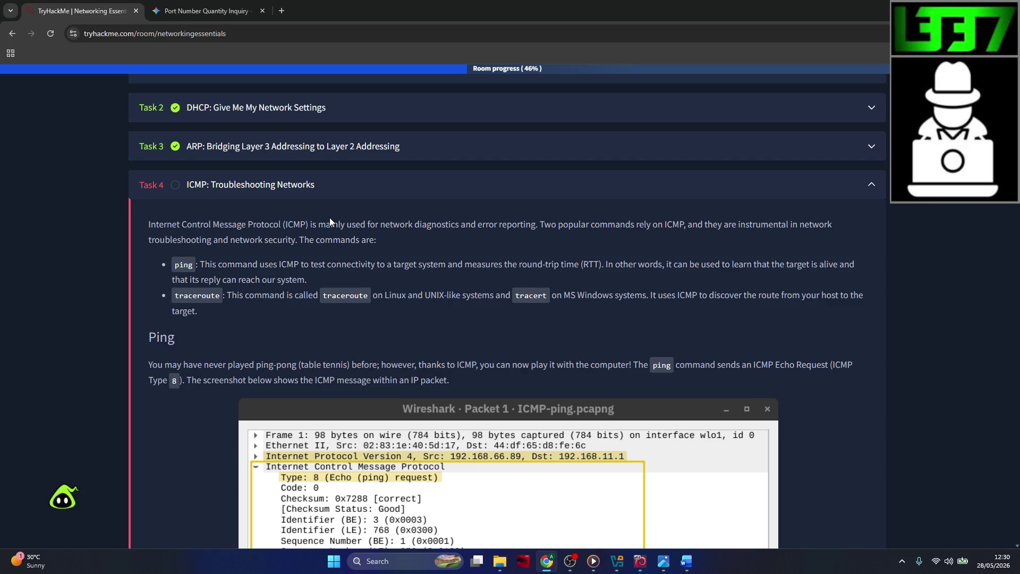
# Step: Read the ICMP introduction, highlighting the phrase 'Protocol (ICMP)'
pyautogui.scroll(-2, 329, 221)
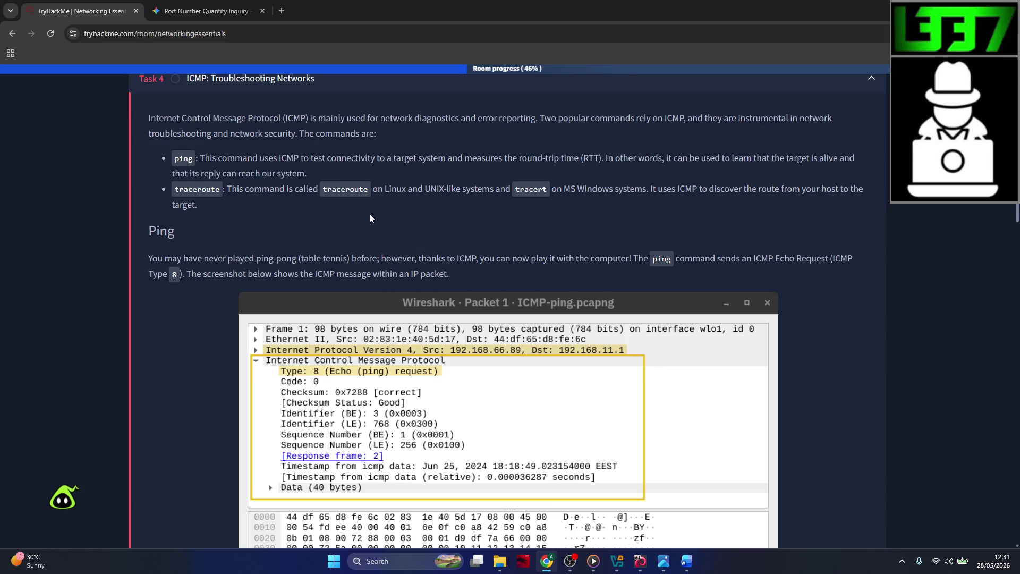
pyautogui.scroll(1, 368, 213)
pyautogui.moveTo(246, 175); pyautogui.dragTo(306, 176)
pyautogui.click(306, 175)
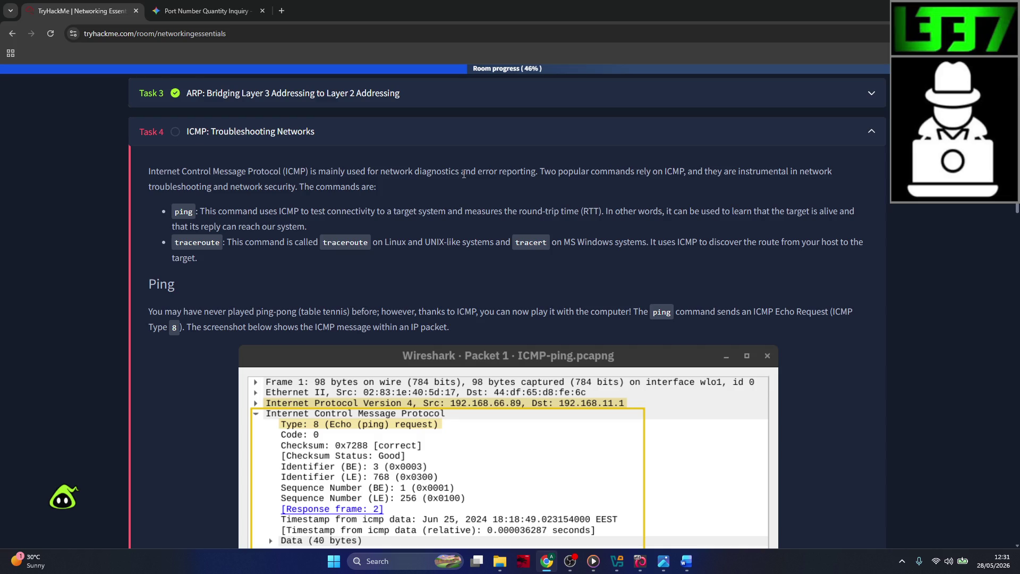
pyautogui.scroll(-1, 554, 171)
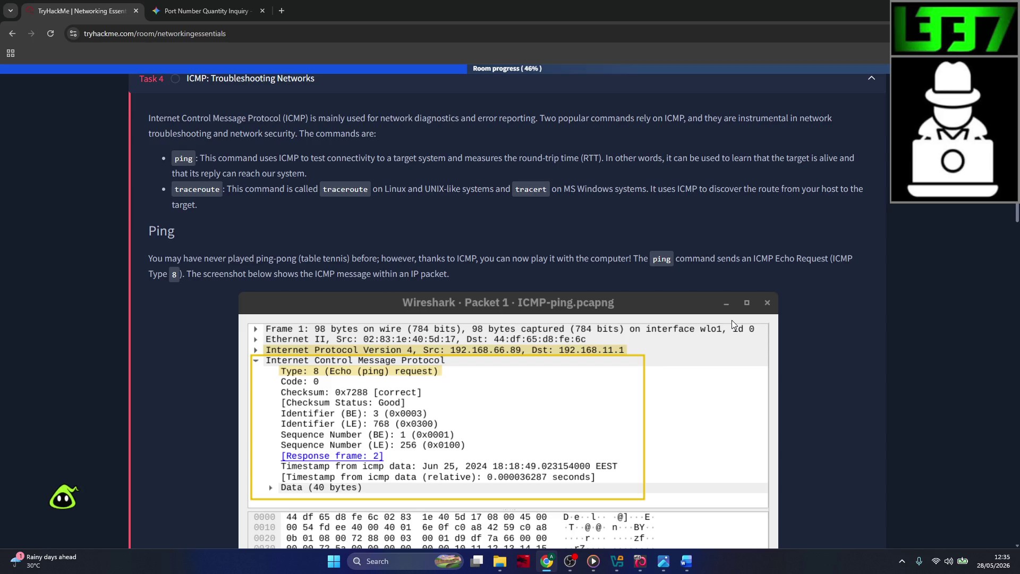
# Step: Read the ping description, highlighting phrases on network diagnostics, security and checking a target is alive
pyautogui.scroll(1, 278, 275)
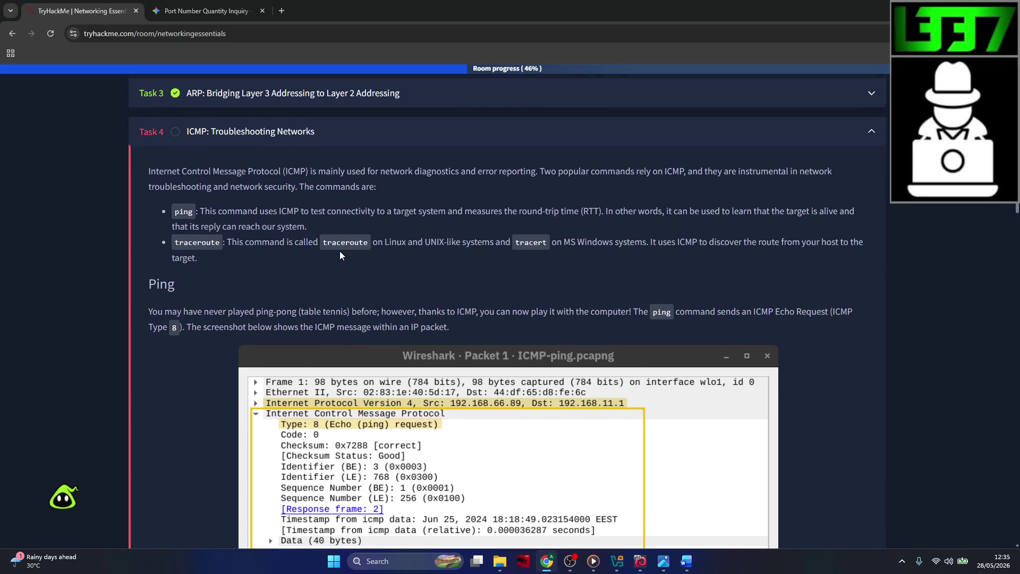
pyautogui.moveTo(363, 172); pyautogui.dragTo(486, 172)
pyautogui.click(518, 185)
pyautogui.moveTo(235, 187)
pyautogui.mouseDown()
pyautogui.moveTo(315, 186)
pyautogui.moveTo(426, 211)
pyautogui.mouseUp()
pyautogui.click(235, 223)
pyautogui.click(426, 211)
pyautogui.moveTo(721, 211); pyautogui.dragTo(844, 211)
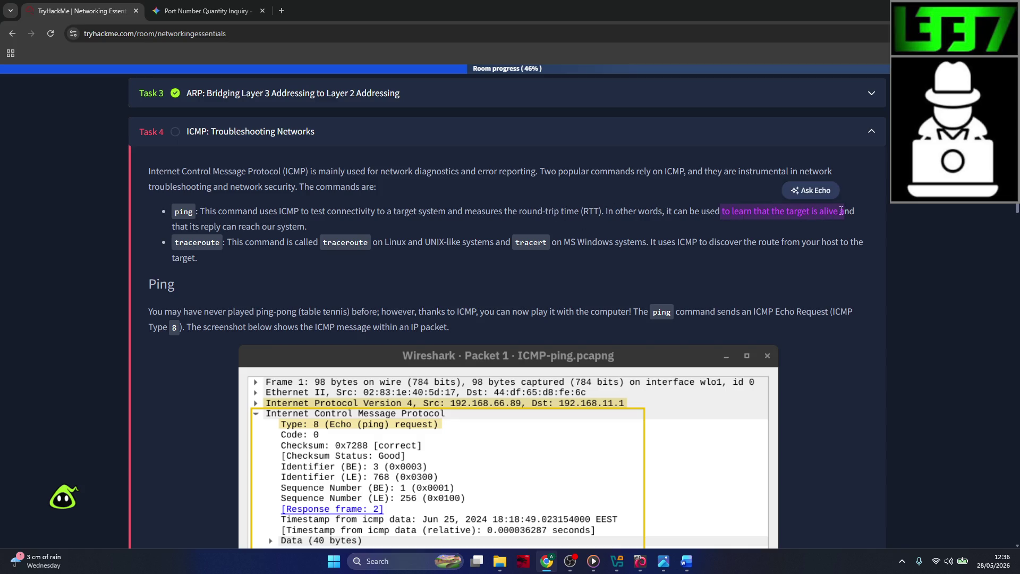
pyautogui.click(227, 219)
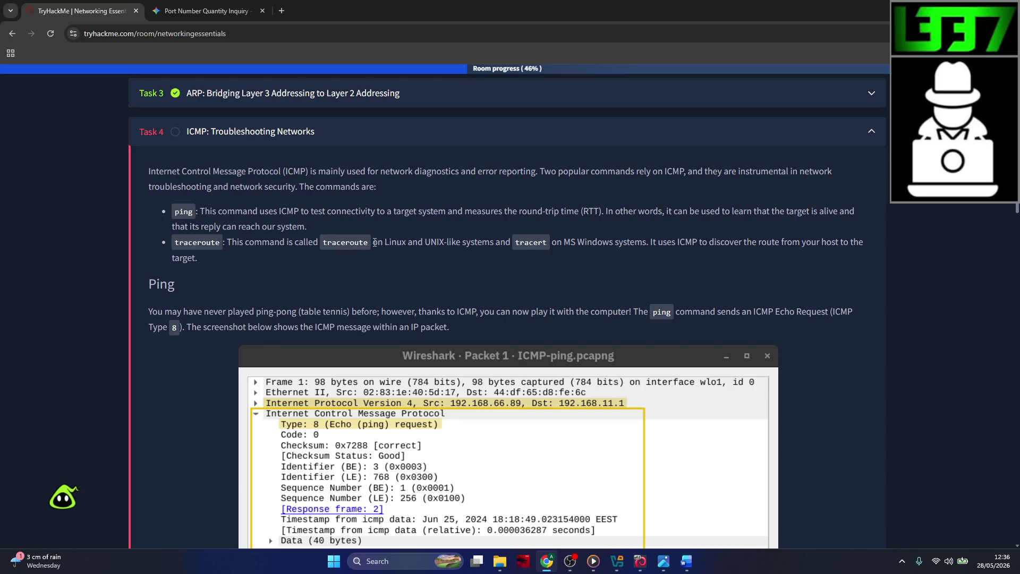
pyautogui.scroll(-1, 374, 242)
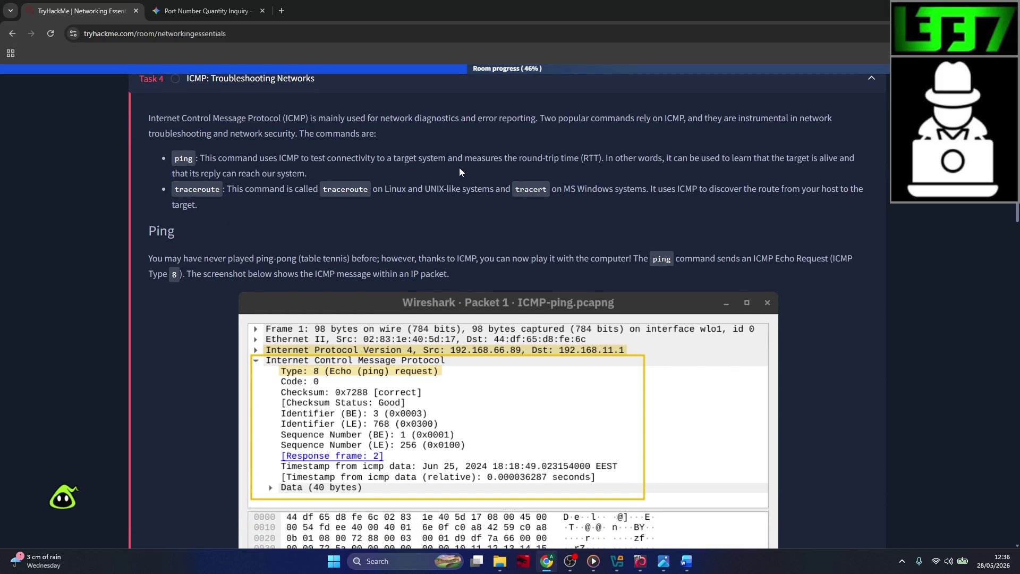
pyautogui.scroll(1, 489, 192)
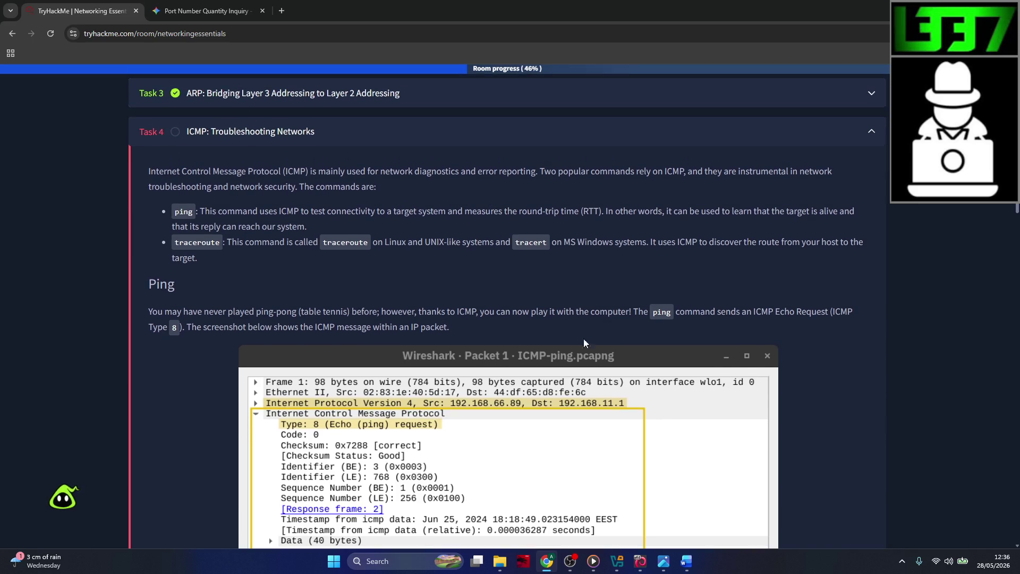
# Step: Glance at the Word document, then return to the TryHackMe room
pyautogui.click(687, 561)
pyautogui.click(690, 561)
pyautogui.click(694, 560)
pyautogui.click(686, 561)
# Step: Read on, highlighting the sentence about playing ping with the computer
pyautogui.scroll(3, 446, 330)
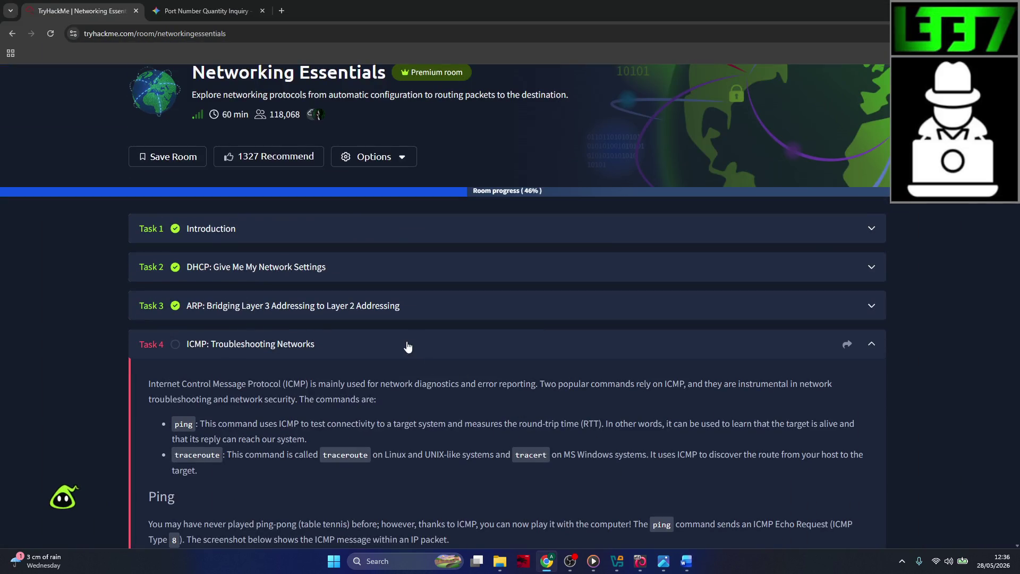
pyautogui.scroll(-3, 464, 303)
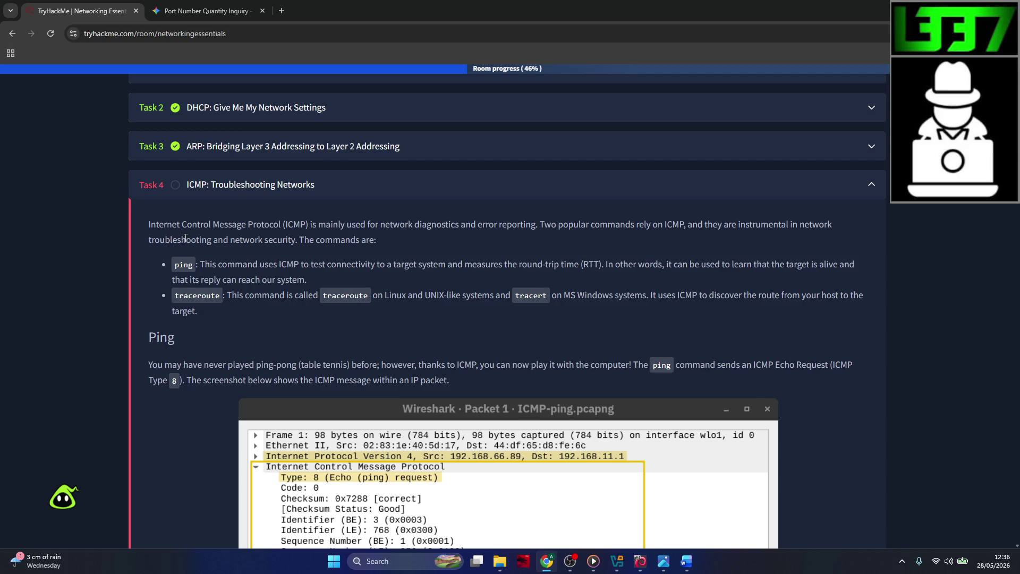
pyautogui.scroll(-2, 189, 240)
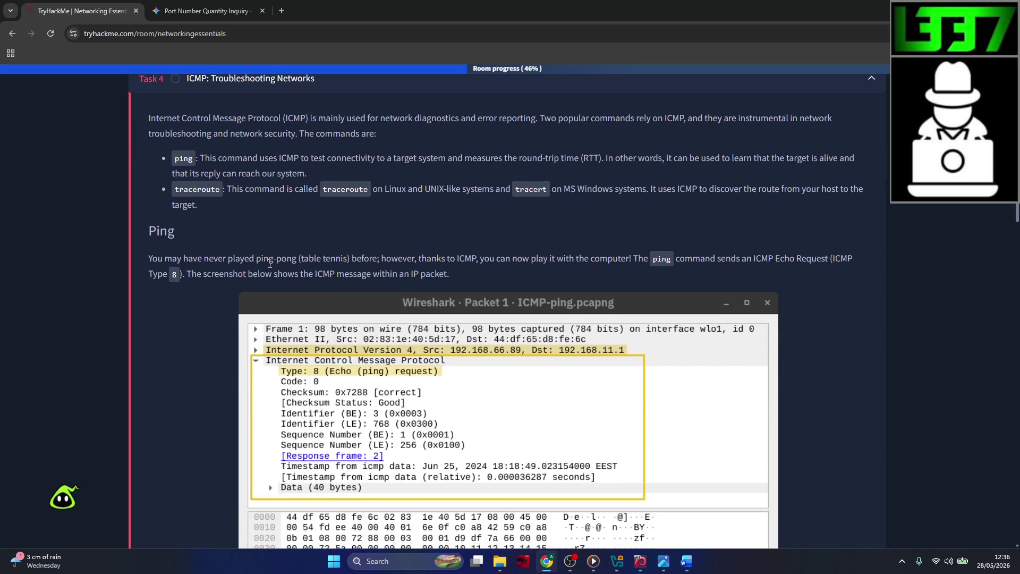
pyautogui.scroll(-1, 277, 263)
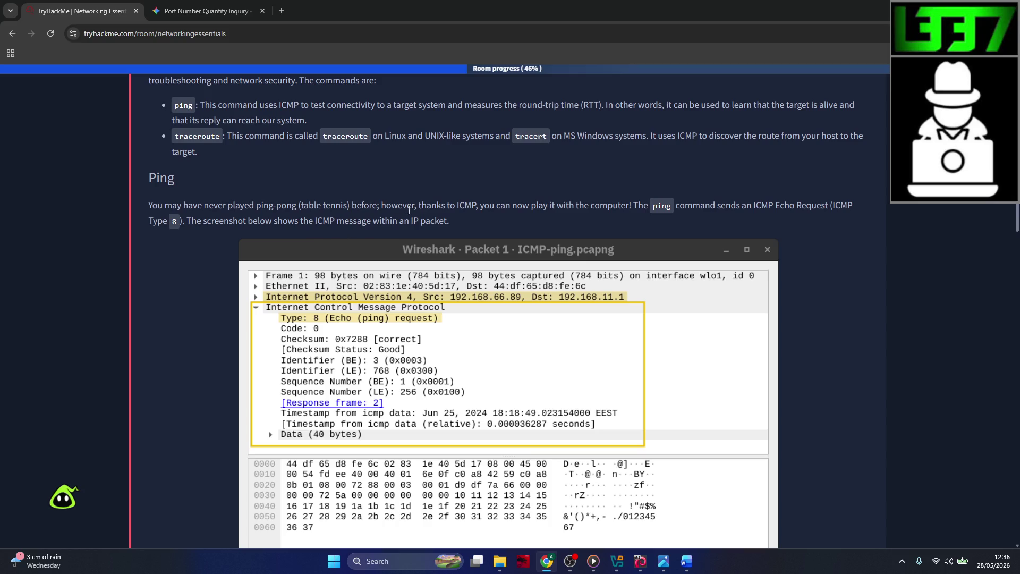
pyautogui.moveTo(478, 209); pyautogui.dragTo(628, 209)
pyautogui.click(659, 217)
# Step: Scroll past the echo request and reply Wireshark captures to the ping Terminal block
pyautogui.scroll(-1, 249, 219)
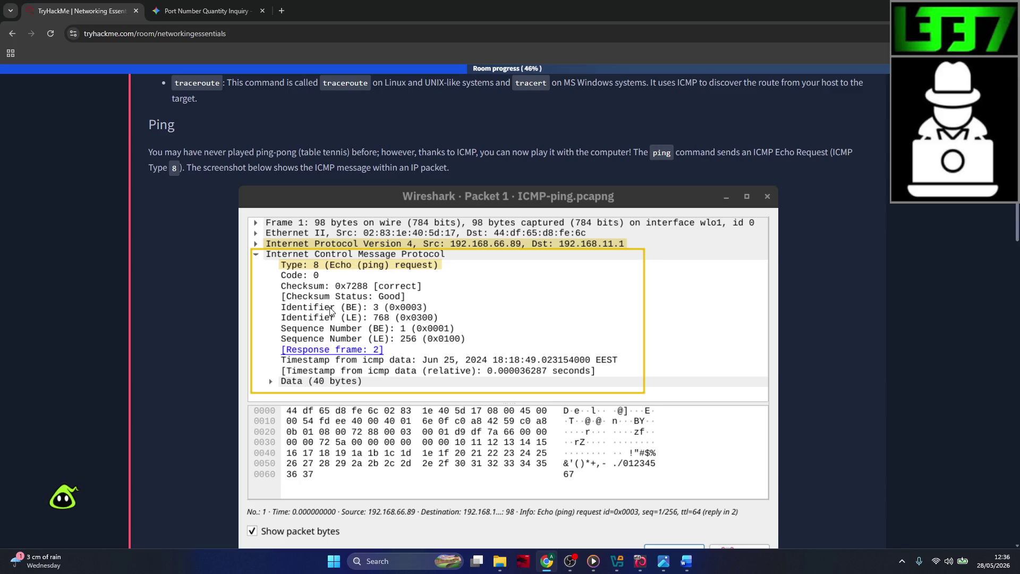
pyautogui.scroll(-1, 370, 317)
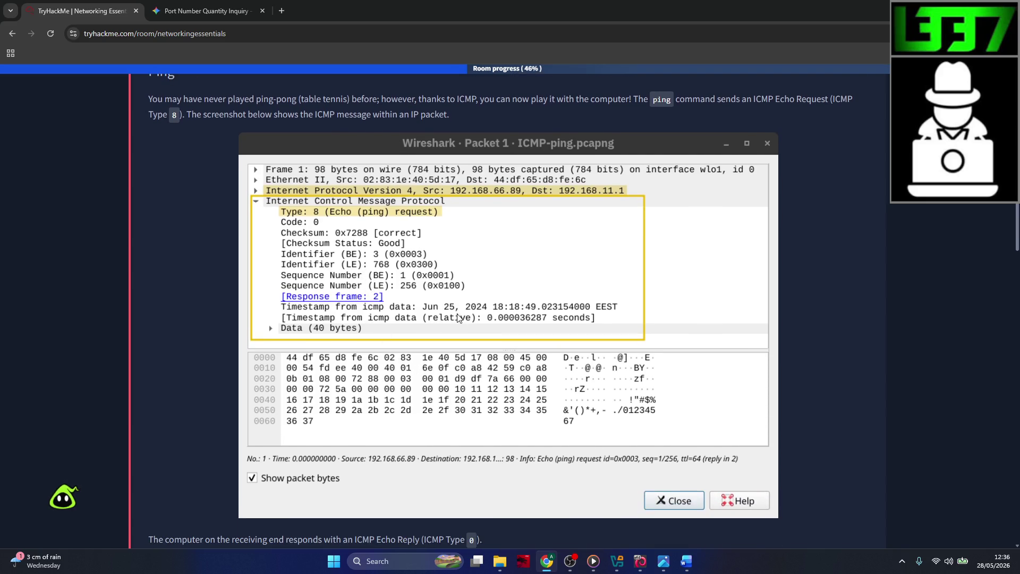
pyautogui.scroll(1, 361, 300)
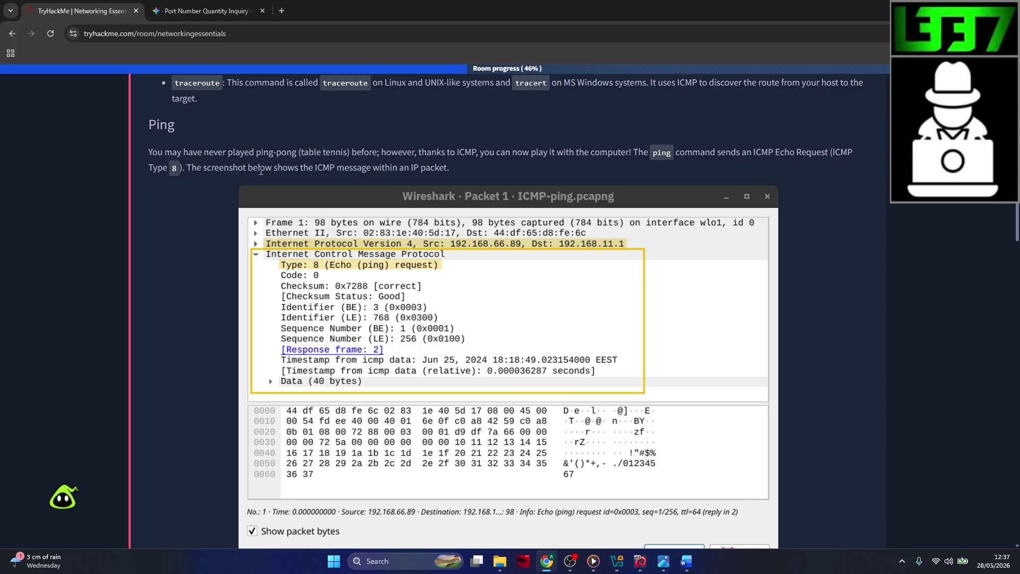
pyautogui.scroll(-1, 287, 176)
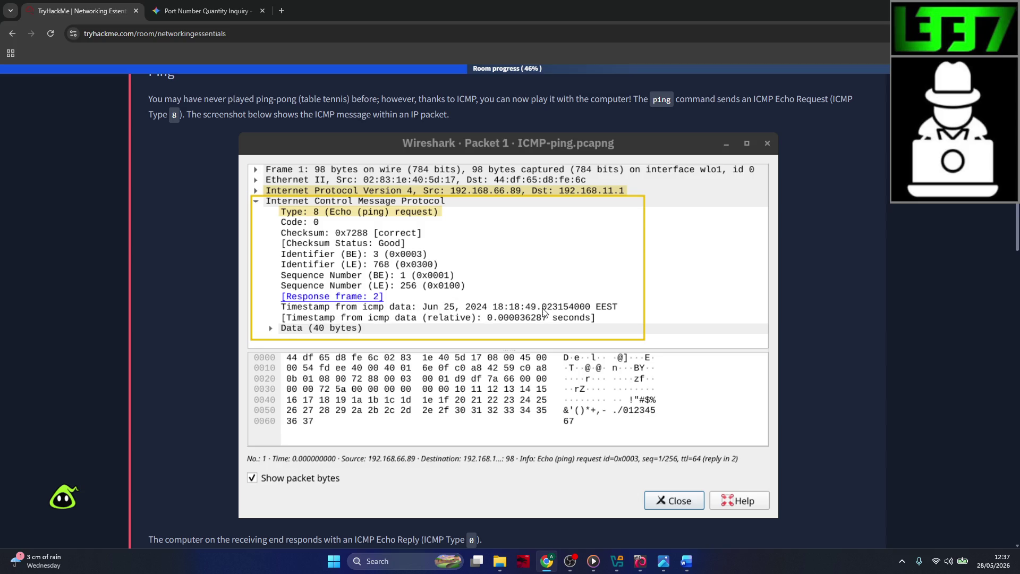
pyautogui.scroll(-3, 178, 221)
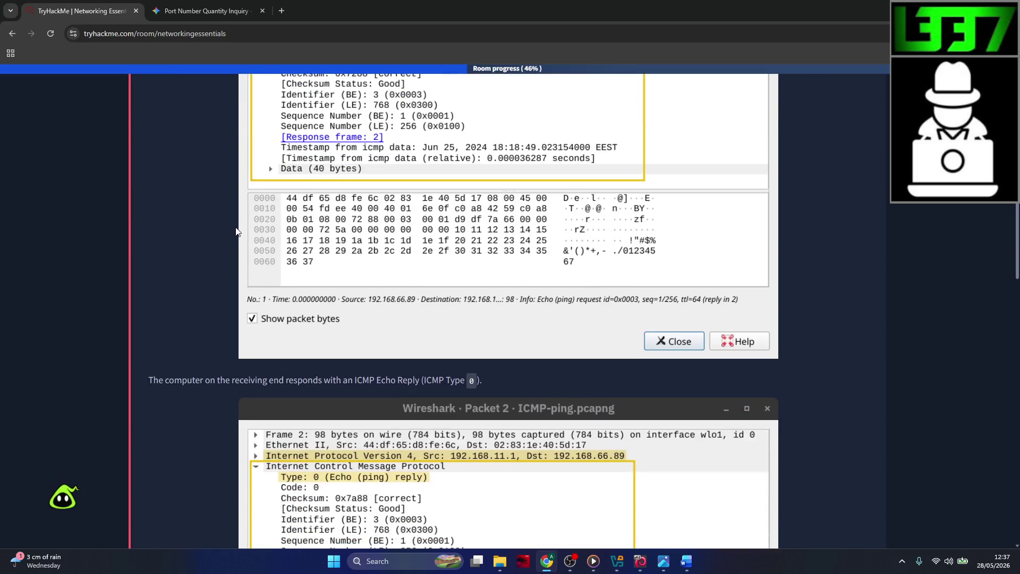
pyautogui.scroll(-1, 179, 221)
pyautogui.scroll(-2, 179, 221)
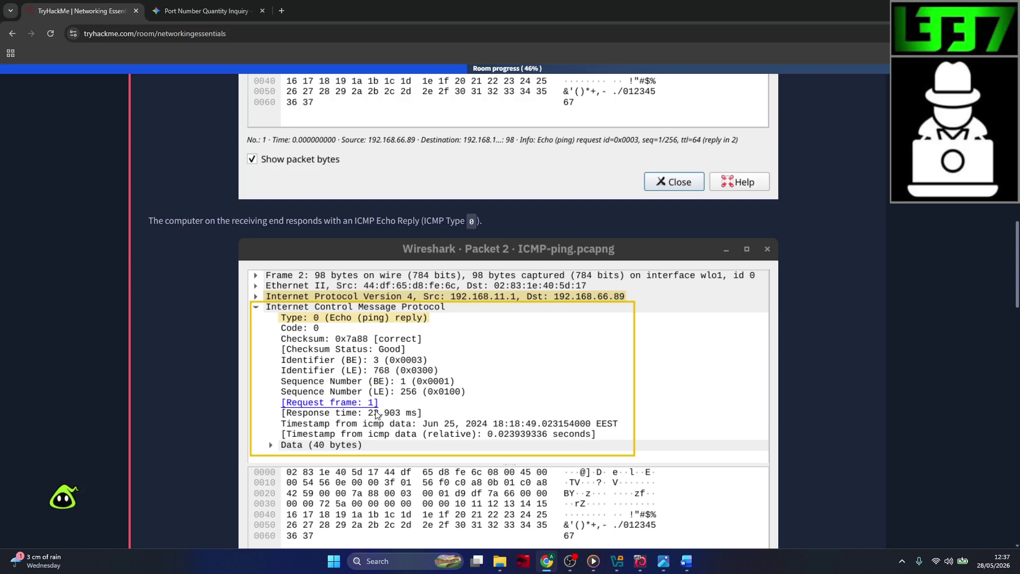
pyautogui.scroll(-2, 408, 366)
pyautogui.scroll(-3, 408, 366)
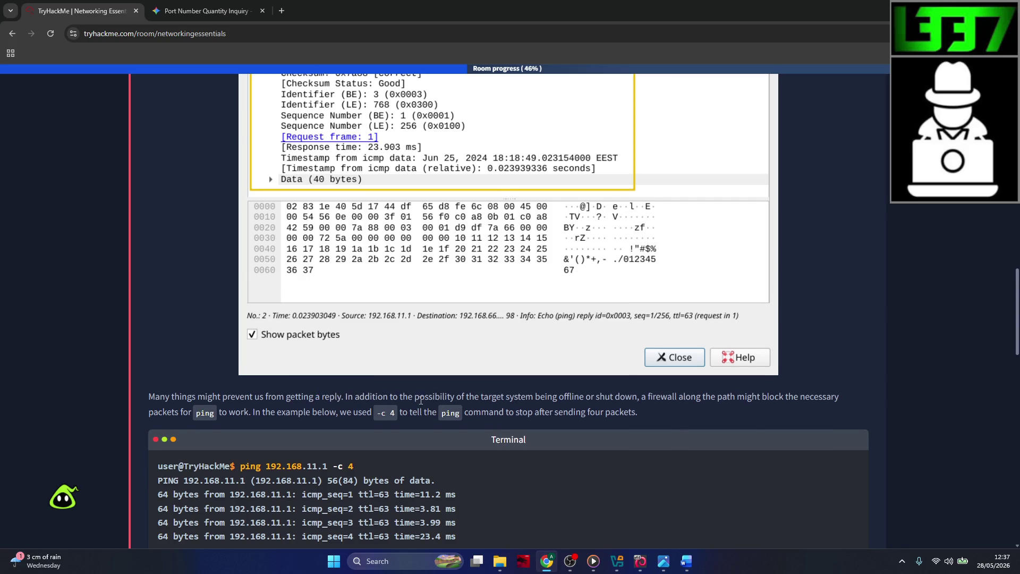
# Step: Read the ping -c 4 explanation about stopping after four packets, then reach the Traceroute heading
pyautogui.scroll(-1, 421, 400)
pyautogui.scroll(-1, 589, 349)
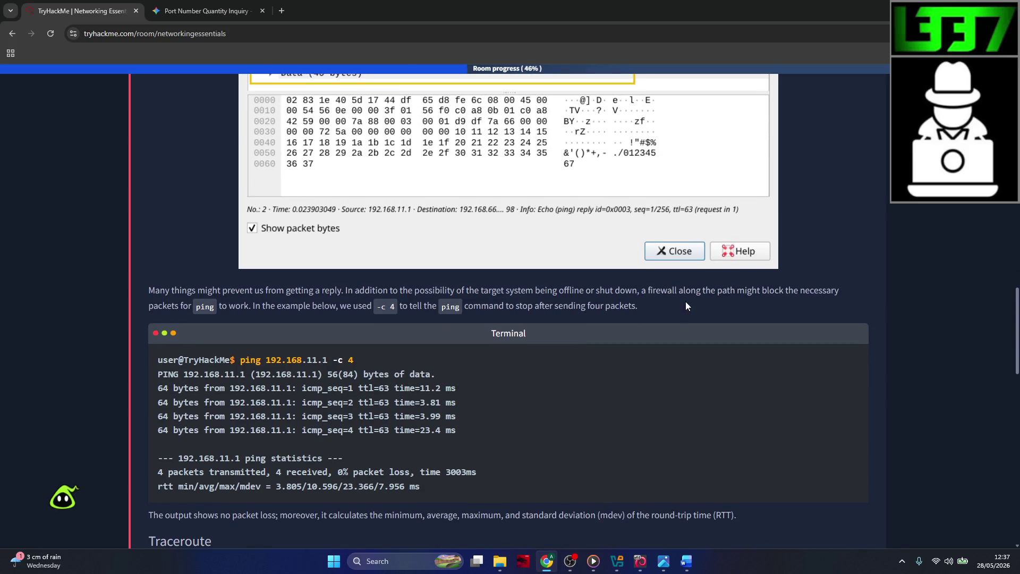
pyautogui.moveTo(730, 293); pyautogui.dragTo(796, 300)
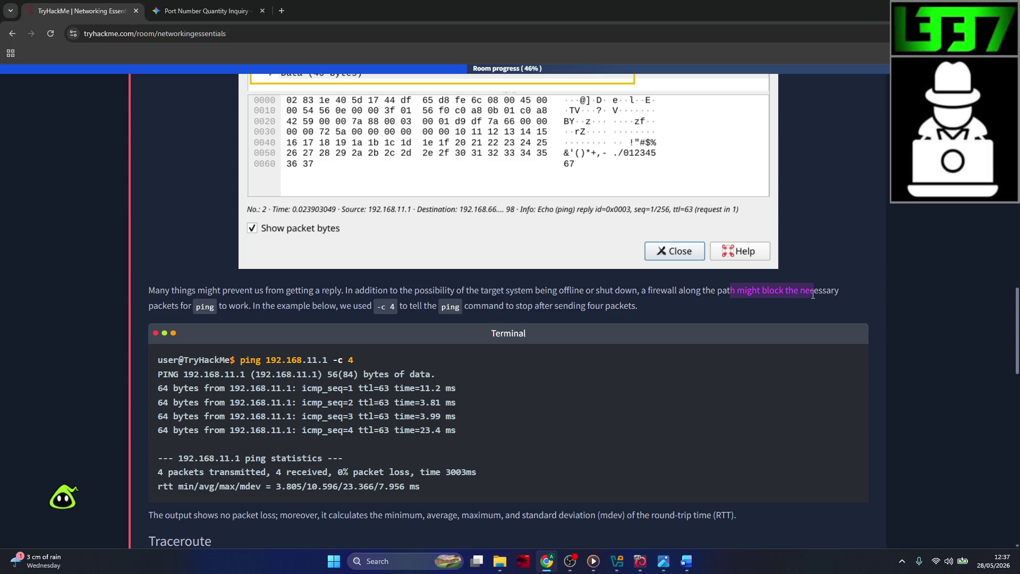
pyautogui.click(244, 303)
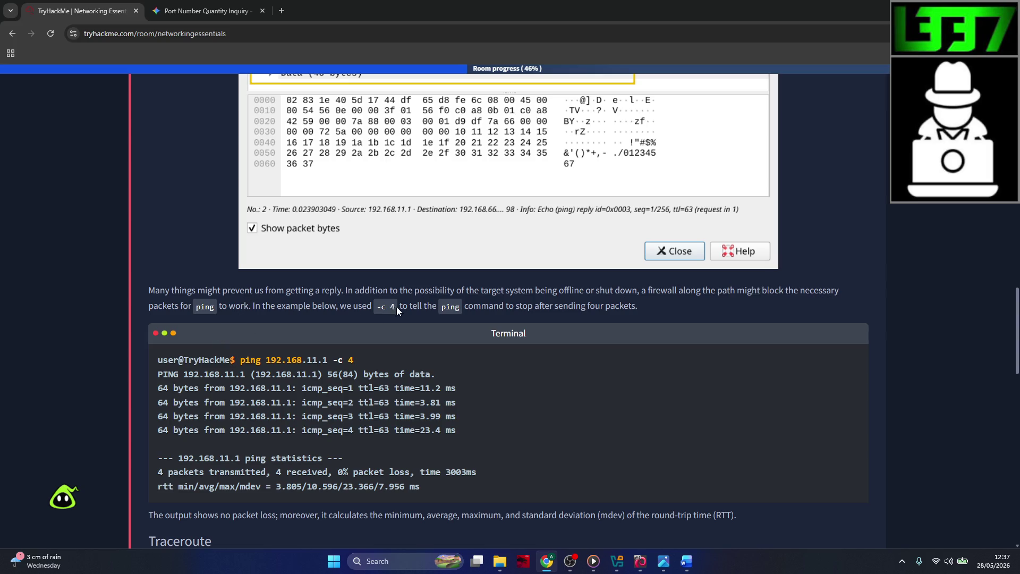
pyautogui.moveTo(639, 307); pyautogui.dragTo(463, 307)
pyautogui.click(469, 312)
pyautogui.scroll(-3, 472, 314)
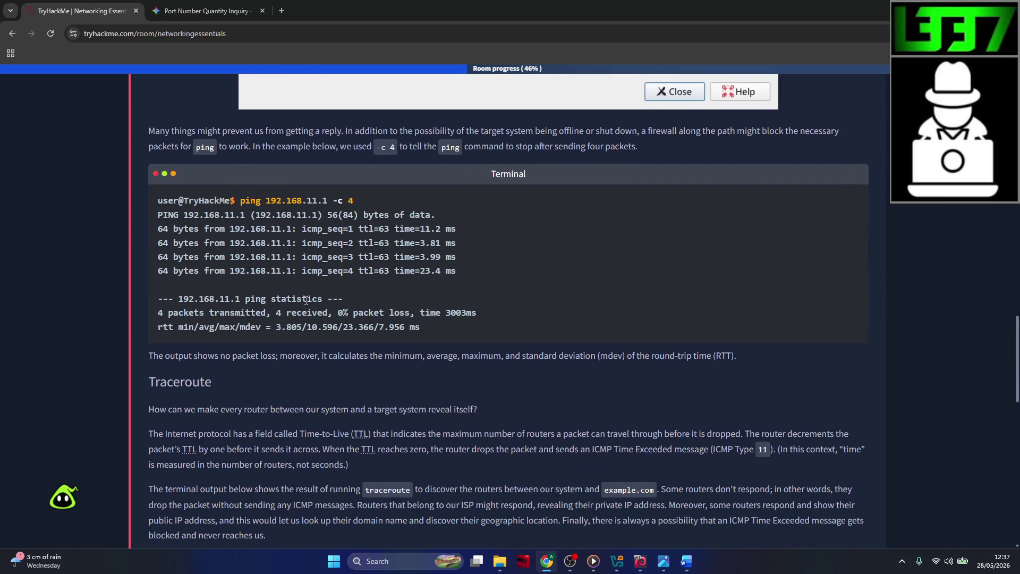
# Step: Read past the ping mdev statistic into the Traceroute introduction, highlighting key phrases
pyautogui.scroll(-1, 306, 301)
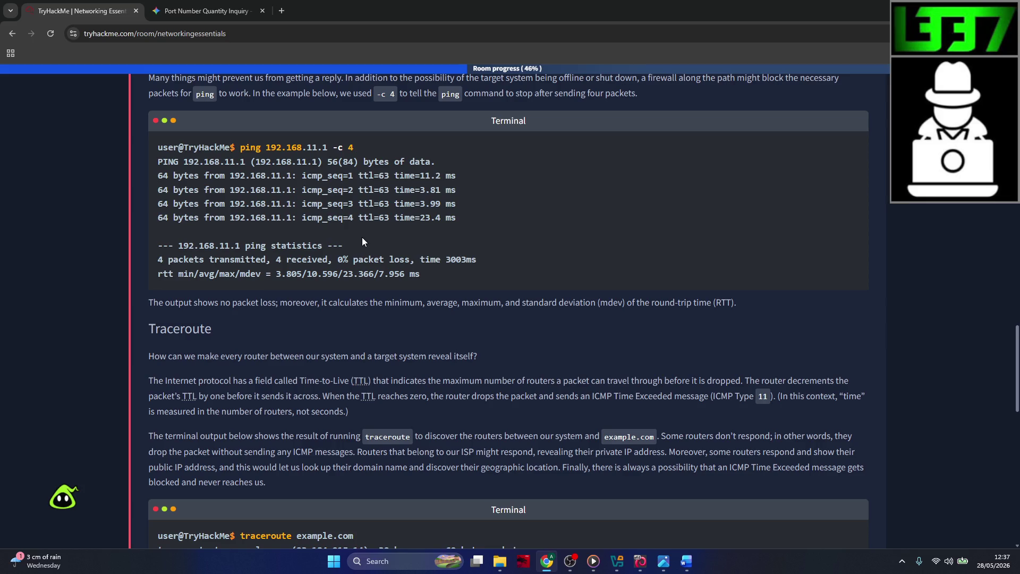
pyautogui.moveTo(568, 303); pyautogui.dragTo(664, 302)
pyautogui.scroll(-1, 243, 303)
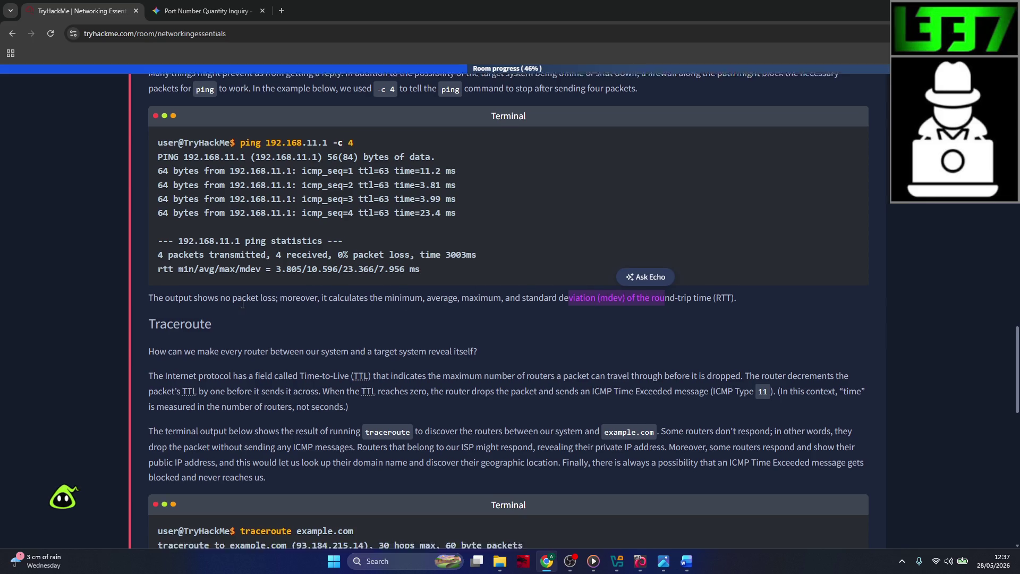
pyautogui.scroll(-1, 242, 304)
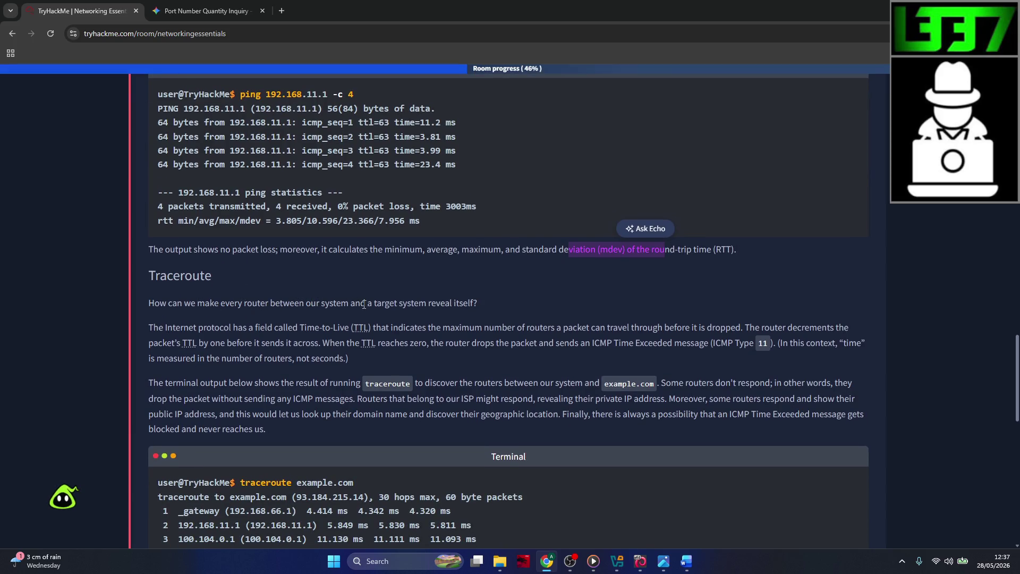
pyautogui.moveTo(195, 328); pyautogui.dragTo(273, 328)
pyautogui.click(309, 327)
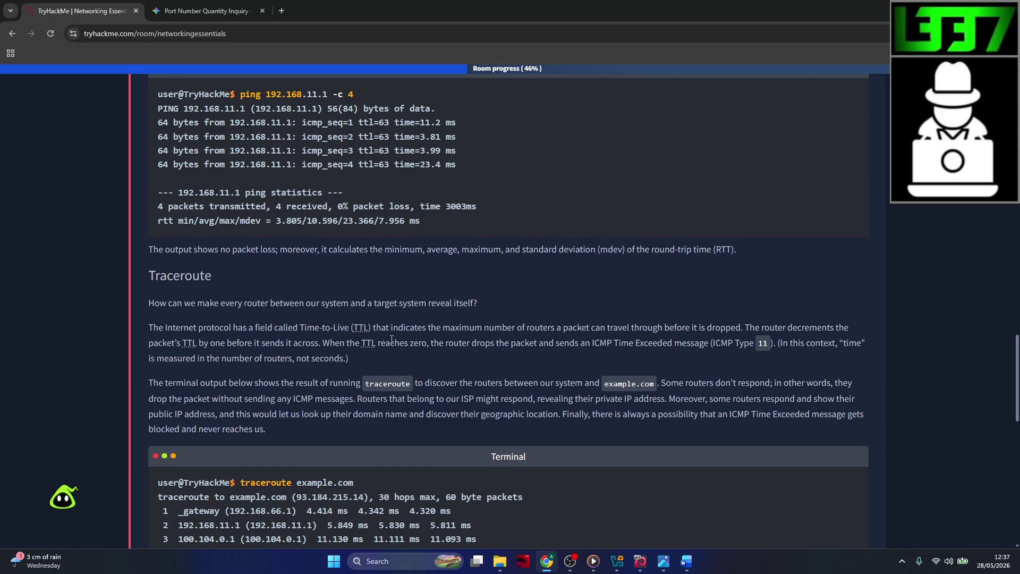
# Step: Work through the Time-to-Live and ICMP Time Exceeded explanation to the example.com traceroute output
pyautogui.moveTo(579, 343); pyautogui.dragTo(635, 343)
pyautogui.click(569, 318)
pyautogui.scroll(-1, 346, 300)
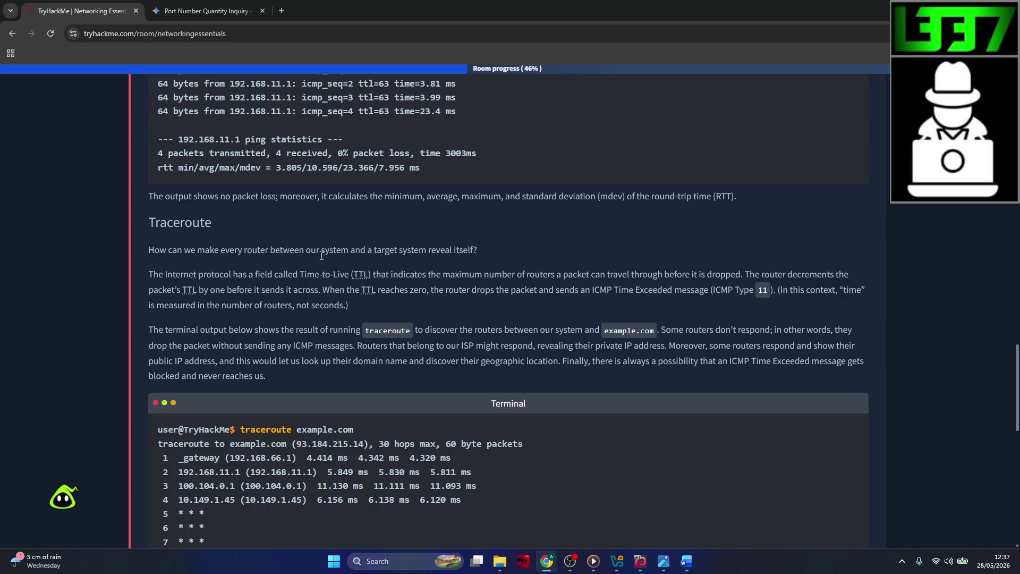
pyautogui.moveTo(310, 274); pyautogui.dragTo(351, 274)
pyautogui.click(454, 270)
pyautogui.moveTo(608, 290); pyautogui.dragTo(667, 291)
pyautogui.click(804, 284)
pyautogui.moveTo(246, 330); pyautogui.dragTo(398, 334)
pyautogui.click(474, 334)
pyautogui.scroll(-1, 506, 330)
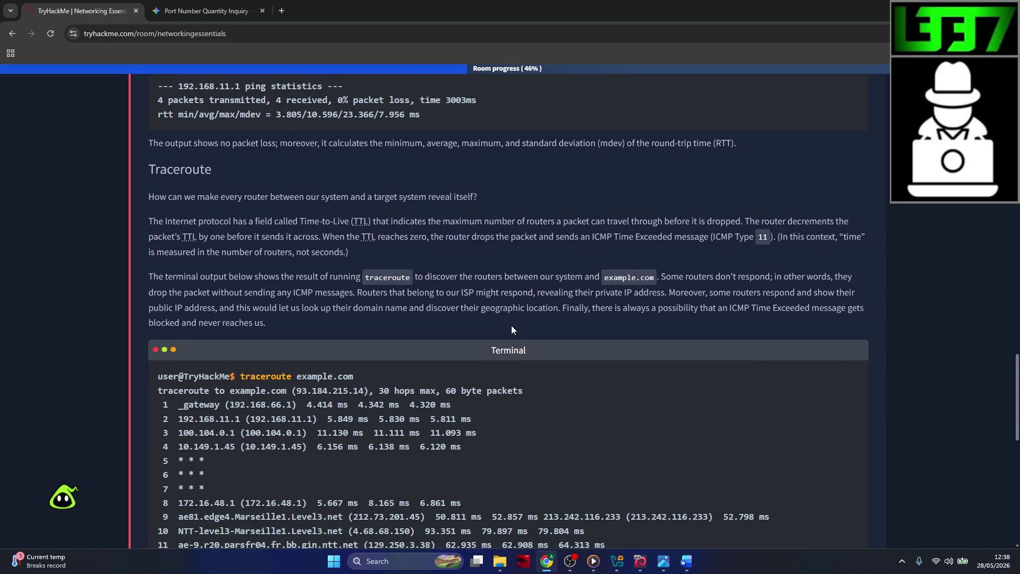
pyautogui.scroll(-1, 514, 308)
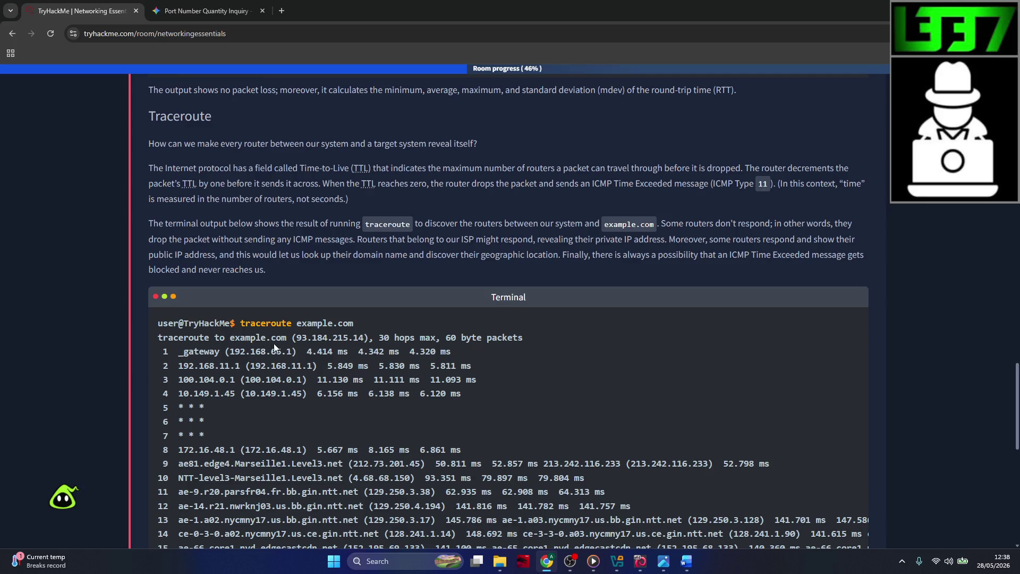
pyautogui.moveTo(245, 355); pyautogui.dragTo(419, 340)
pyautogui.scroll(-1, 236, 332)
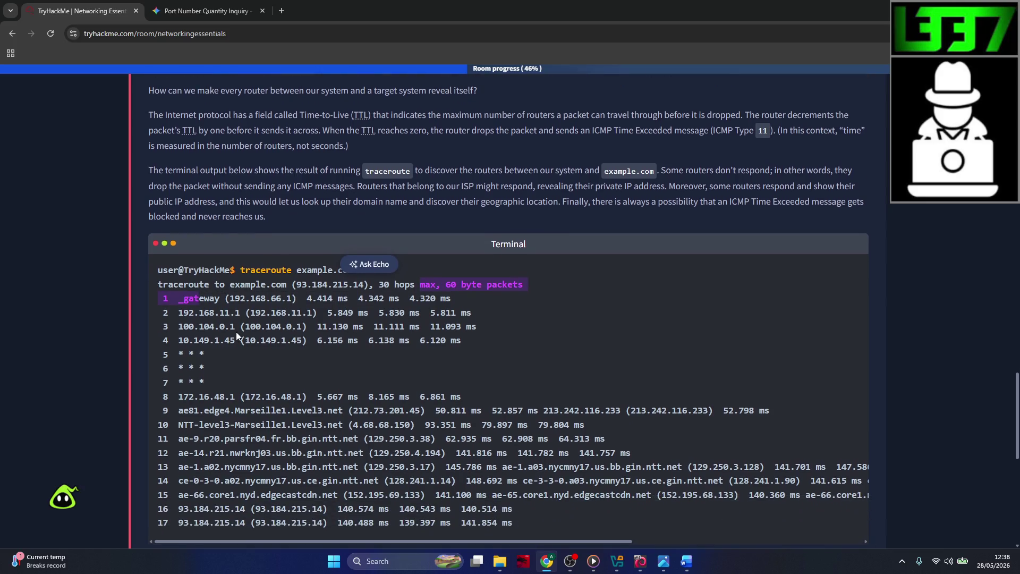
pyautogui.scroll(-1, 203, 340)
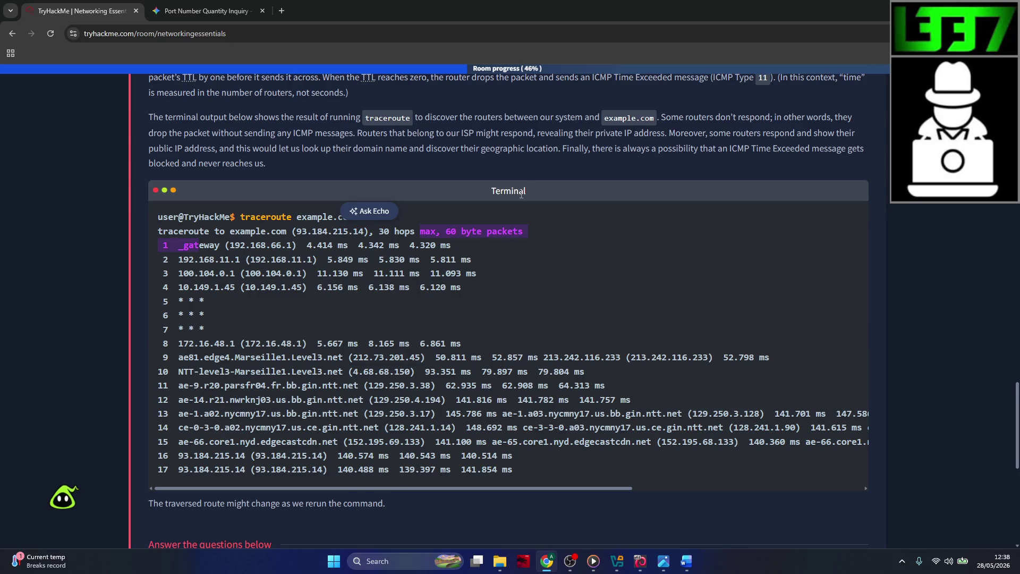
pyautogui.scroll(1, 414, 227)
pyautogui.click(414, 227)
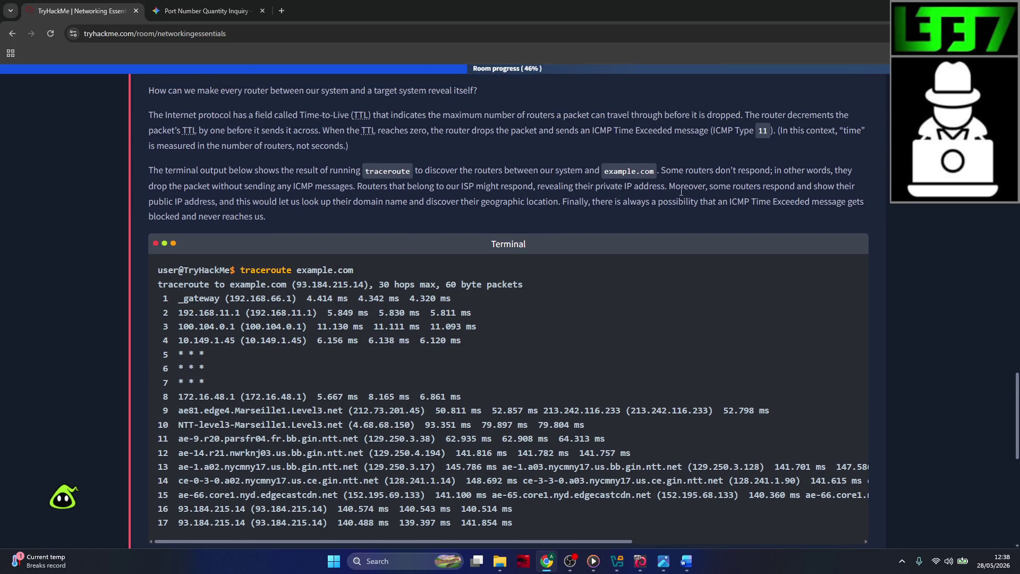
pyautogui.moveTo(212, 187); pyautogui.dragTo(349, 187)
pyautogui.click(392, 187)
pyautogui.scroll(-4, 241, 222)
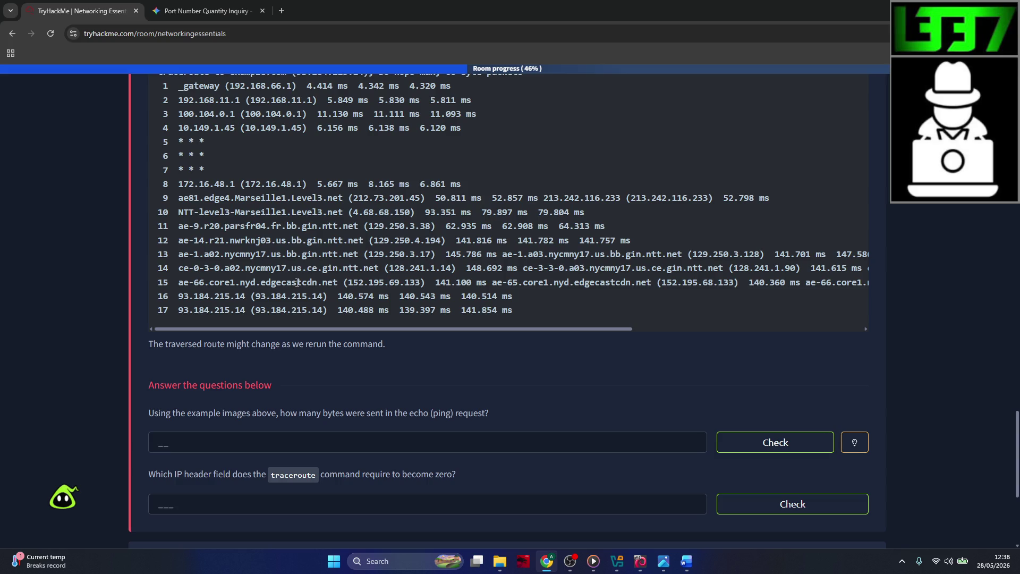
pyautogui.scroll(1, 296, 283)
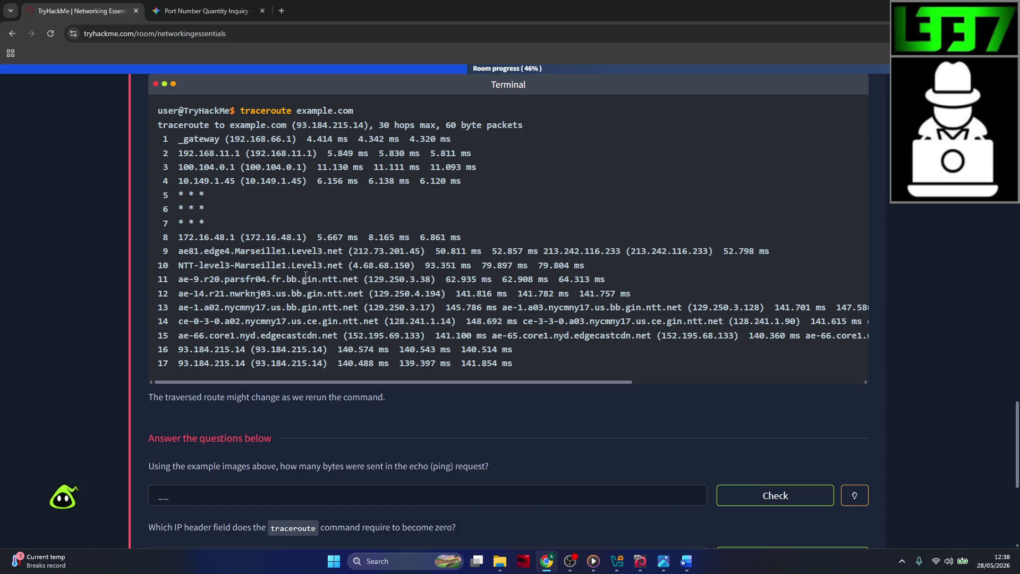
pyautogui.scroll(15, 315, 279)
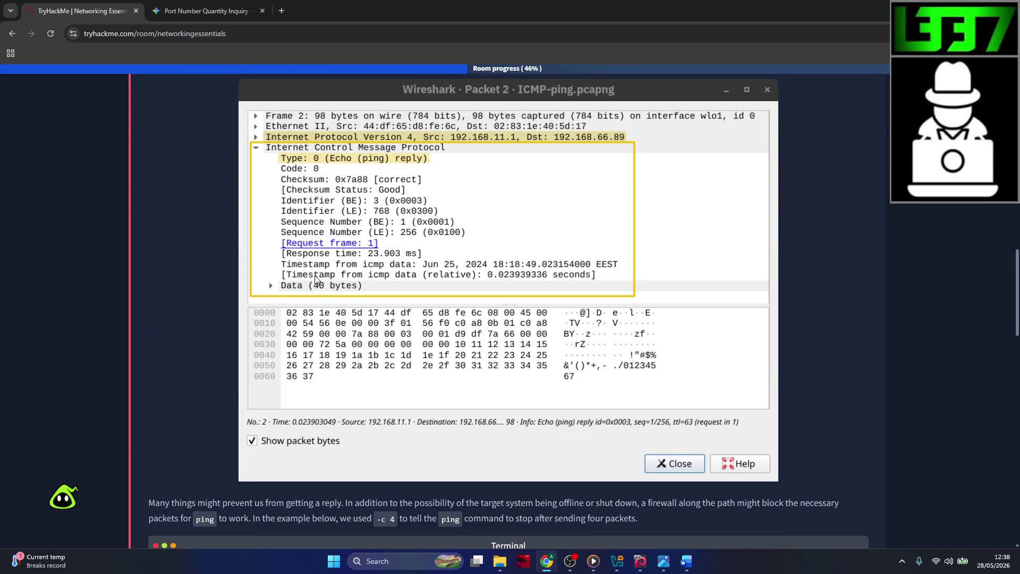
# Step: Check Packet 1's Data (40 bytes) and submit 40 as the echo request size
pyautogui.scroll(7, 359, 279)
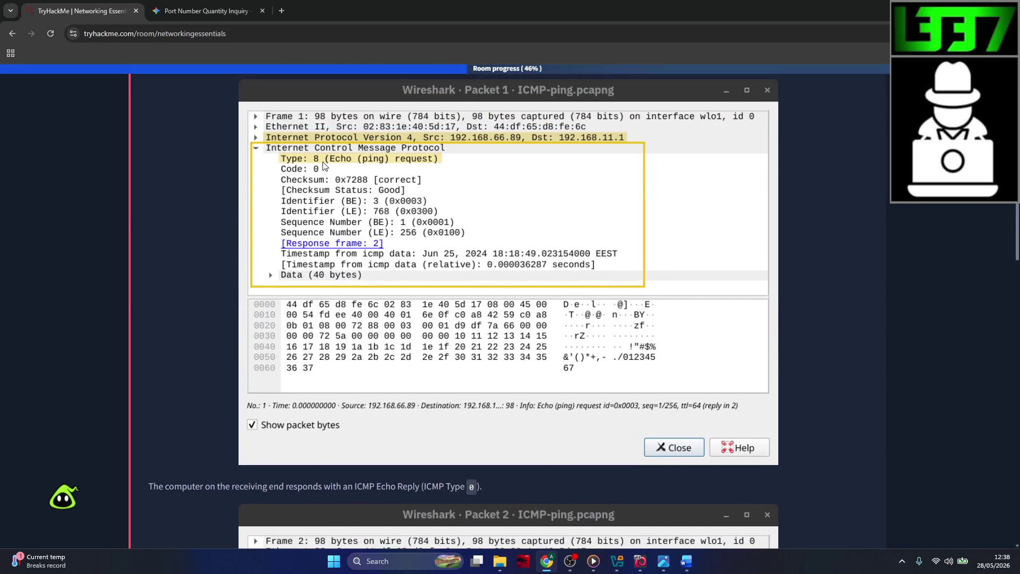
pyautogui.scroll(1, 324, 169)
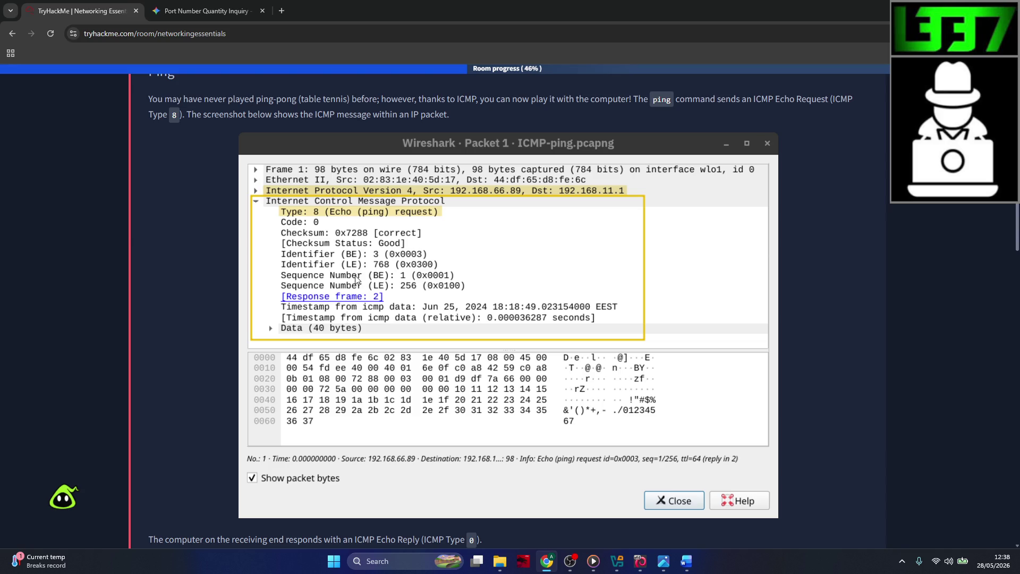
pyautogui.scroll(-20, 355, 279)
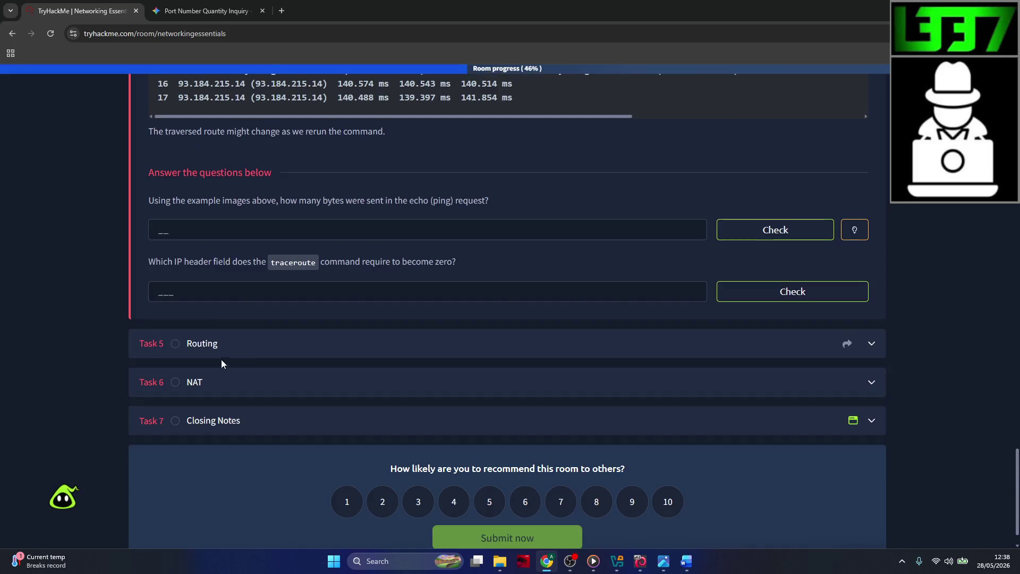
pyautogui.scroll(2, 221, 359)
pyautogui.click(207, 338)
pyautogui.write('40')
pyautogui.press('Return')
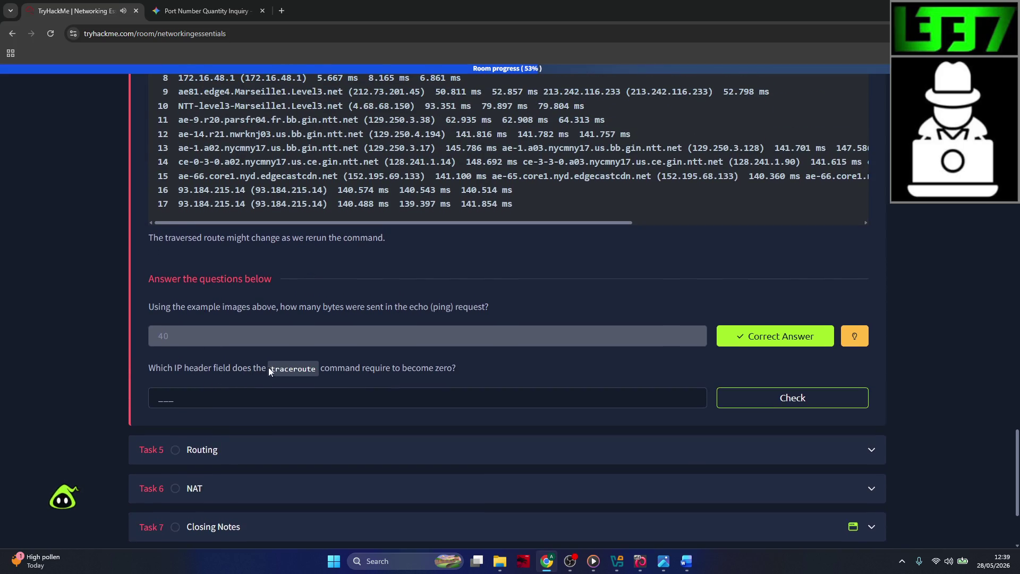
# Step: Scroll back through the ICMP task looking for the traceroute header-field answer
pyautogui.scroll(2, 383, 365)
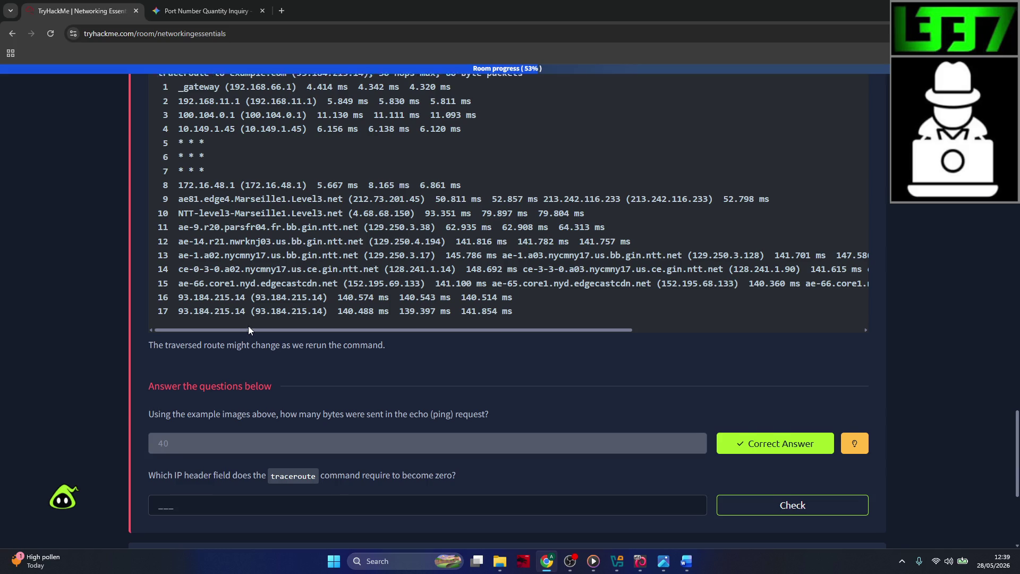
pyautogui.scroll(4, 248, 326)
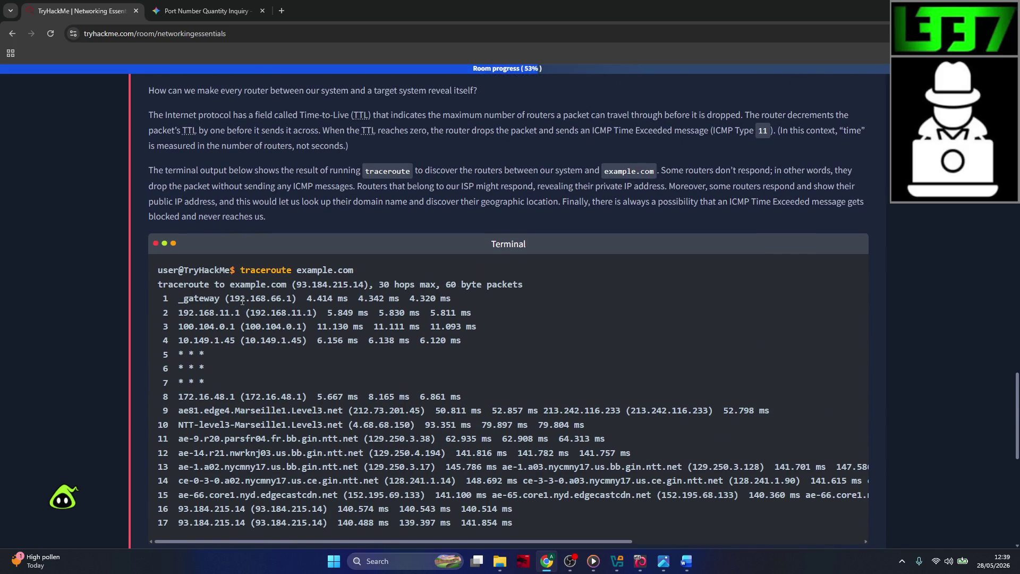
pyautogui.scroll(-4, 186, 403)
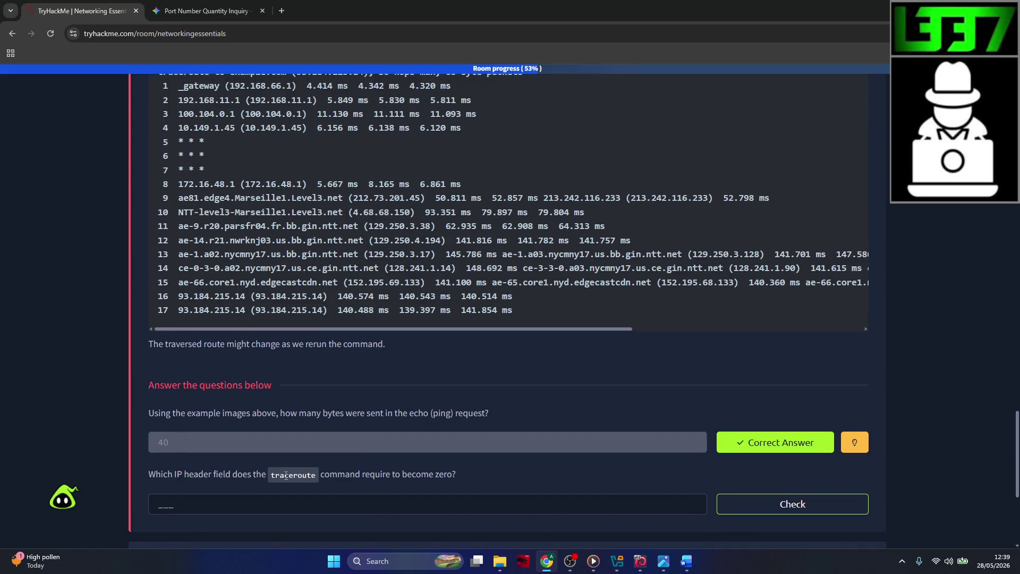
pyautogui.scroll(3, 382, 446)
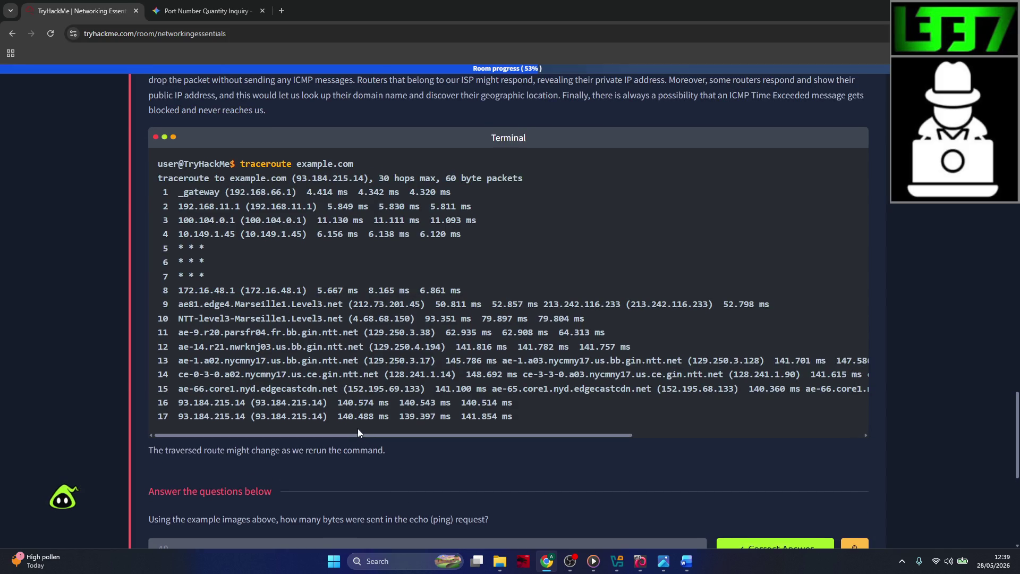
pyautogui.scroll(2, 355, 424)
pyautogui.scroll(3, 351, 423)
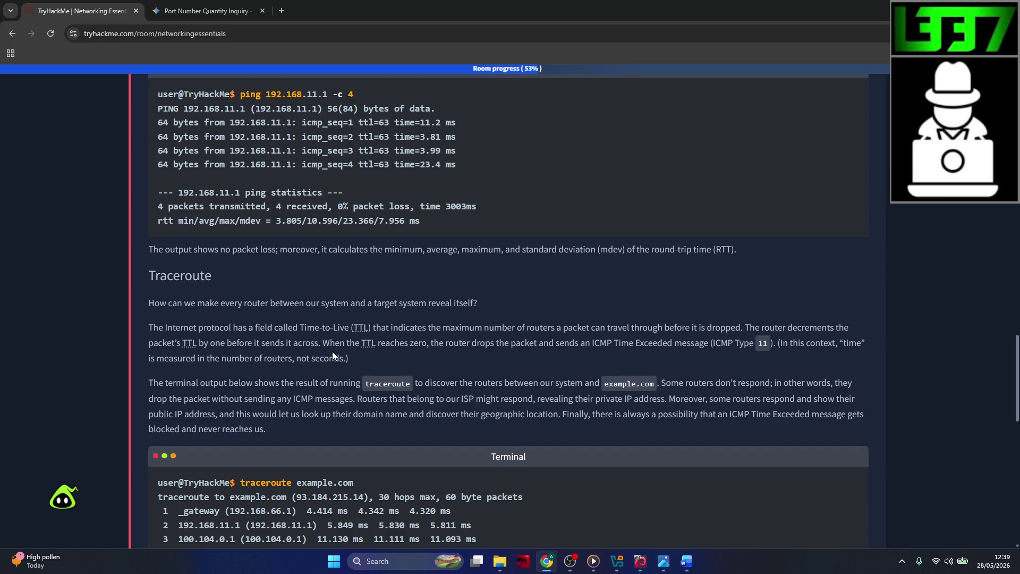
pyautogui.scroll(-3, 333, 351)
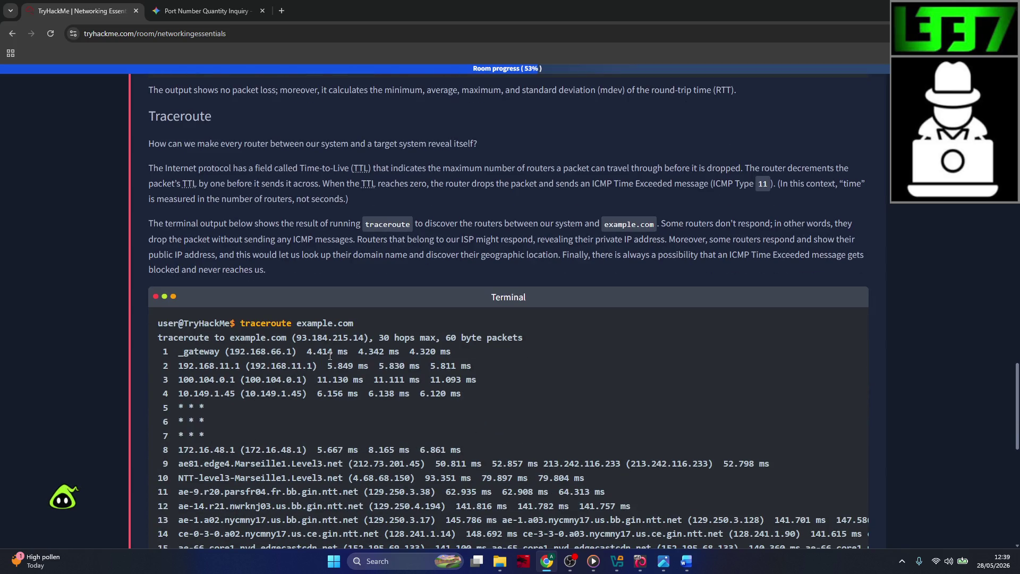
pyautogui.scroll(-2, 472, 308)
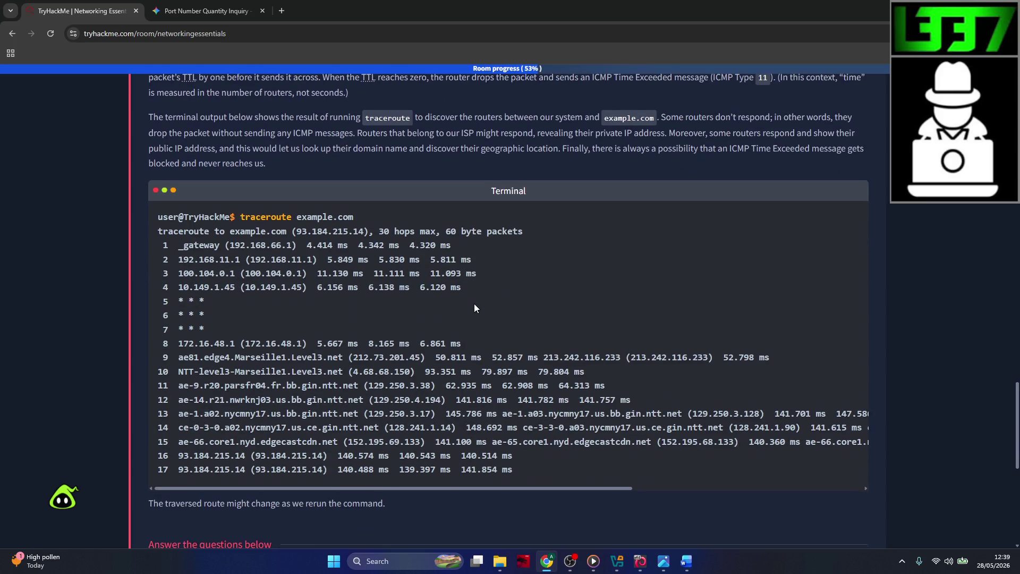
pyautogui.scroll(-3, 474, 309)
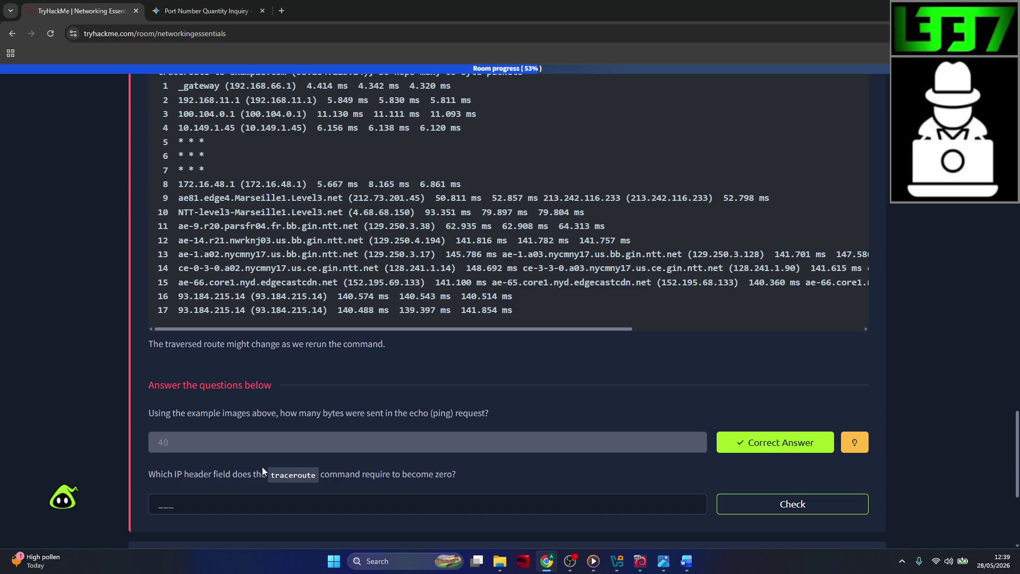
# Step: Submit '-c0' as the traceroute header field, then erase the rejected answer
pyautogui.click(254, 506)
pyautogui.write('-c0')
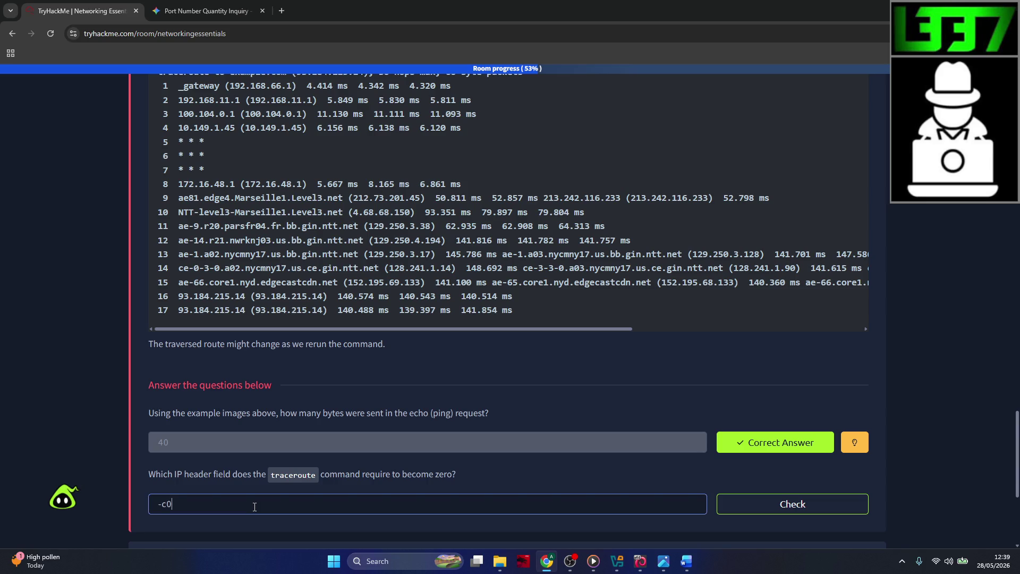
pyautogui.press('Return')
pyautogui.press('BackSpace')
pyautogui.press('BackSpace')
pyautogui.press('BackSpace')
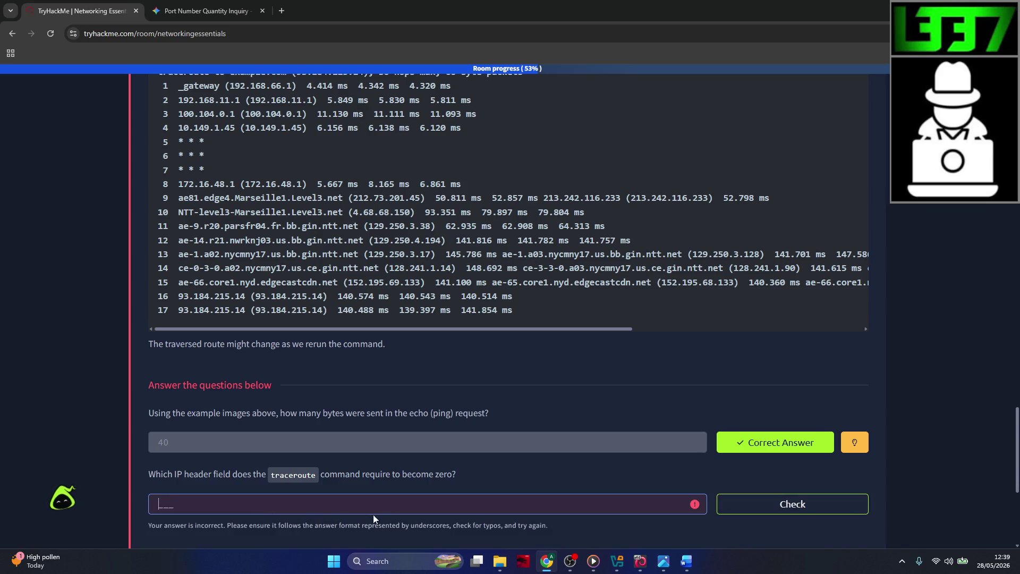
pyautogui.scroll(3, 432, 474)
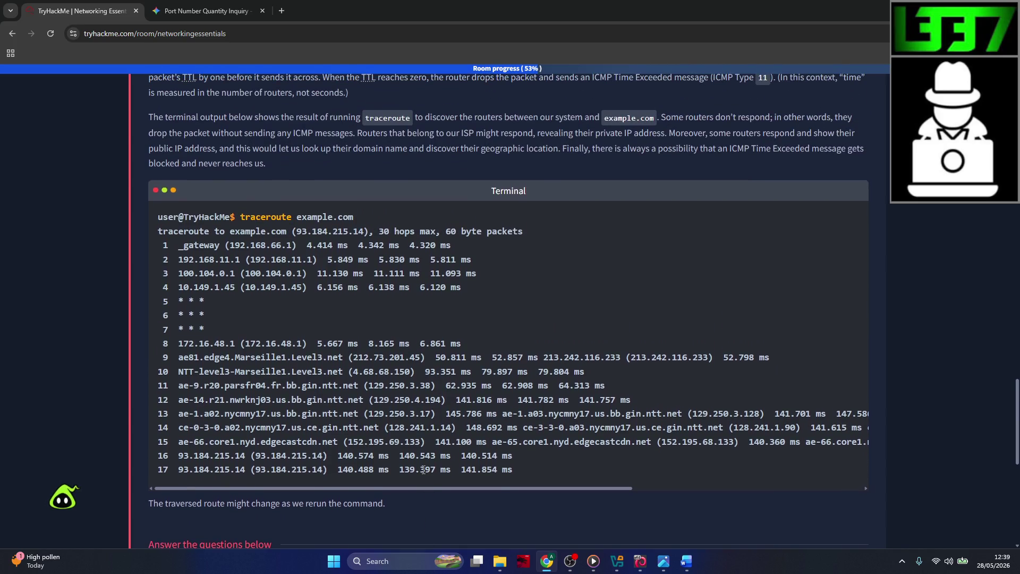
pyautogui.scroll(4, 440, 473)
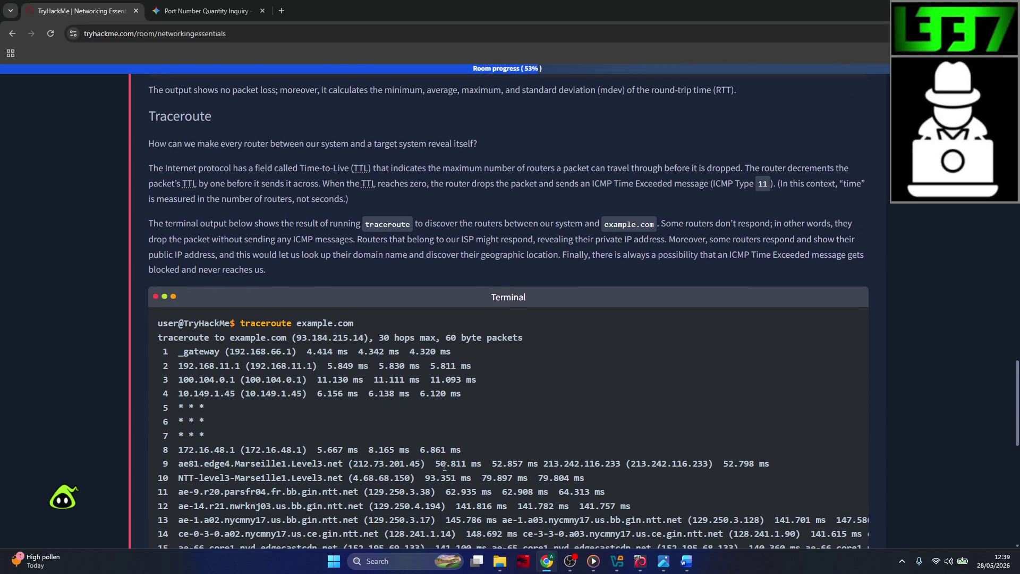
pyautogui.scroll(6, 444, 470)
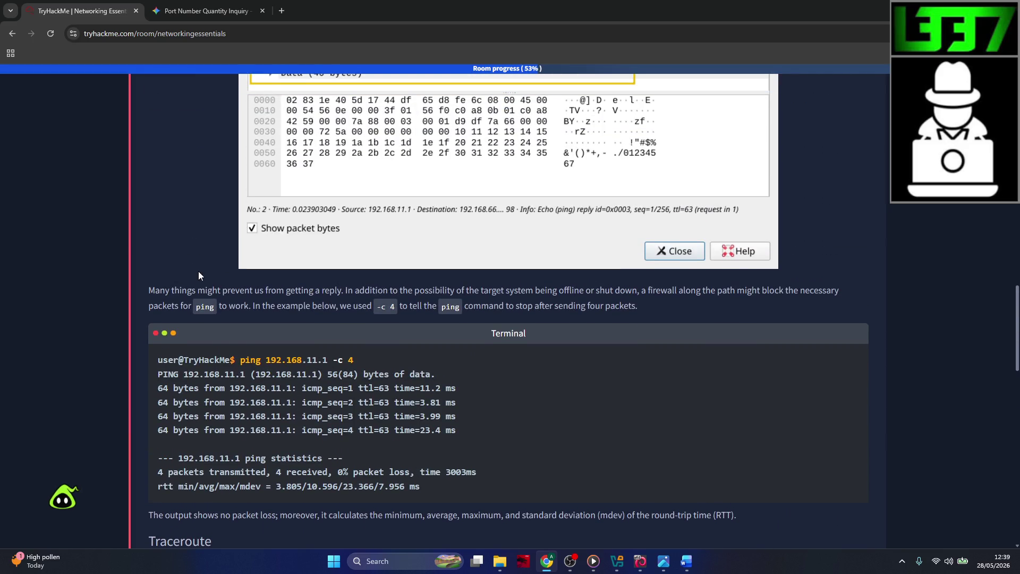
pyautogui.scroll(6, 417, 306)
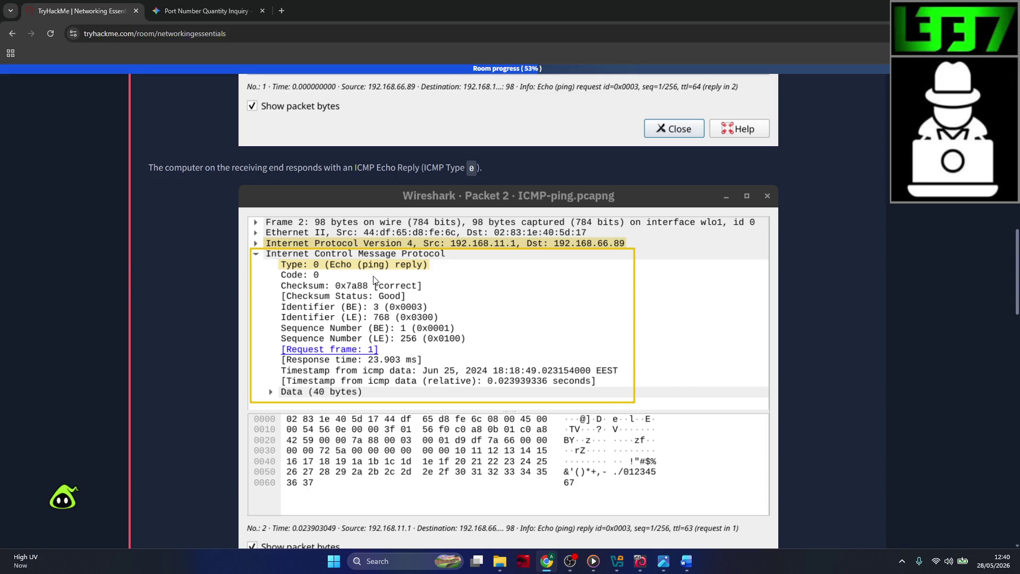
pyautogui.scroll(-6, 356, 383)
pyautogui.scroll(-15, 357, 375)
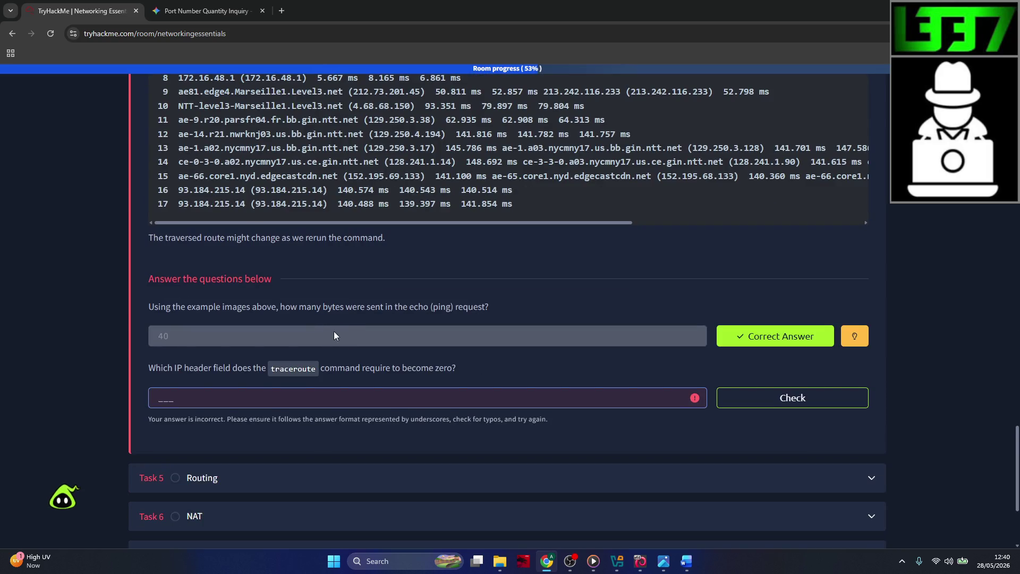
pyautogui.scroll(20, 387, 325)
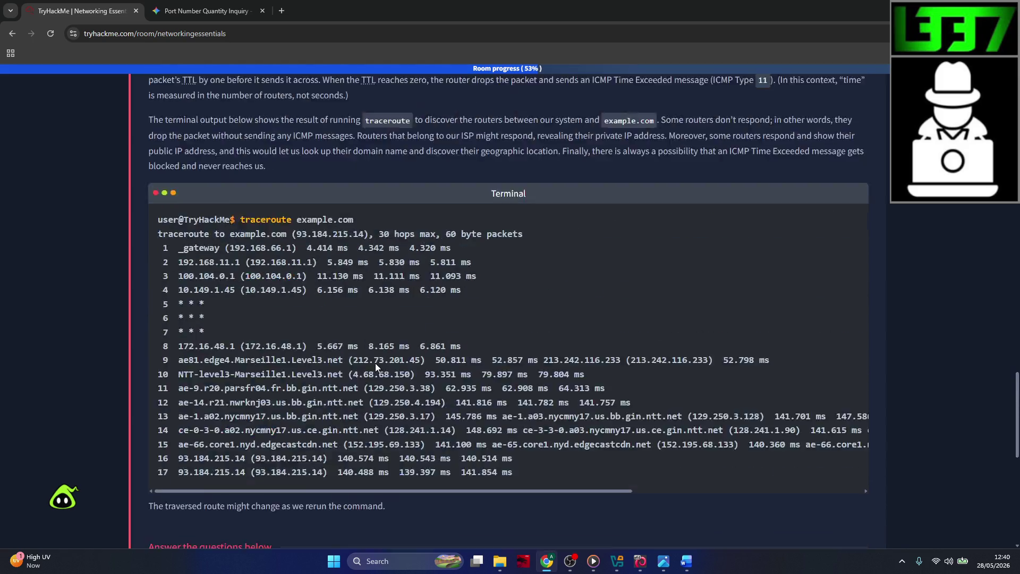
pyautogui.scroll(5, 392, 331)
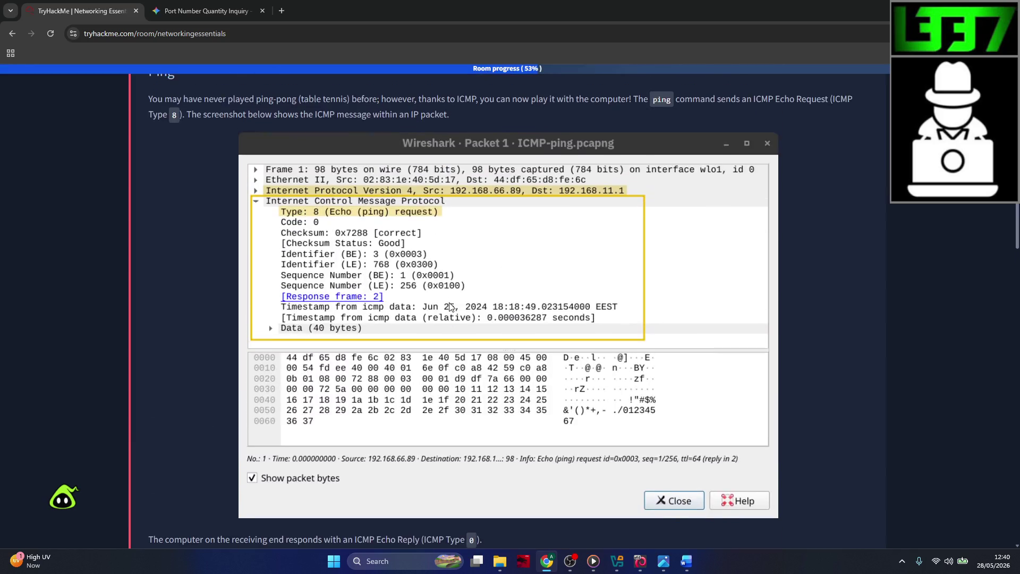
pyautogui.scroll(-3, 188, 376)
pyautogui.moveTo(188, 375); pyautogui.dragTo(331, 375)
pyautogui.click(335, 375)
pyautogui.scroll(-1, 335, 375)
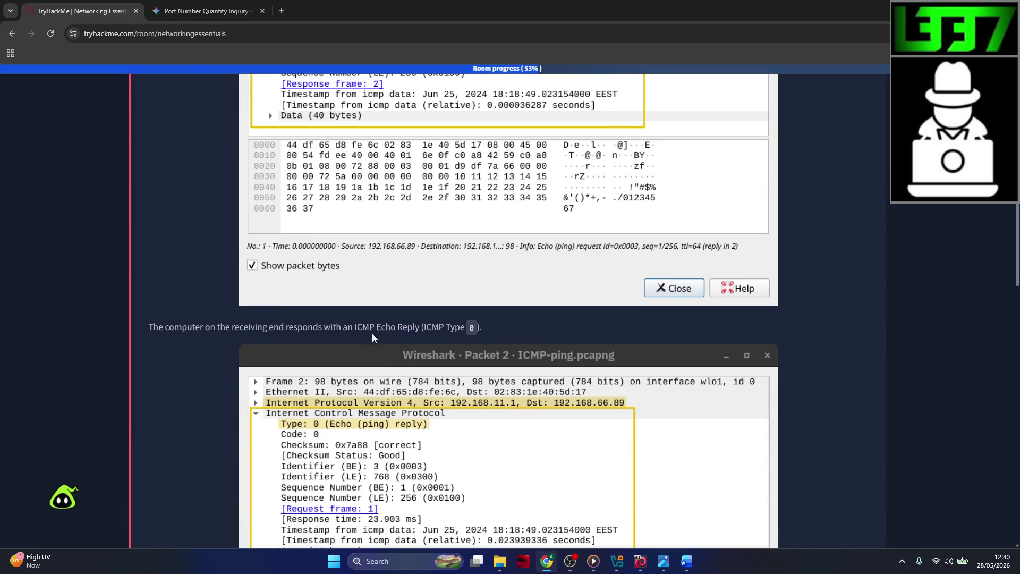
pyautogui.moveTo(354, 326); pyautogui.dragTo(428, 328)
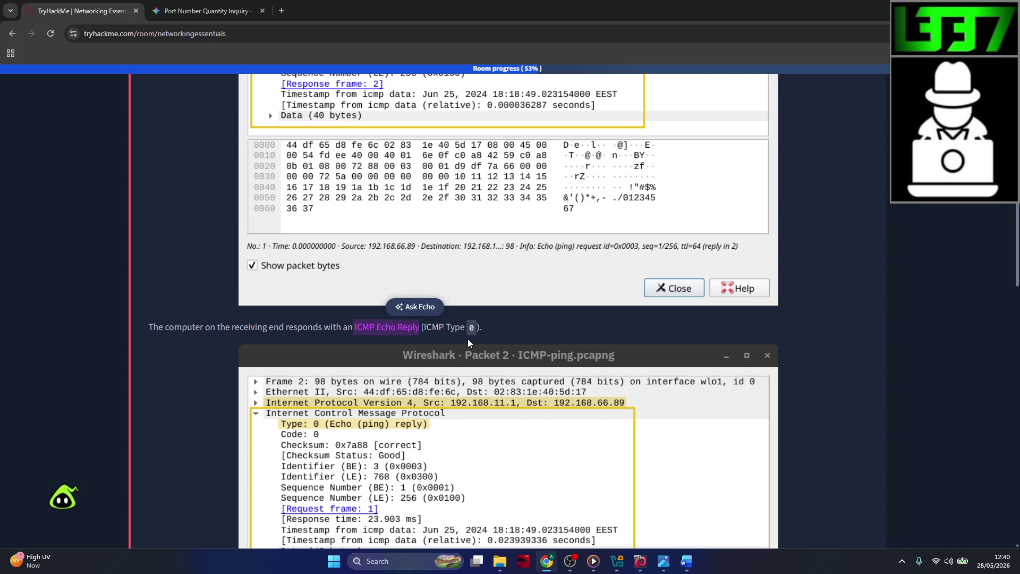
pyautogui.scroll(-3, 468, 342)
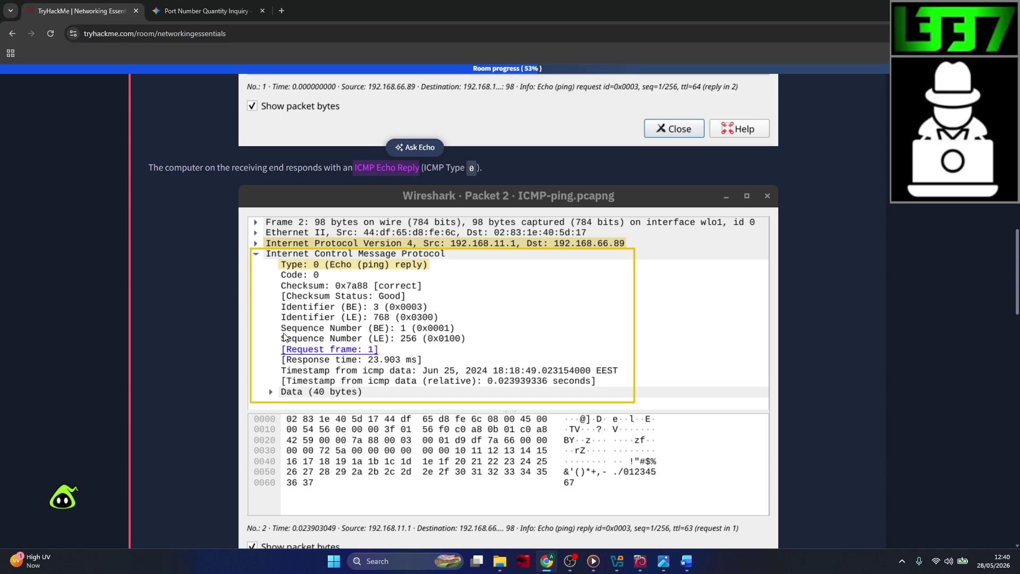
pyautogui.scroll(-15, 276, 333)
pyautogui.scroll(-4, 261, 326)
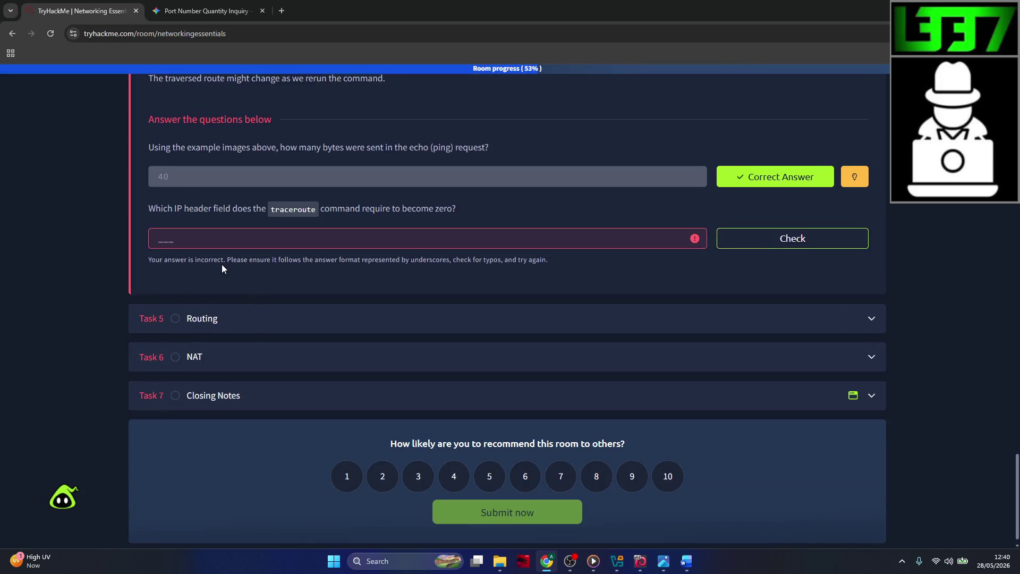
pyautogui.scroll(2, 221, 264)
pyautogui.moveTo(157, 314); pyautogui.dragTo(234, 315)
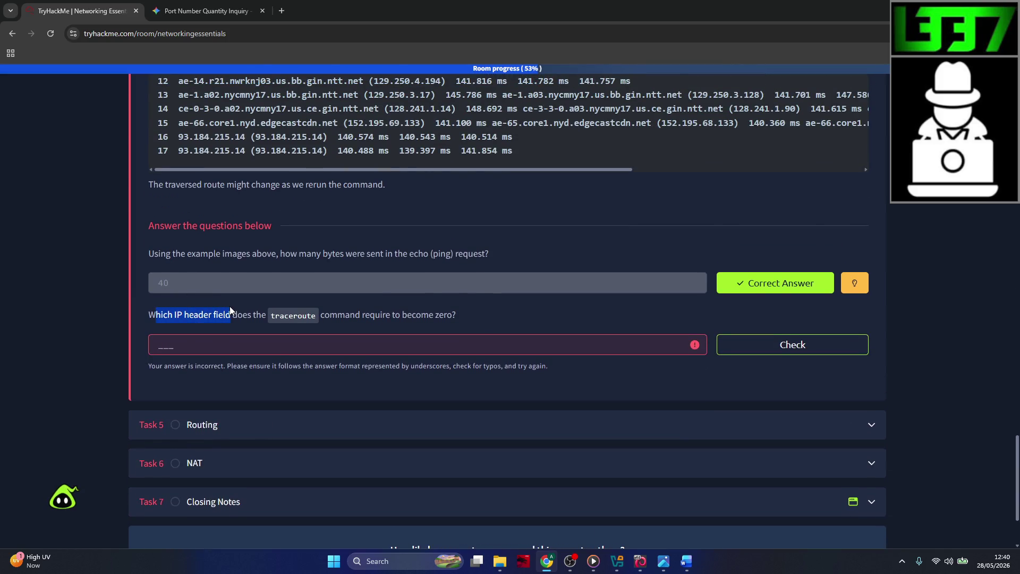
pyautogui.click(341, 320)
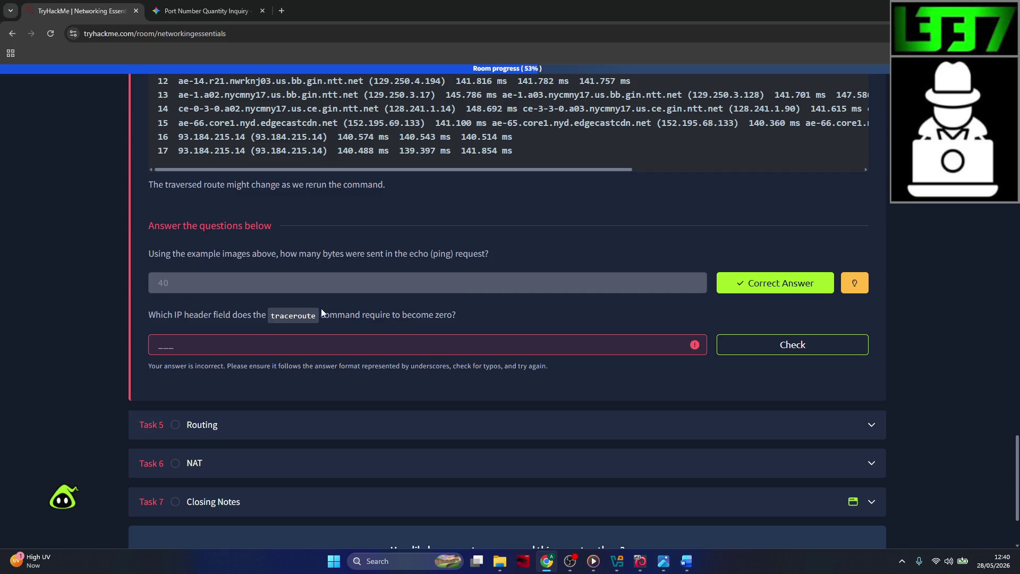
pyautogui.scroll(8, 283, 361)
pyautogui.scroll(15, 282, 368)
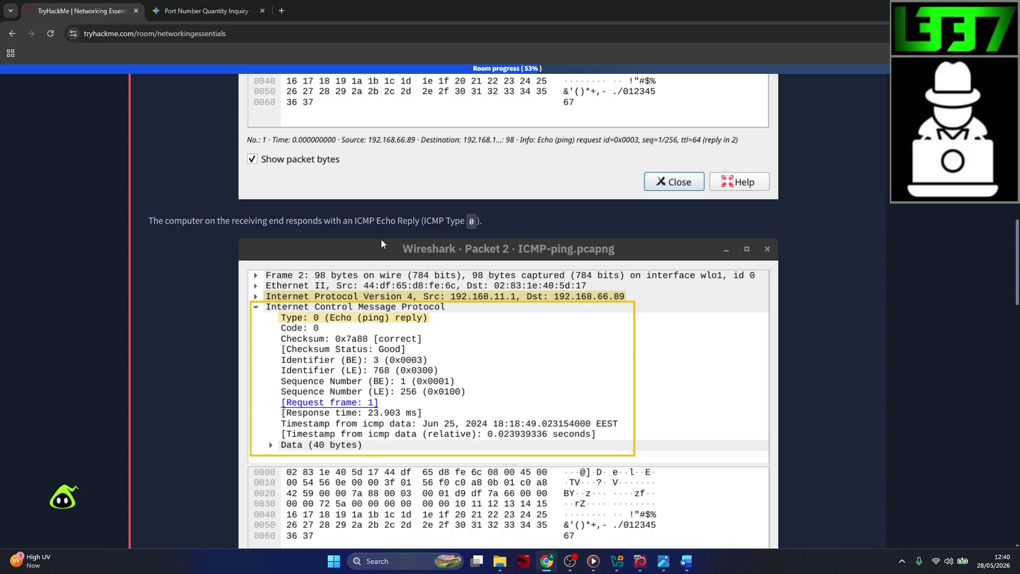
pyautogui.scroll(-10, 381, 239)
pyautogui.scroll(-12, 346, 293)
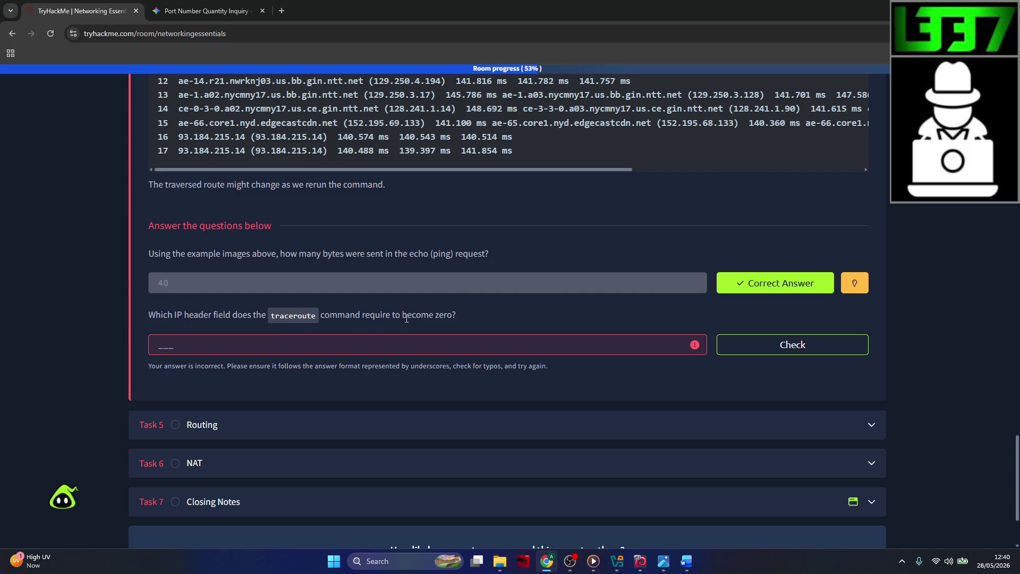
pyautogui.moveTo(484, 316); pyautogui.dragTo(421, 315)
pyautogui.scroll(4, 461, 361)
pyautogui.scroll(12, 467, 346)
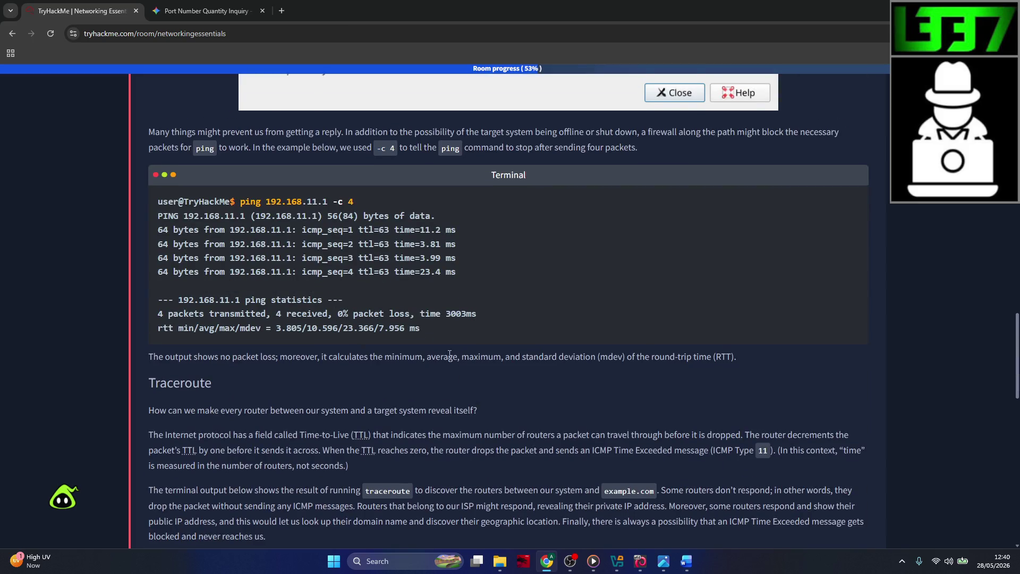
pyautogui.scroll(4, 449, 348)
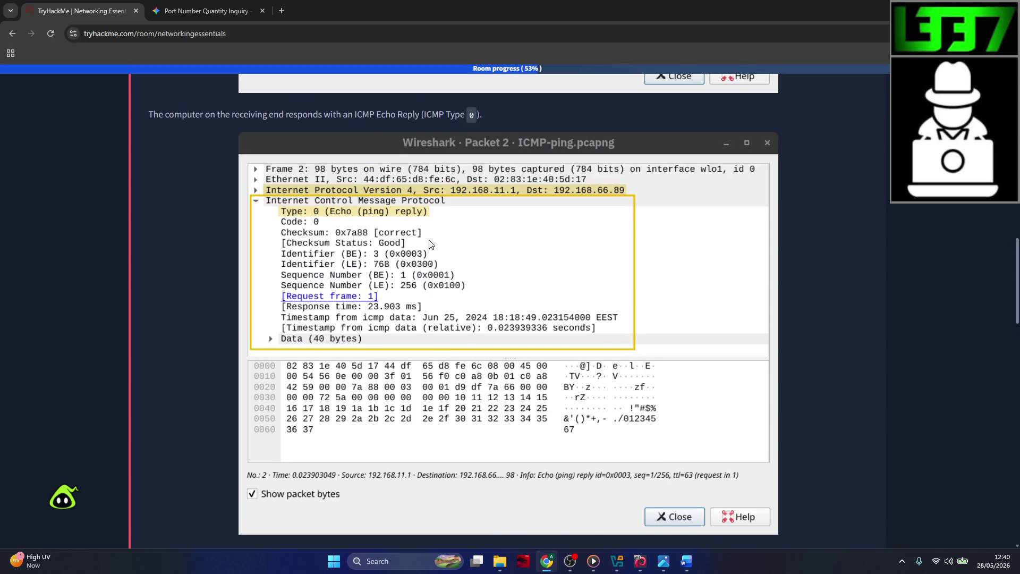
pyautogui.scroll(1, 372, 198)
pyautogui.scroll(10, 259, 187)
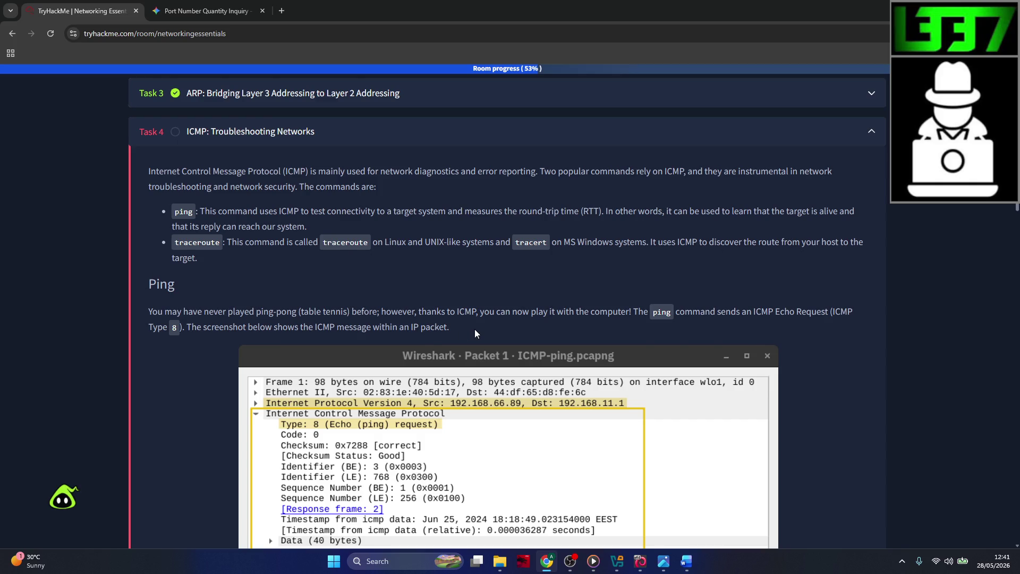
pyautogui.scroll(-1, 475, 333)
pyautogui.scroll(-2, 477, 331)
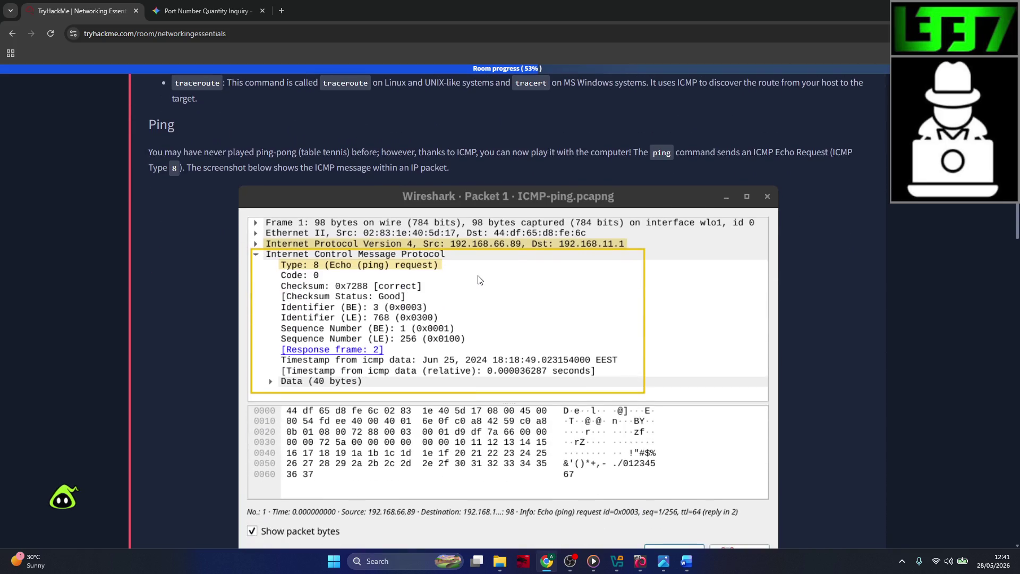
pyautogui.scroll(-2, 477, 278)
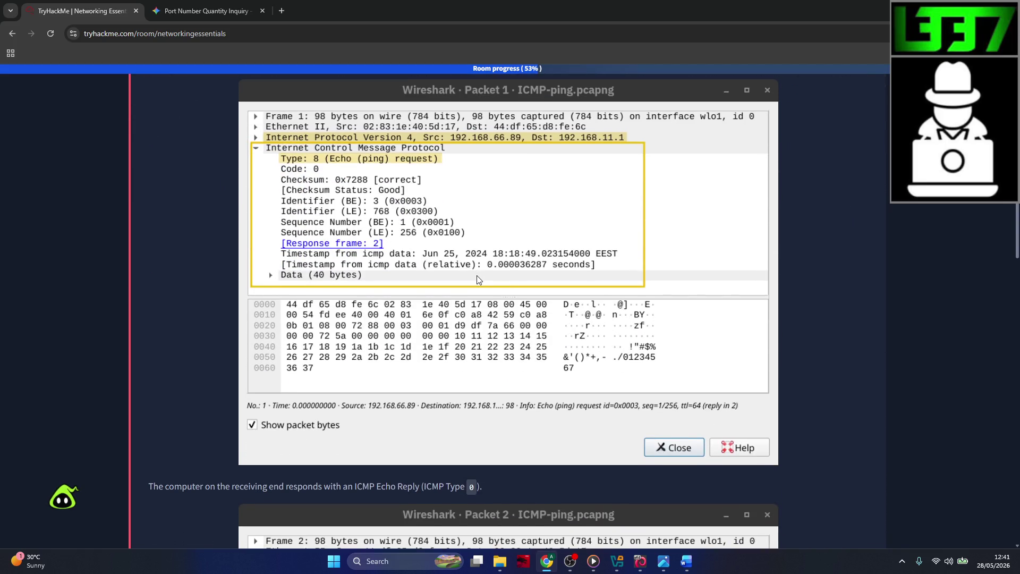
pyautogui.scroll(-4, 477, 279)
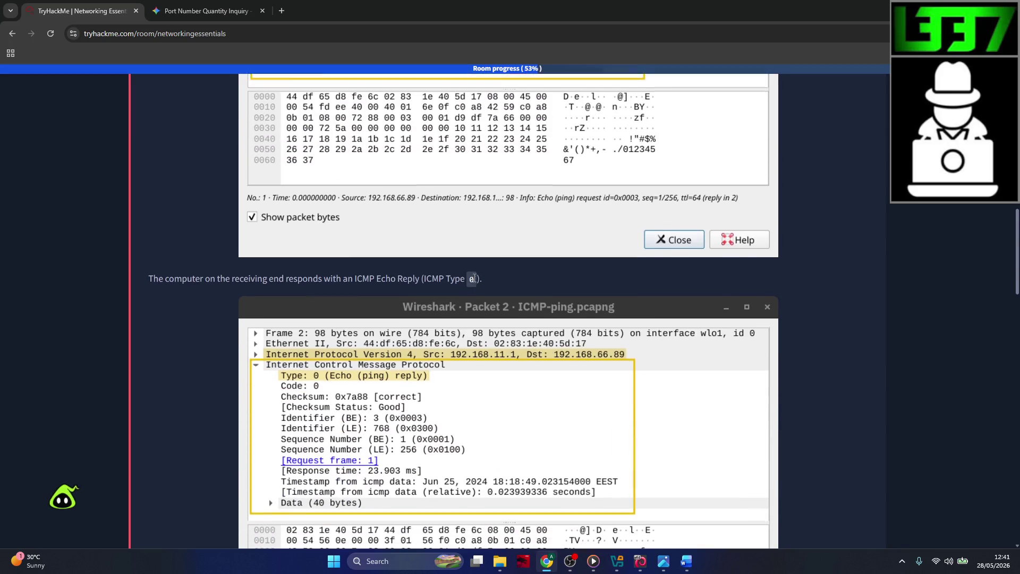
pyautogui.scroll(4, 475, 278)
pyautogui.scroll(-3, 475, 282)
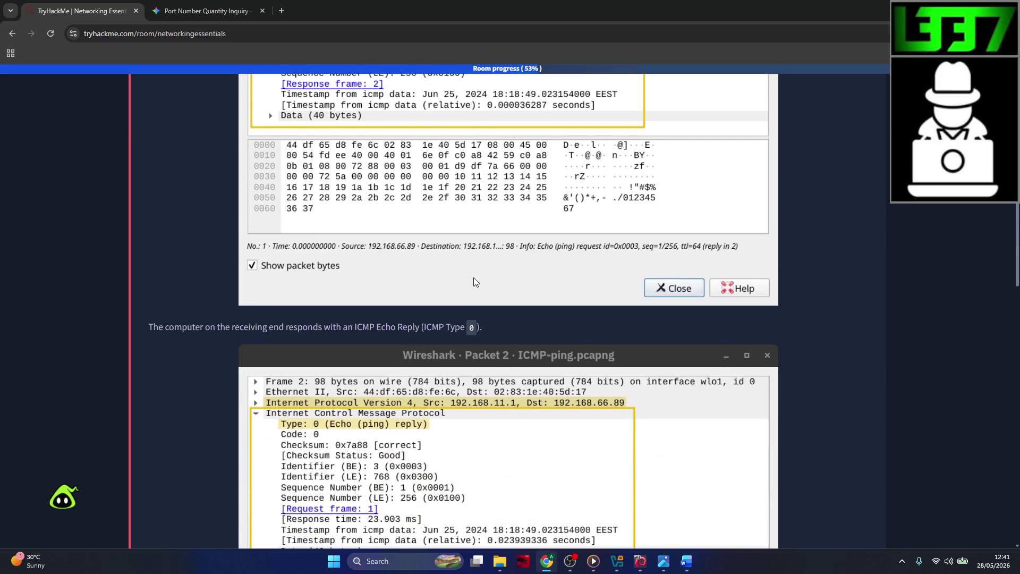
pyautogui.scroll(2, 475, 282)
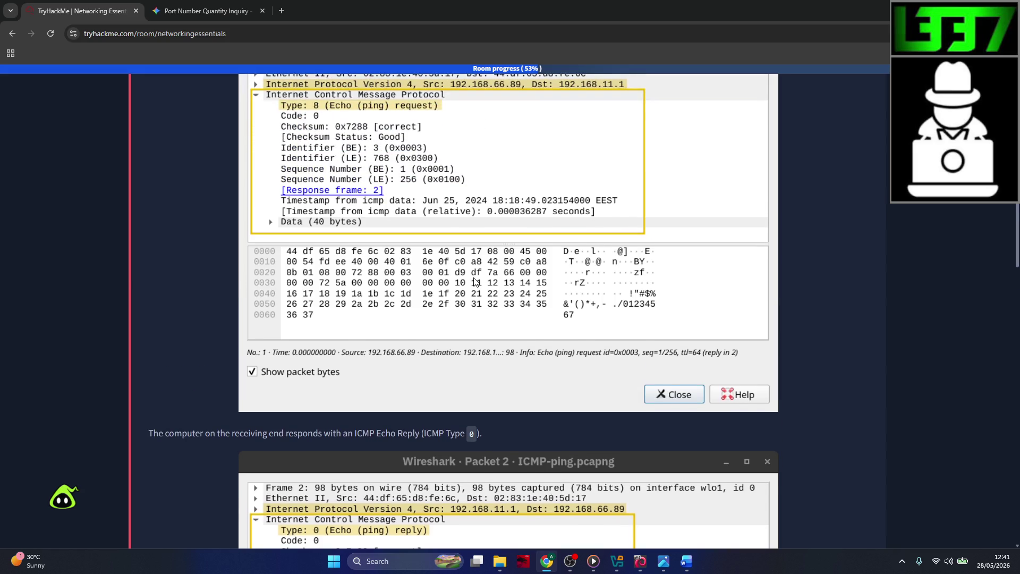
pyautogui.scroll(-8, 475, 281)
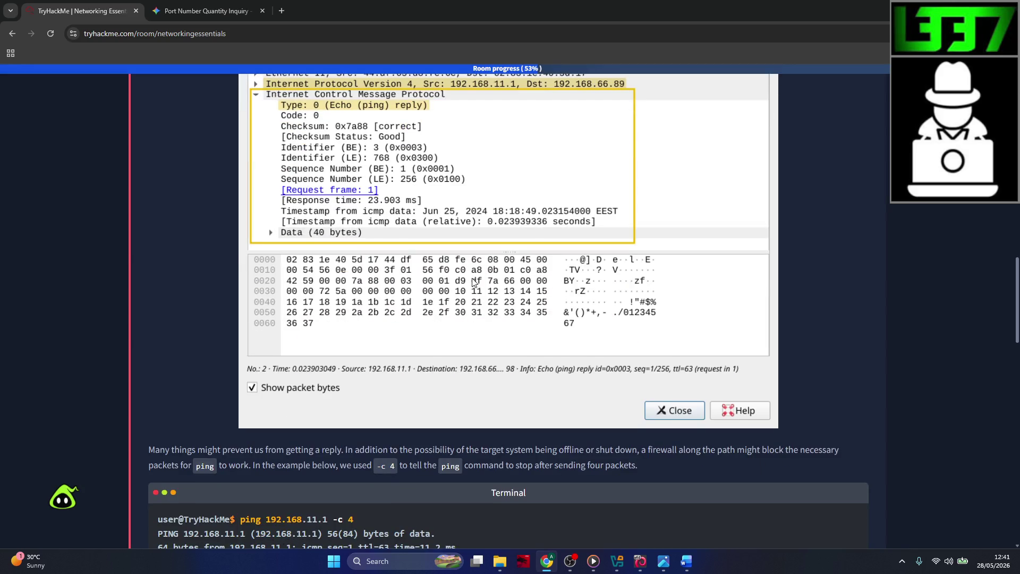
pyautogui.scroll(12, 475, 282)
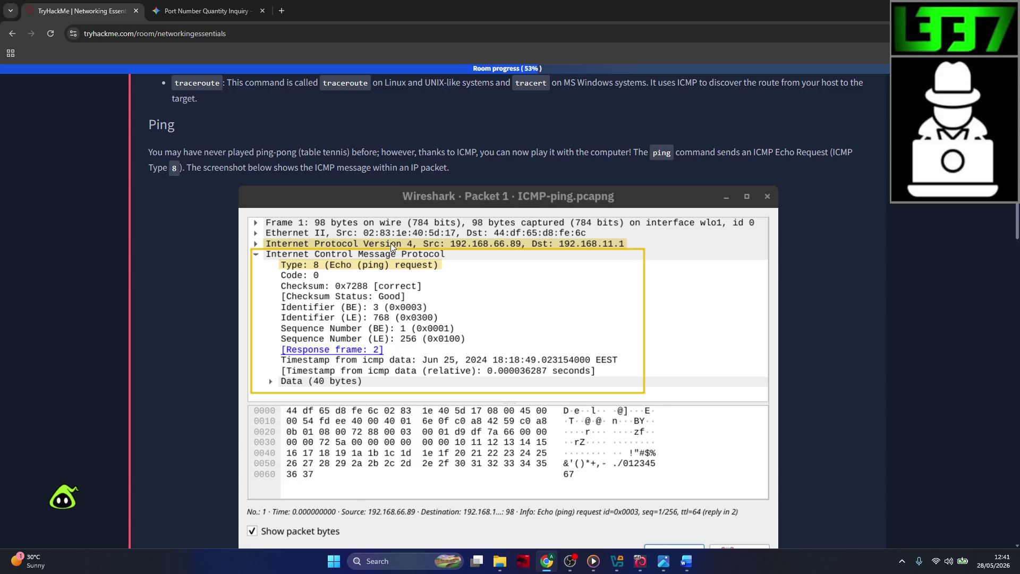
pyautogui.scroll(1, 441, 246)
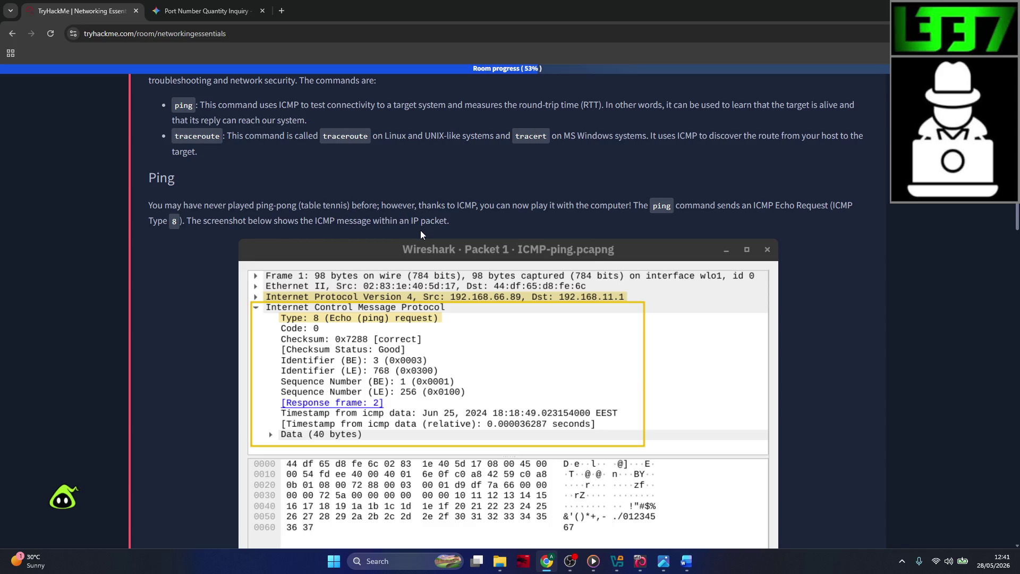
pyautogui.scroll(-1, 422, 237)
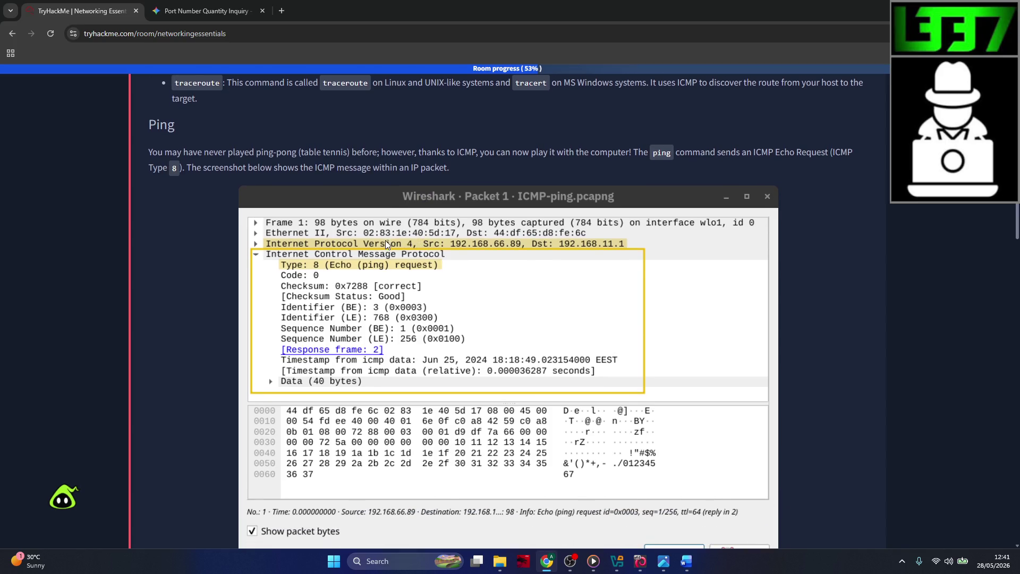
pyautogui.scroll(-4, 359, 237)
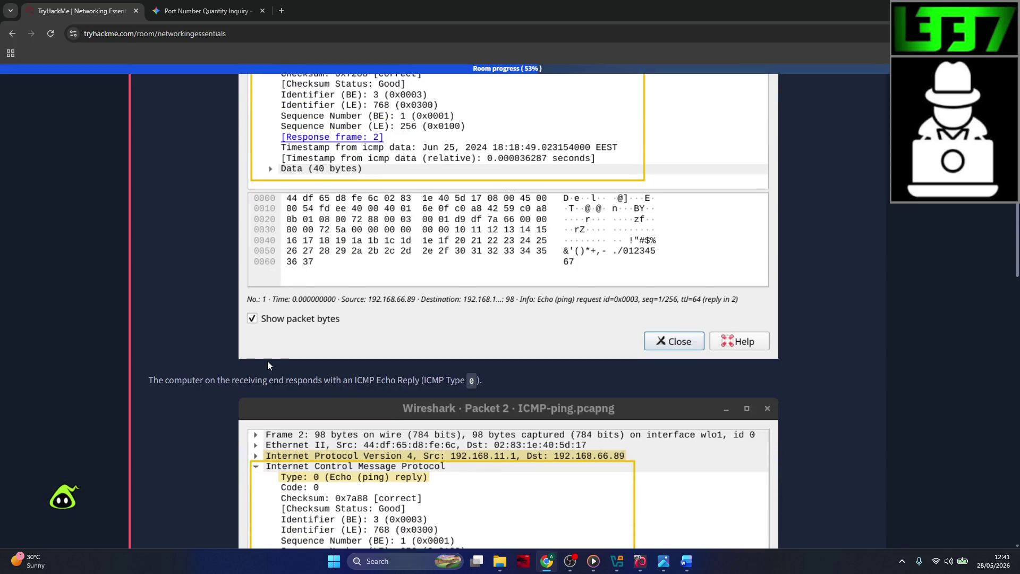
pyautogui.scroll(-4, 283, 358)
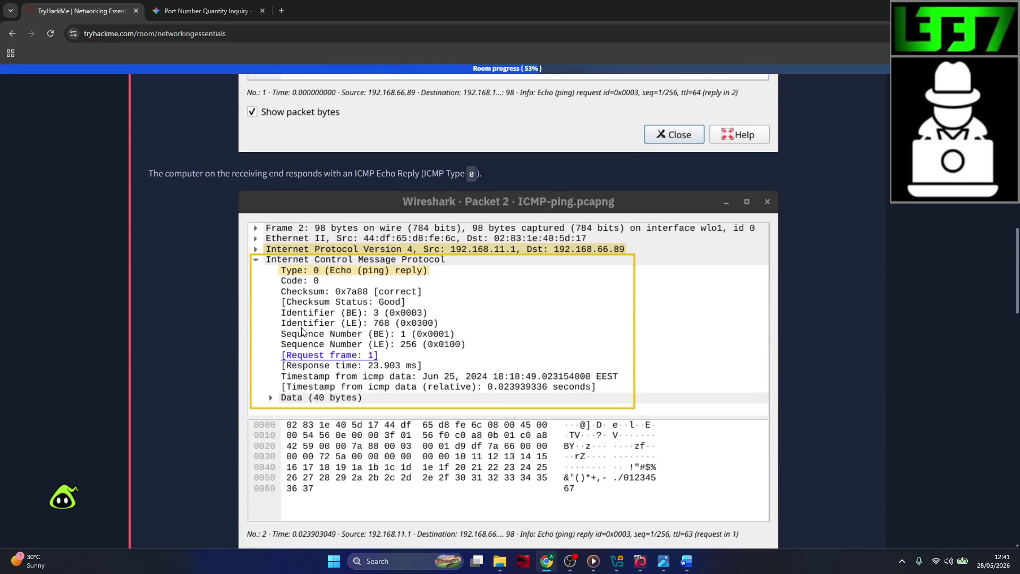
pyautogui.scroll(-6, 310, 305)
pyautogui.scroll(7, 316, 296)
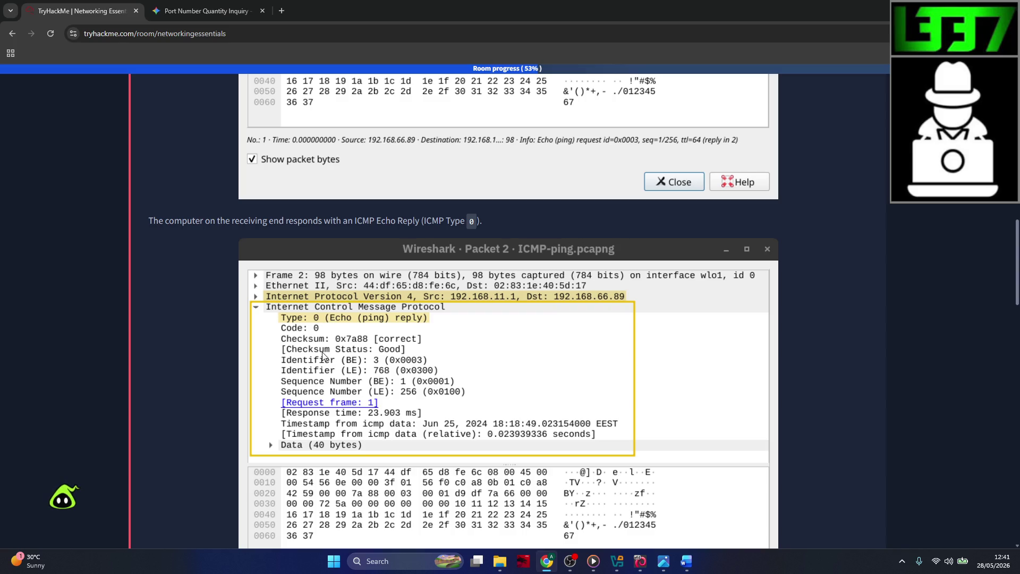
pyautogui.scroll(-6, 323, 353)
pyautogui.scroll(3, 300, 339)
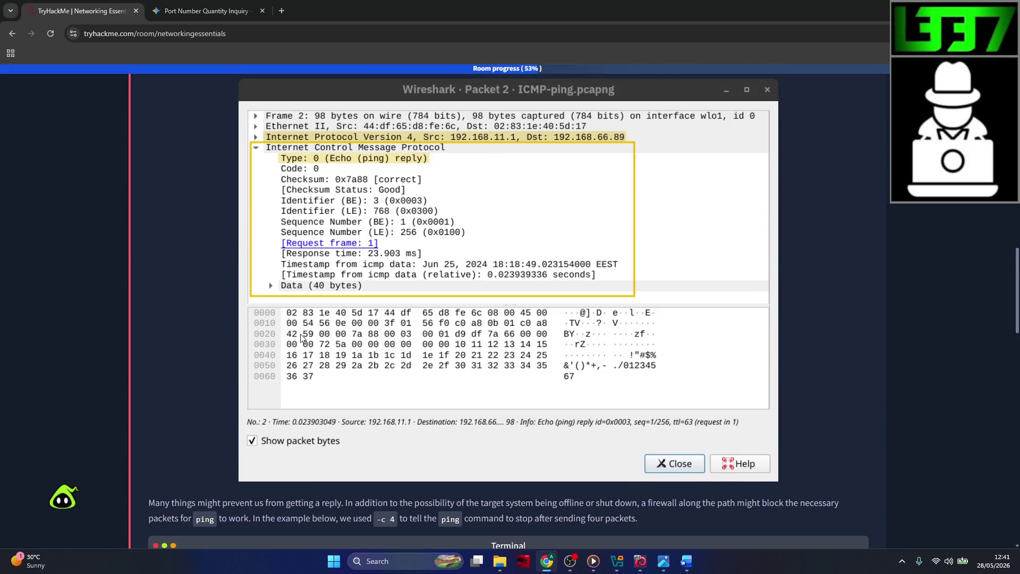
pyautogui.scroll(-20, 298, 332)
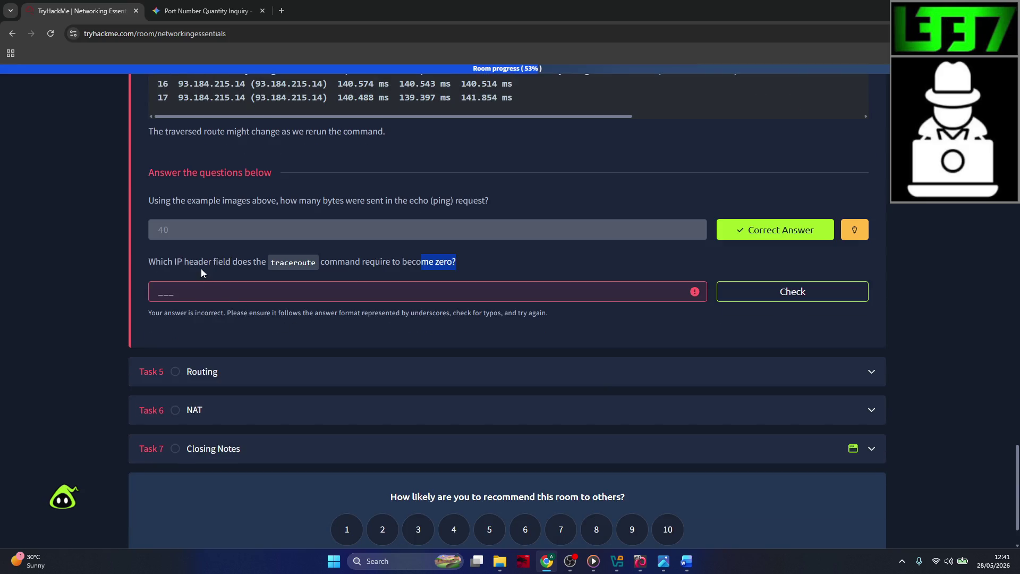
# Step: Submit 768 as the traceroute header-field answer, which is rejected
pyautogui.click(224, 296)
pyautogui.write('768')
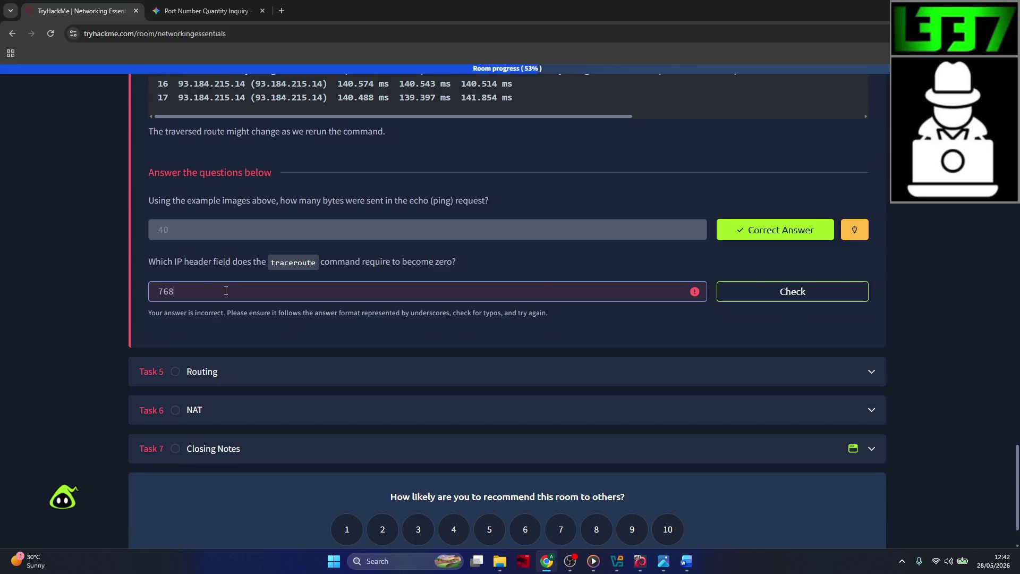
pyautogui.press('Return')
# Step: Scroll back up toward the Wireshark Packet 2 ICMP Echo Reply screenshot
pyautogui.scroll(15, 510, 223)
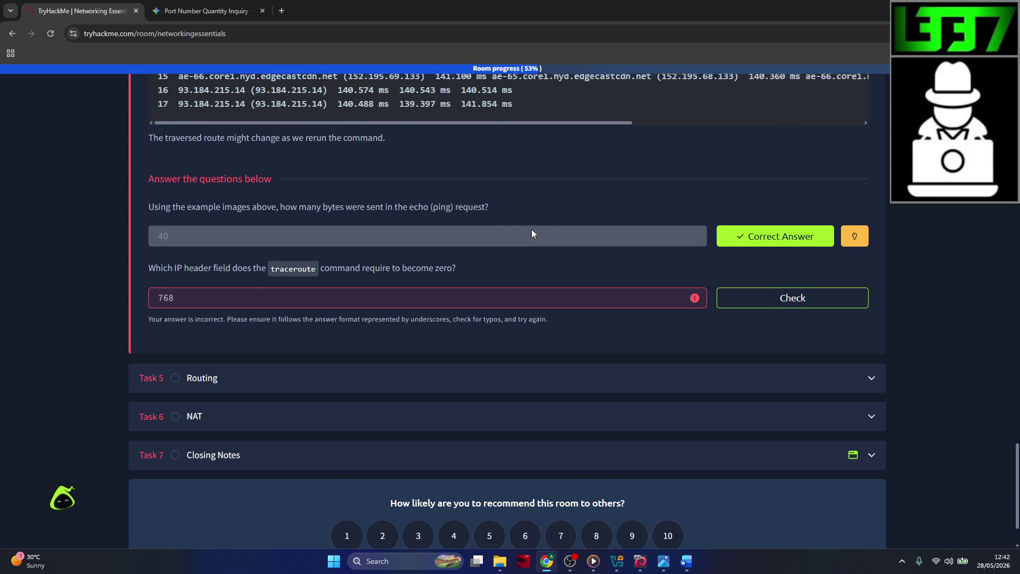
pyautogui.scroll(5, 362, 331)
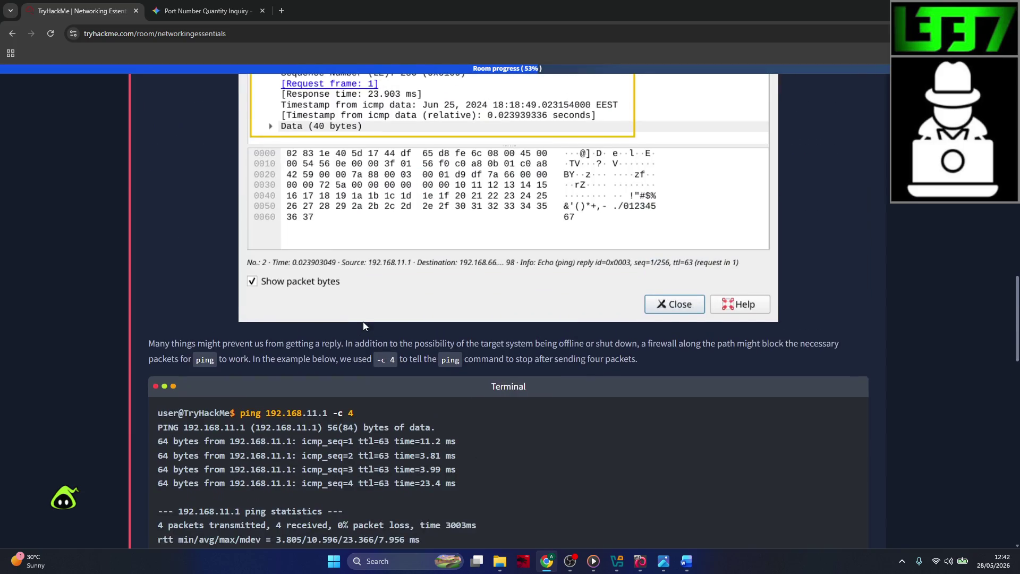
pyautogui.scroll(-12, 357, 318)
pyautogui.scroll(-4, 336, 317)
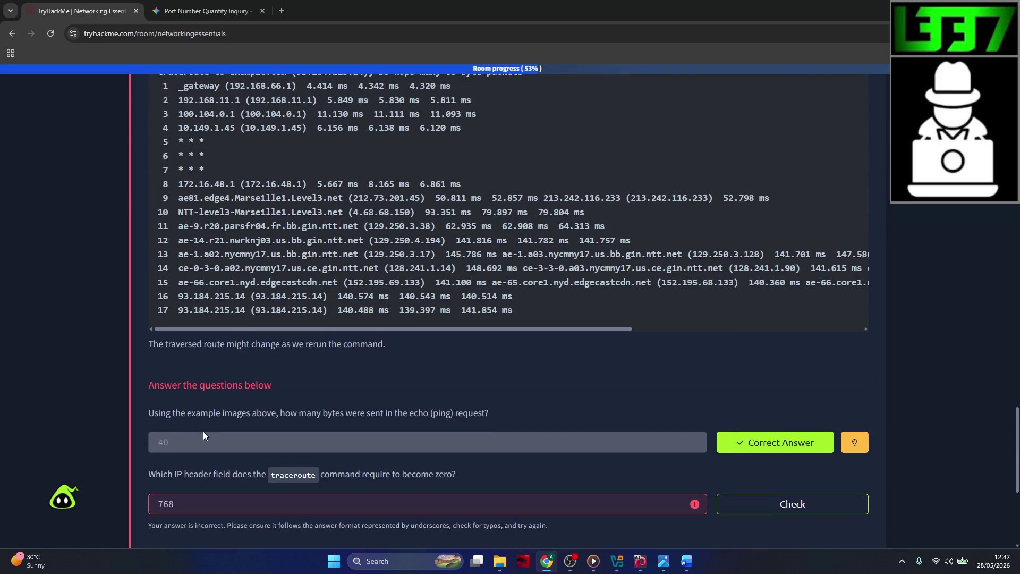
pyautogui.moveTo(190, 367); pyautogui.dragTo(237, 366)
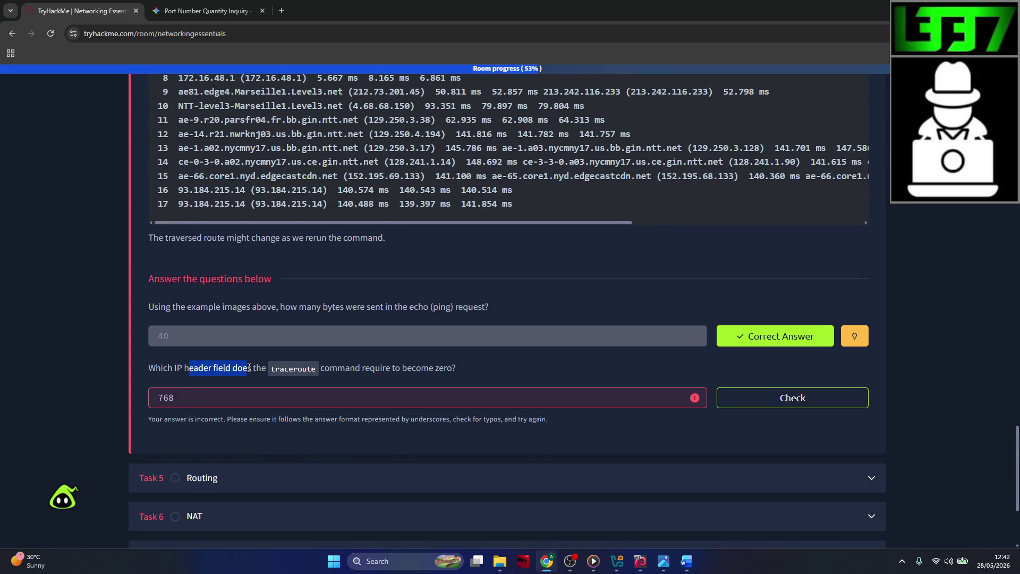
pyautogui.click(255, 371)
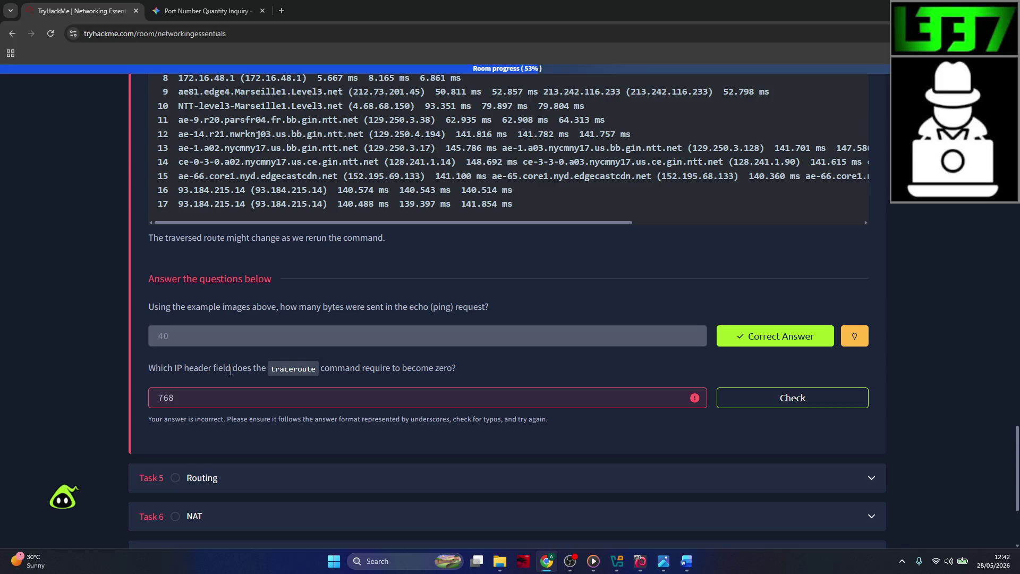
pyautogui.scroll(20, 230, 370)
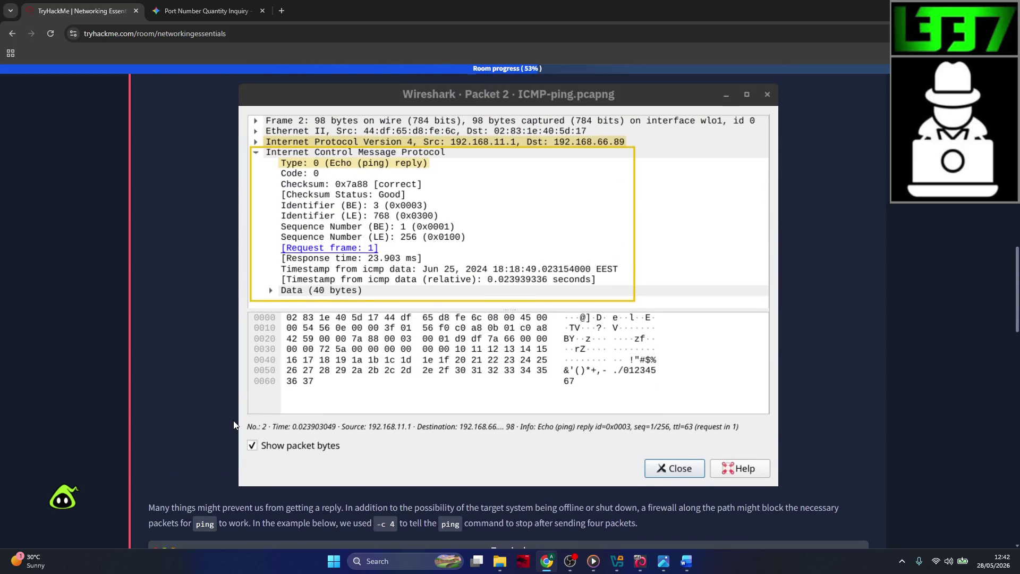
pyautogui.scroll(2, 233, 425)
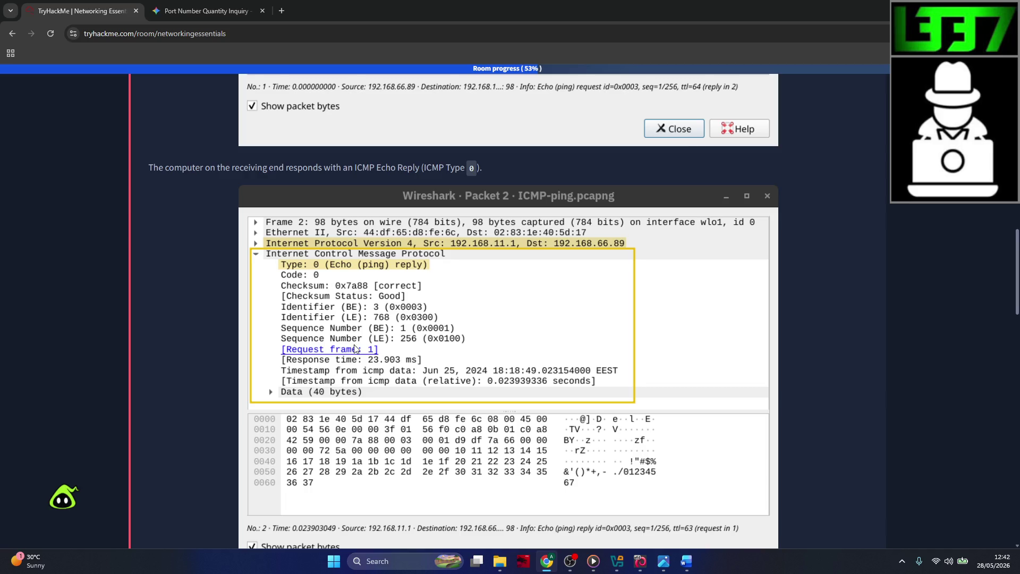
# Step: Review the ping echo request and reply packet screenshots again
pyautogui.scroll(2, 361, 335)
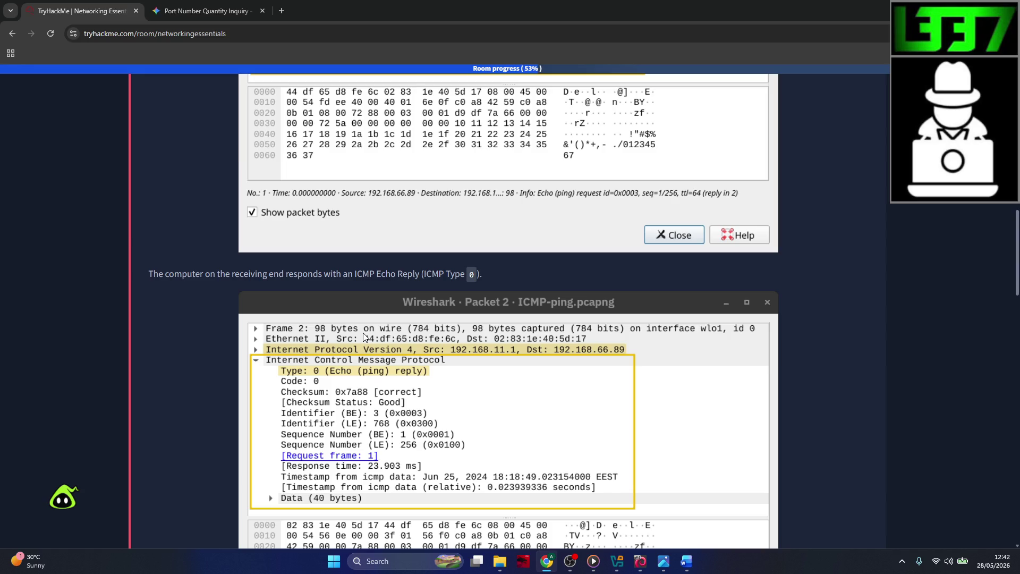
pyautogui.scroll(8, 365, 336)
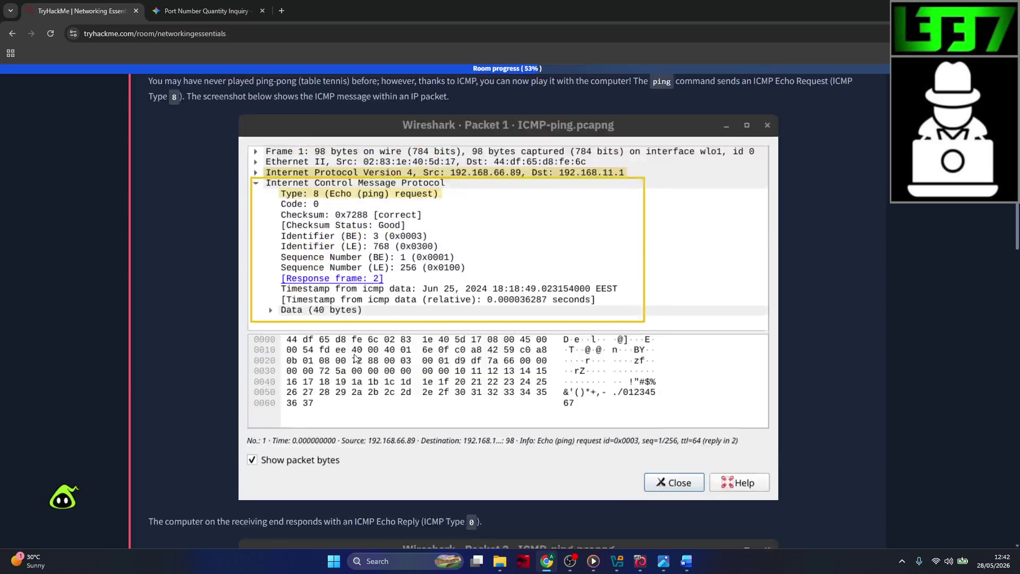
pyautogui.scroll(1, 356, 351)
pyautogui.scroll(3, 365, 321)
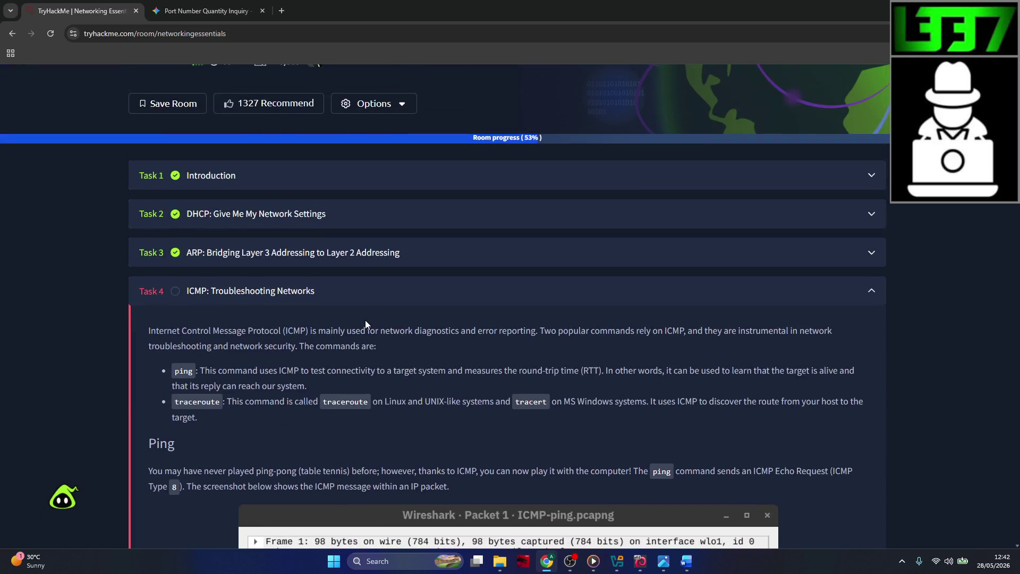
pyautogui.scroll(-2, 365, 322)
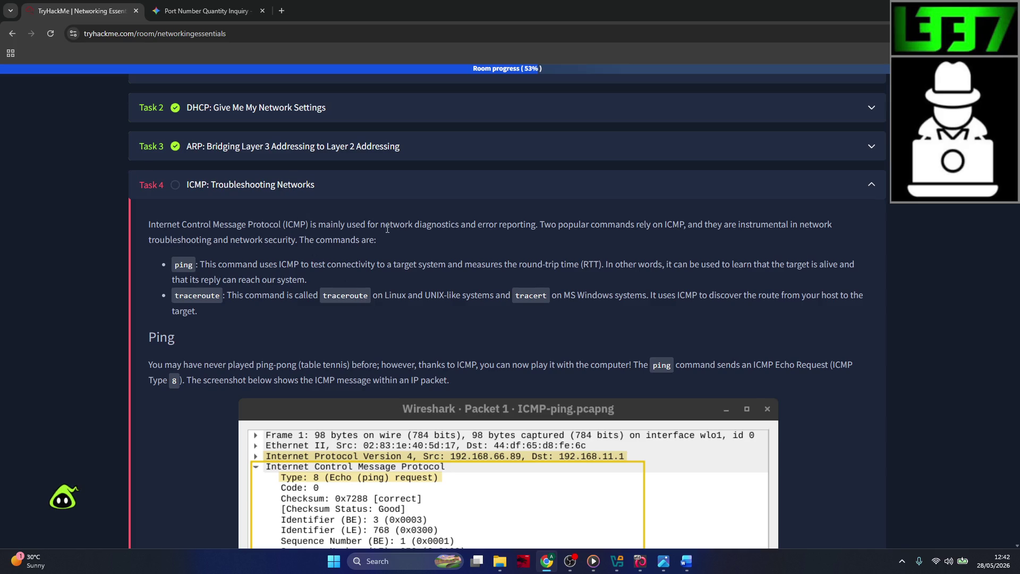
pyautogui.scroll(-4, 380, 235)
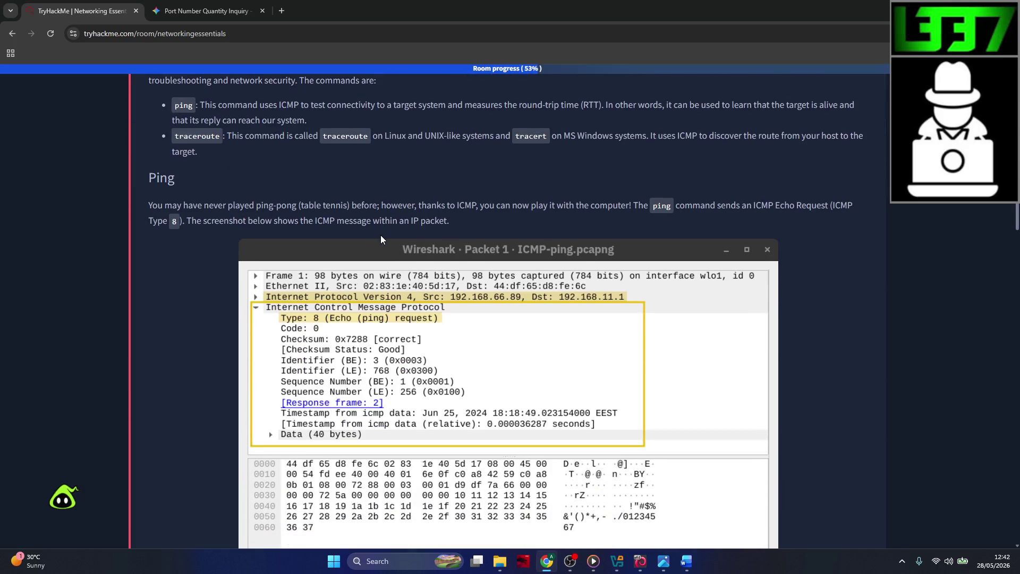
pyautogui.scroll(-6, 380, 235)
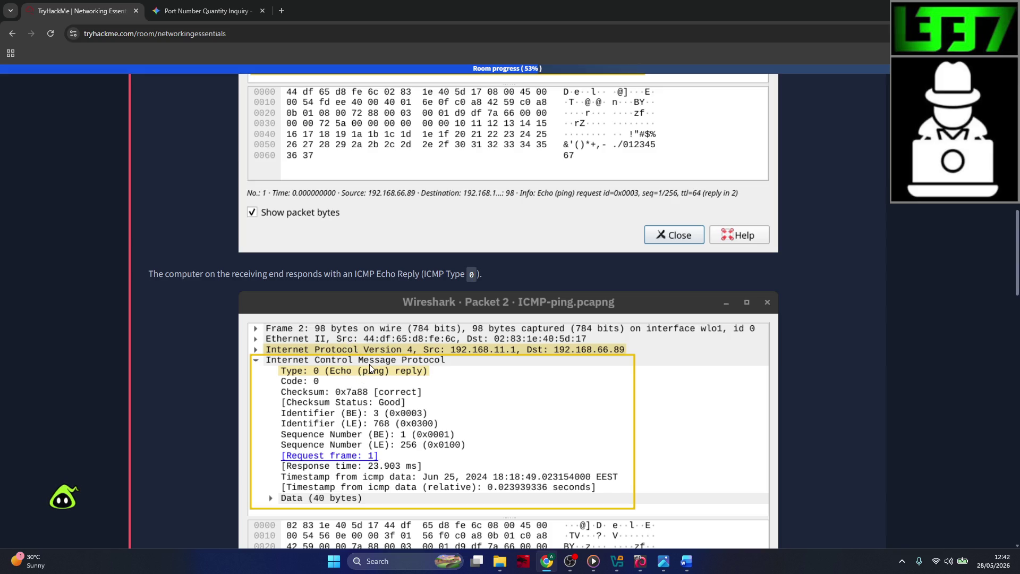
# Step: Return to the questions, delete the rejected 768 answer and select the traceroute question
pyautogui.scroll(-1, 387, 355)
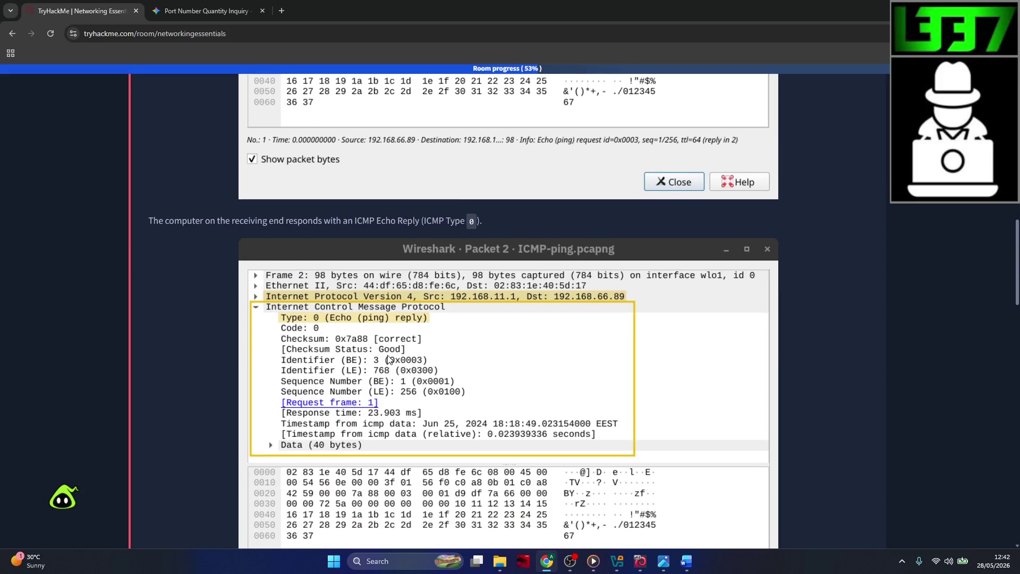
pyautogui.scroll(-1, 385, 359)
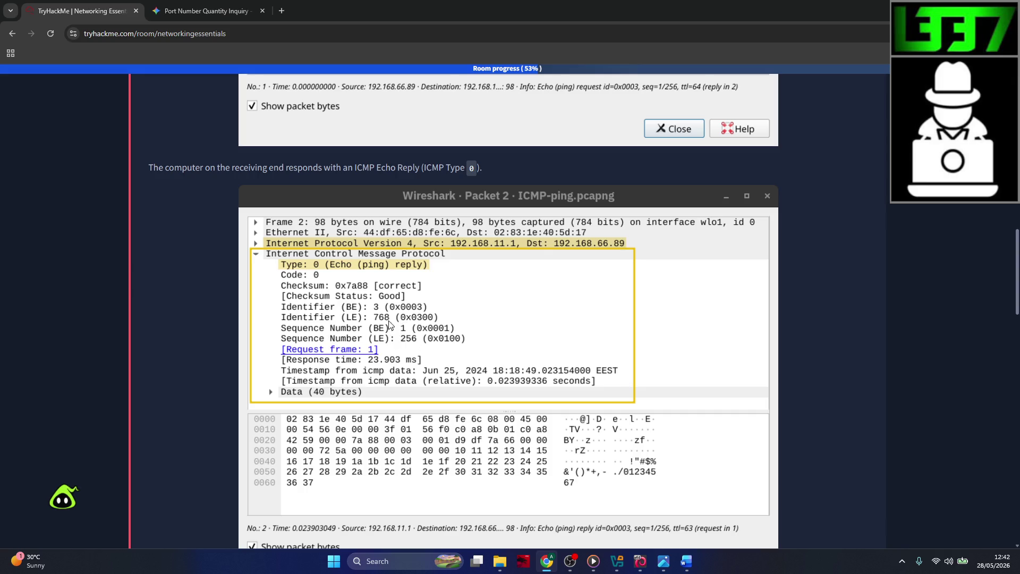
pyautogui.scroll(-2, 389, 320)
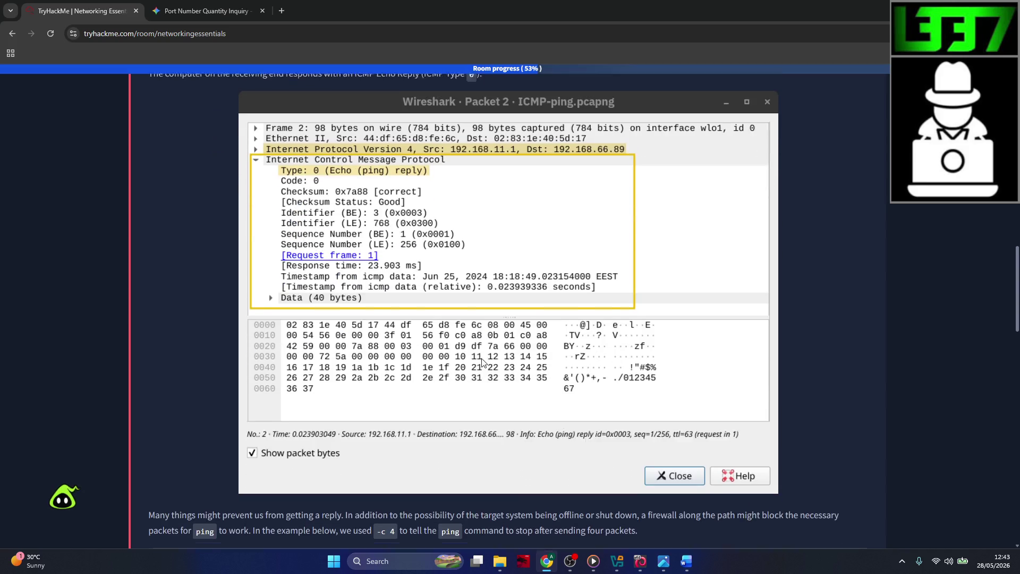
pyautogui.scroll(-18, 404, 333)
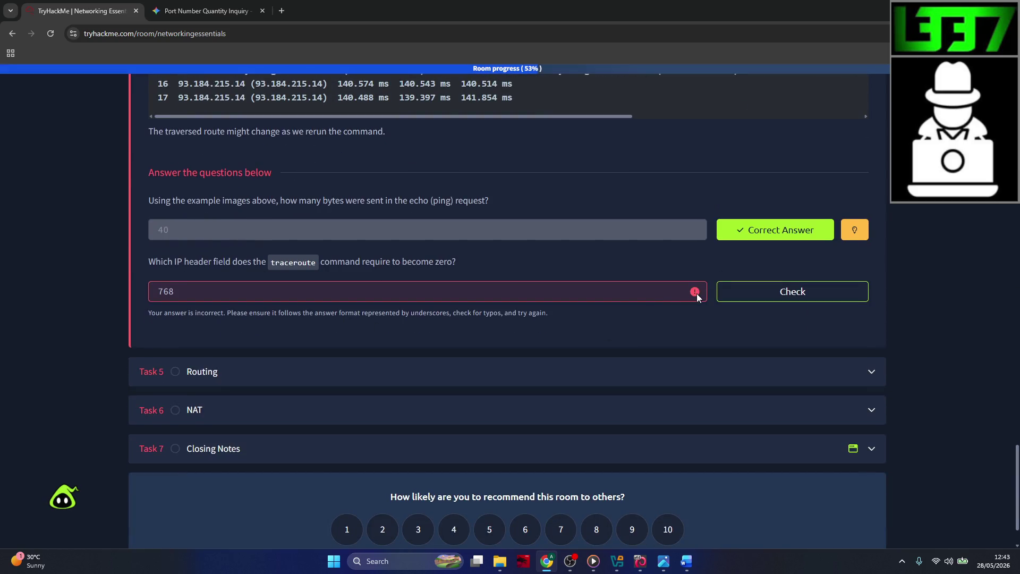
pyautogui.moveTo(175, 291); pyautogui.dragTo(127, 303)
pyautogui.press('BackSpace')
pyautogui.moveTo(486, 266); pyautogui.dragTo(362, 262)
# Step: Paste the traceroute header-field question into Gemini, get TTL as the answer, and return to the room
pyautogui.moveTo(280, 275); pyautogui.dragTo(141, 274)
pyautogui.hotkey('ctrl', 'c')
pyautogui.click(198, 19)
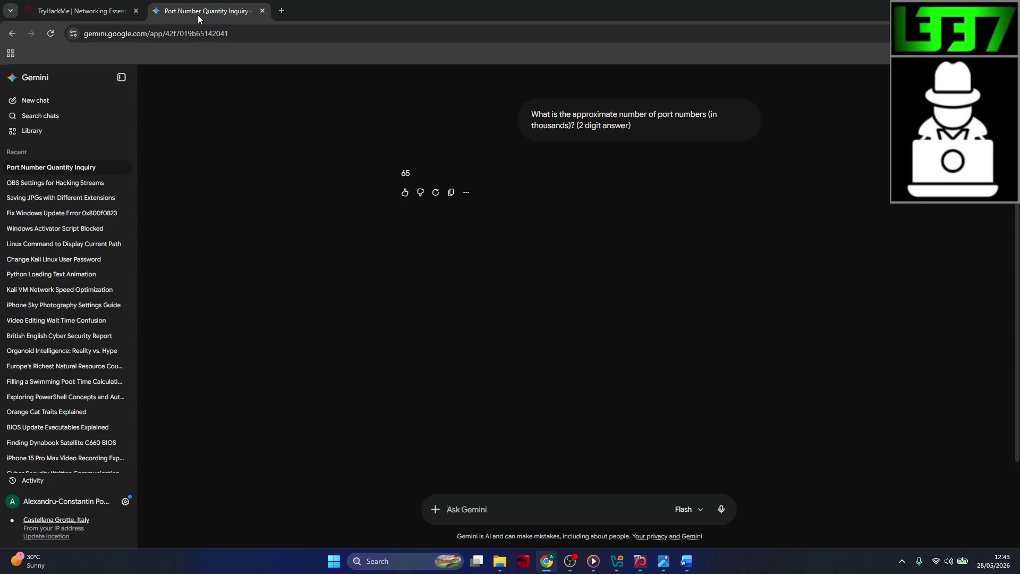
pyautogui.click(505, 509)
pyautogui.hotkey('ctrl', 'v')
pyautogui.press('Return')
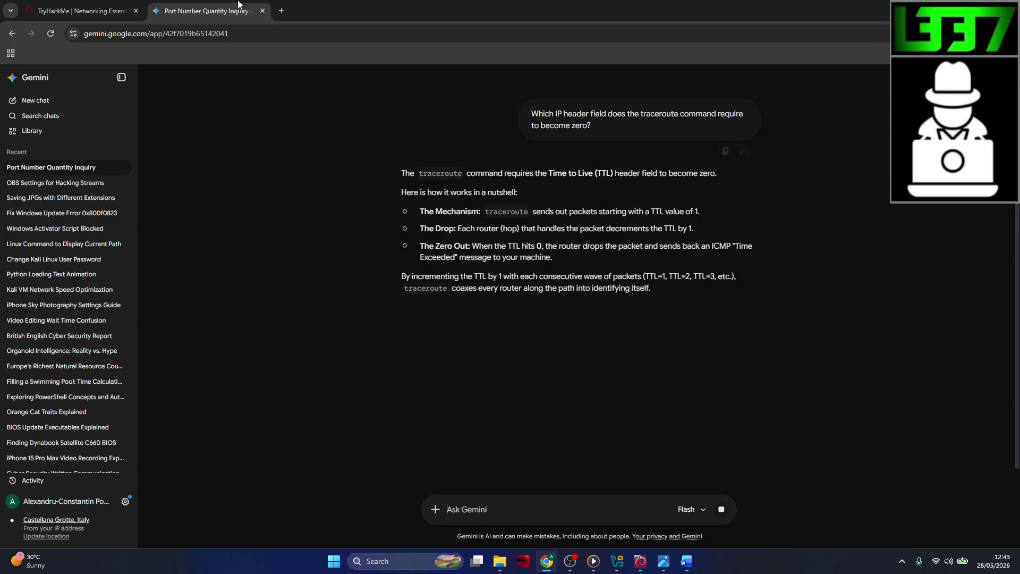
pyautogui.click(80, 11)
pyautogui.scroll(12, 304, 218)
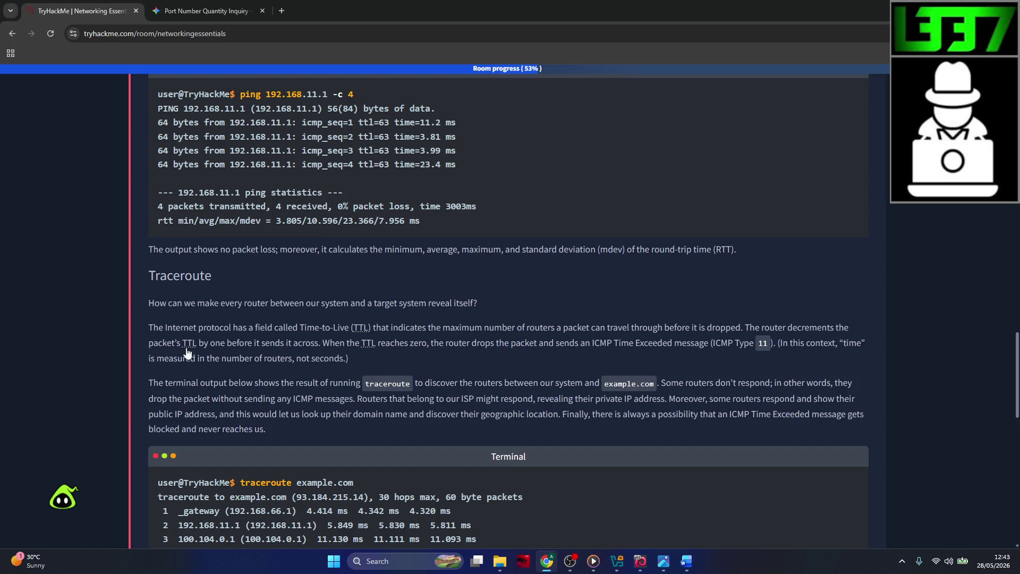
# Step: Study the Time-to-Live explanation, highlighting text on decrementing TTL and routers dropping packets
pyautogui.moveTo(183, 327); pyautogui.dragTo(293, 327)
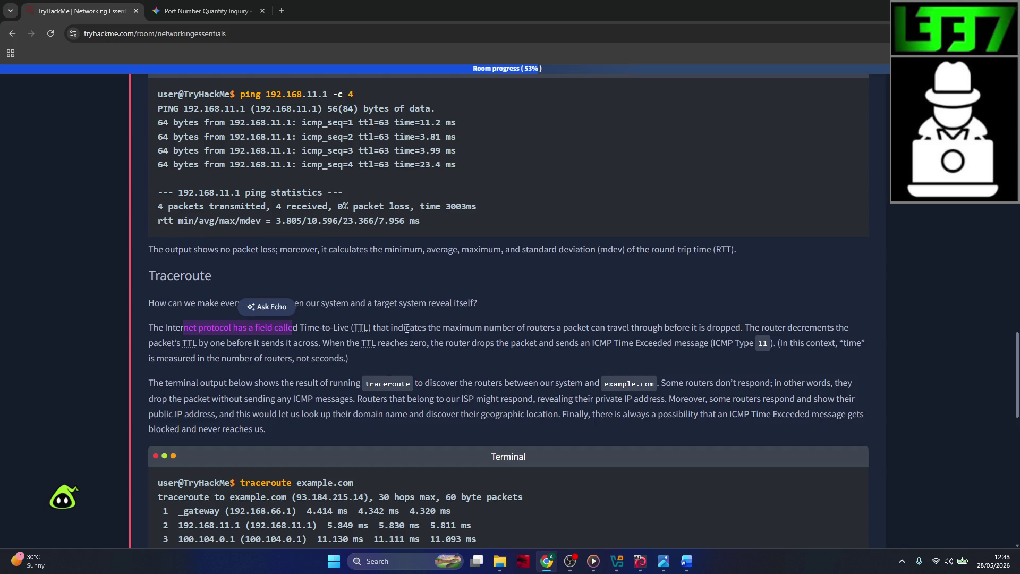
pyautogui.click(432, 325)
pyautogui.moveTo(575, 328); pyautogui.dragTo(742, 327)
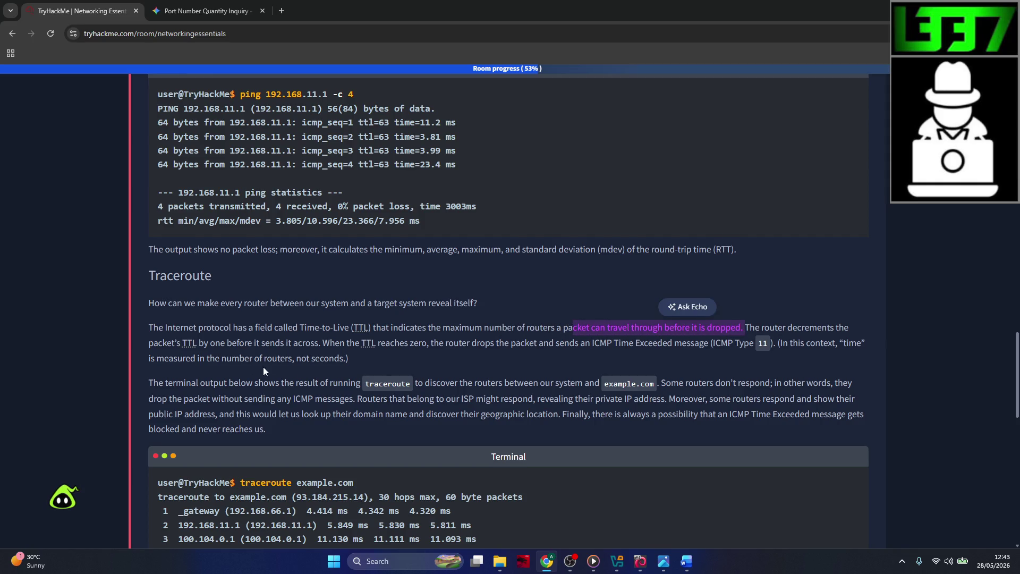
pyautogui.moveTo(231, 343); pyautogui.dragTo(284, 342)
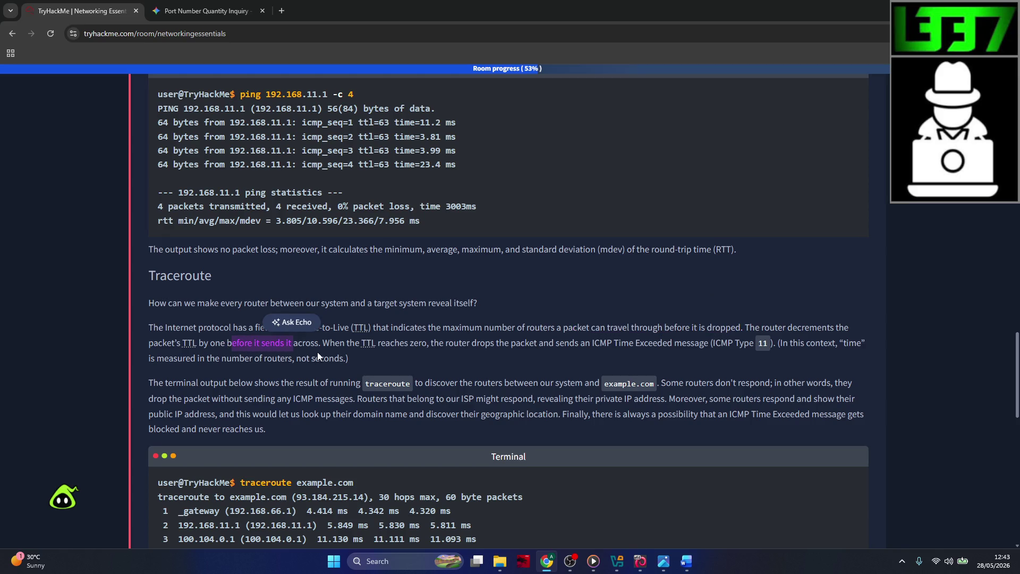
pyautogui.click(474, 348)
pyautogui.moveTo(475, 348)
pyautogui.mouseDown()
pyautogui.moveTo(594, 353)
pyautogui.moveTo(619, 344)
pyautogui.mouseUp()
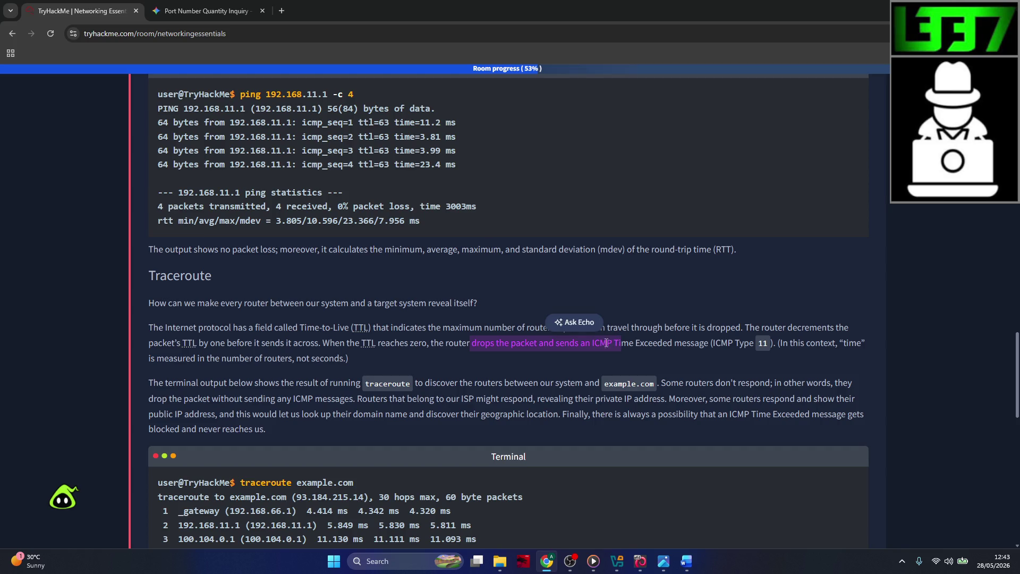
pyautogui.click(285, 305)
pyautogui.moveTo(299, 304); pyautogui.dragTo(443, 299)
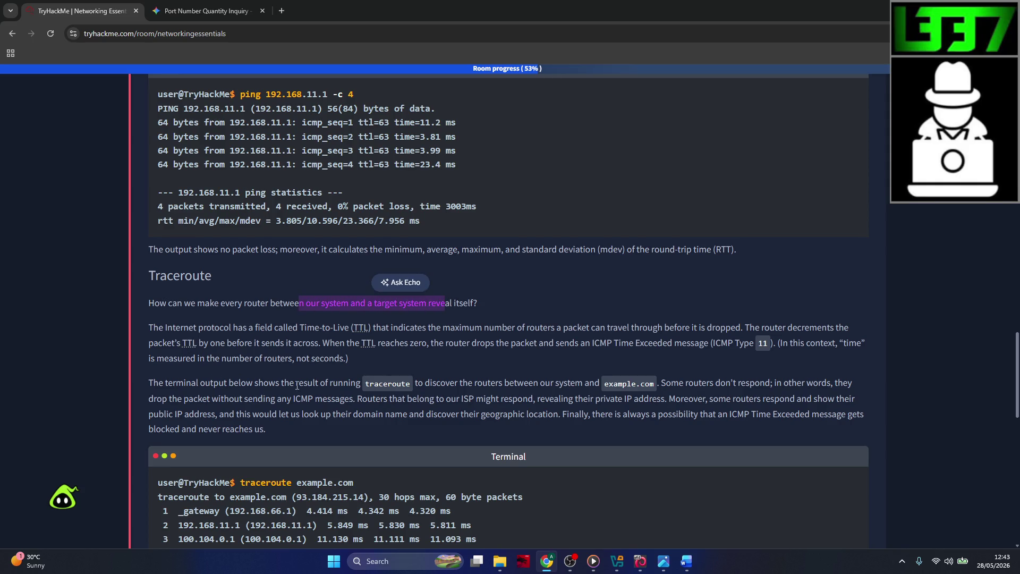
# Step: Re-read the TTL, ICMP Time Exceeded and maximum-router text, then scroll down to the questions
pyautogui.scroll(-2, 574, 378)
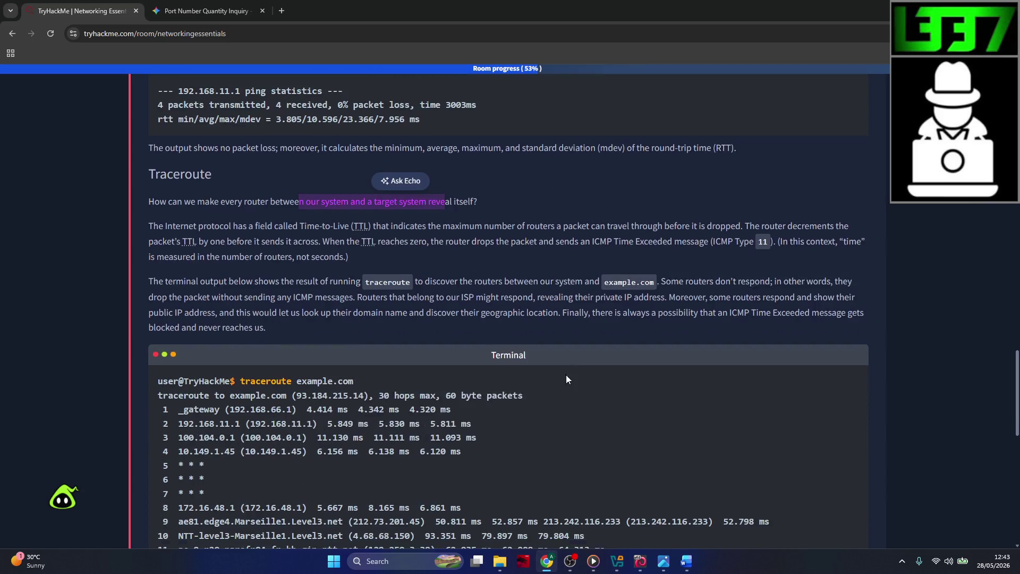
pyautogui.scroll(-1, 337, 320)
pyautogui.scroll(1, 337, 320)
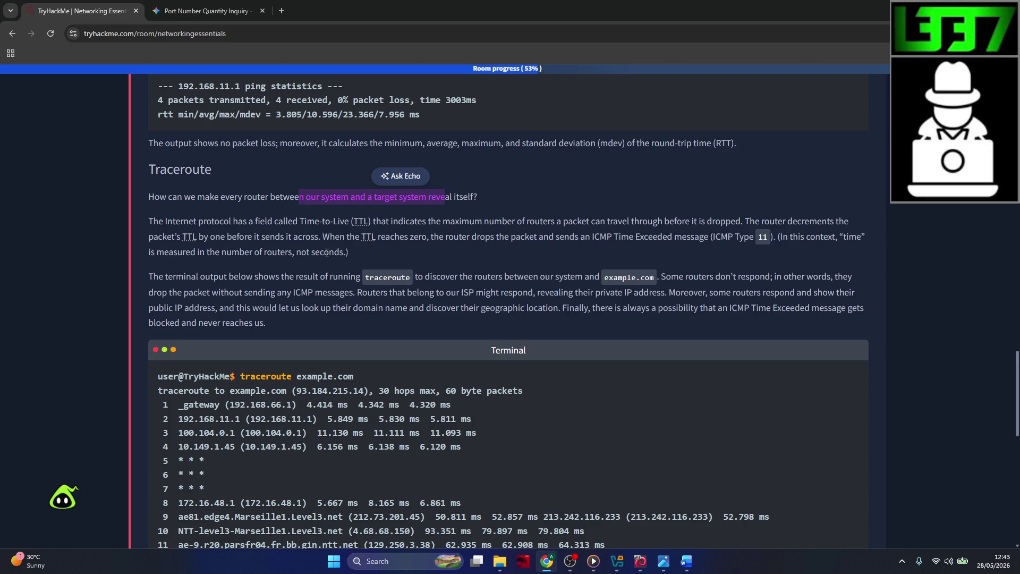
pyautogui.scroll(-10, 234, 248)
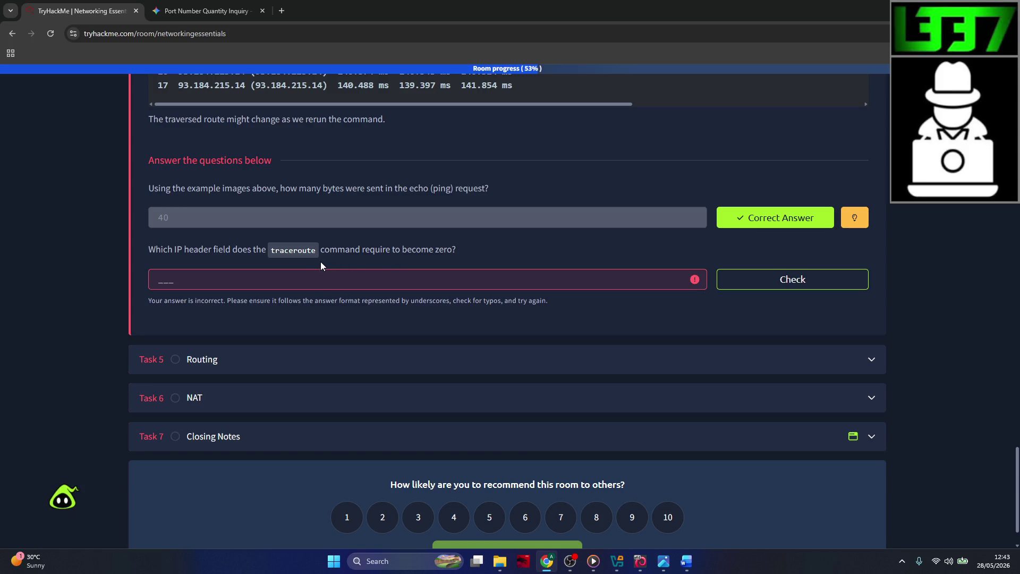
pyautogui.scroll(10, 320, 259)
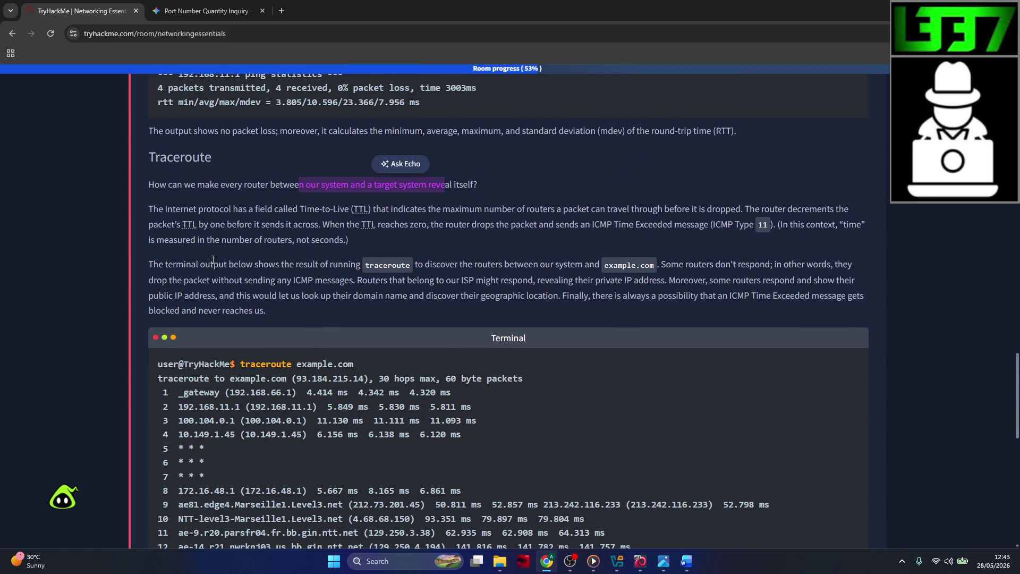
pyautogui.moveTo(265, 209)
pyautogui.mouseDown()
pyautogui.moveTo(650, 213)
pyautogui.moveTo(695, 226)
pyautogui.mouseUp()
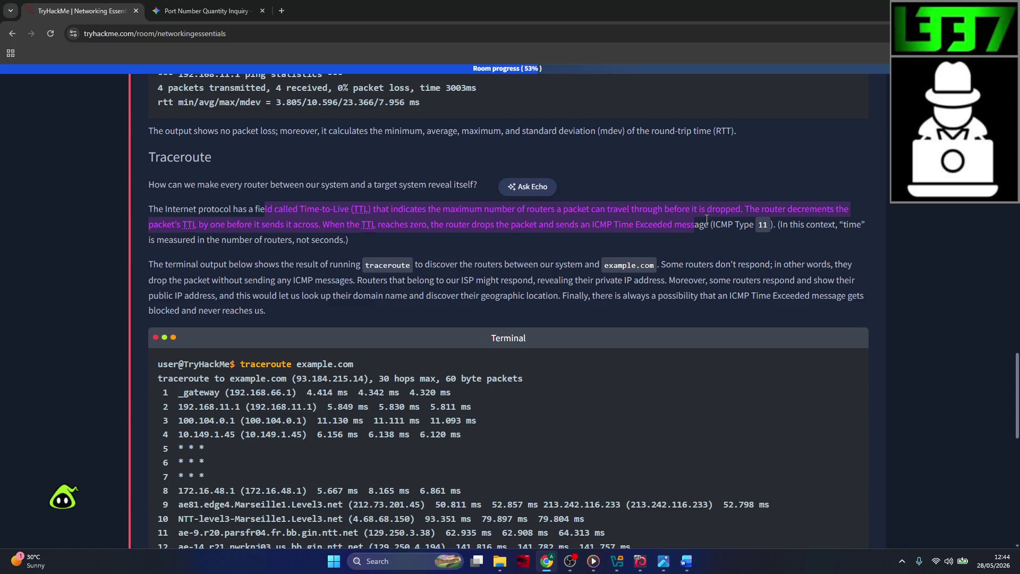
pyautogui.click(221, 221)
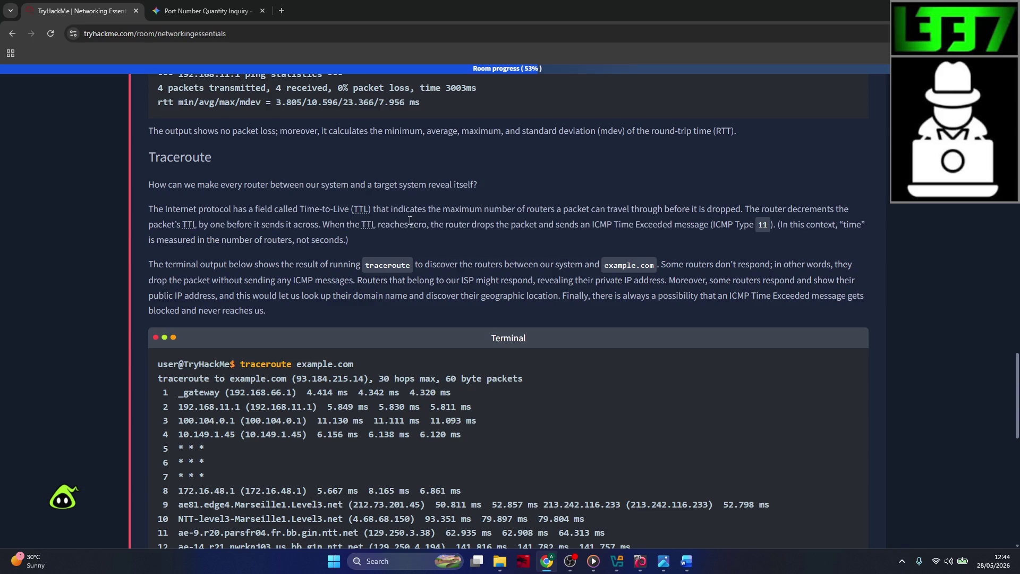
pyautogui.moveTo(564, 224); pyautogui.dragTo(673, 225)
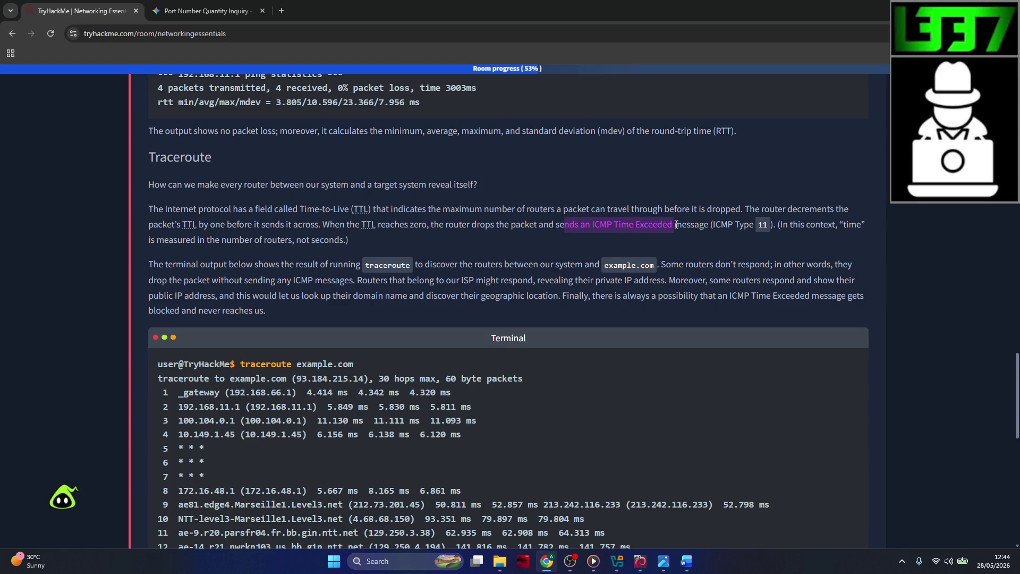
pyautogui.moveTo(239, 240); pyautogui.dragTo(272, 239)
pyautogui.scroll(-1, 248, 258)
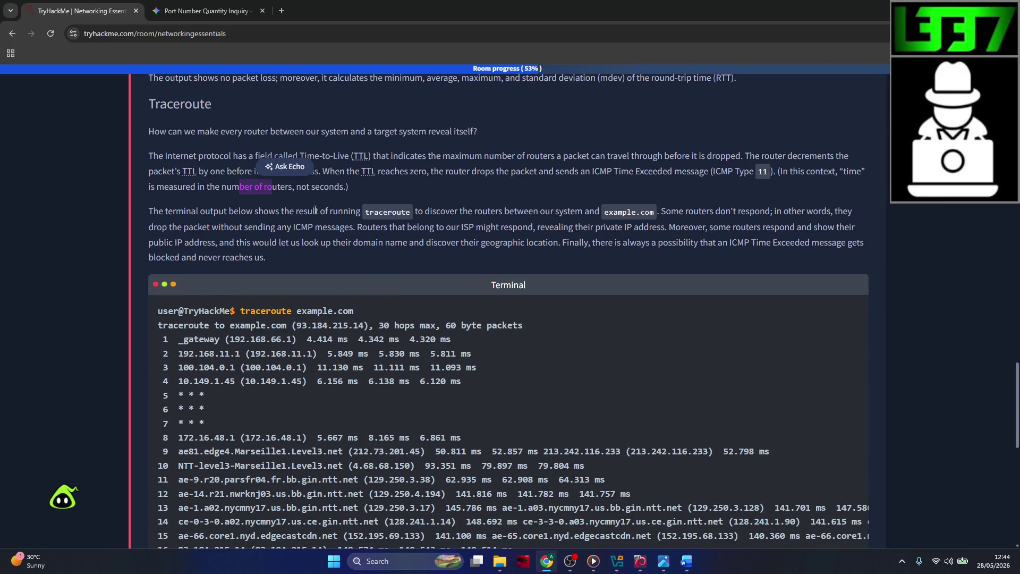
pyautogui.scroll(-8, 322, 223)
# Step: Submit TTL as the traceroute header-field answer
pyautogui.click(237, 332)
pyautogui.write('TTL')
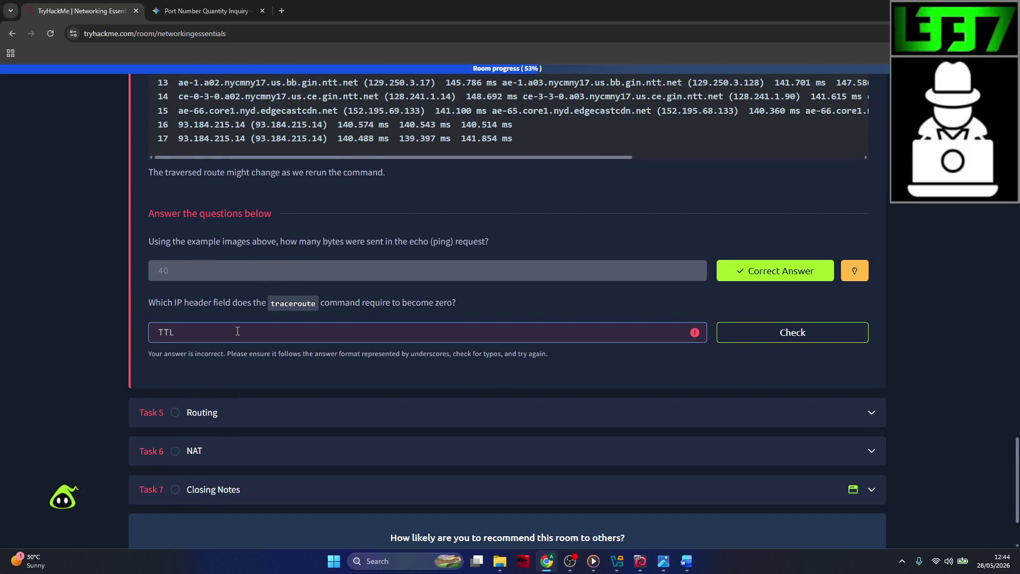
pyautogui.press('Return')
# Step: Expand Task 5 Routing and begin reading its introduction
pyautogui.scroll(3, 200, 326)
pyautogui.scroll(5, 201, 326)
pyautogui.scroll(-10, 281, 250)
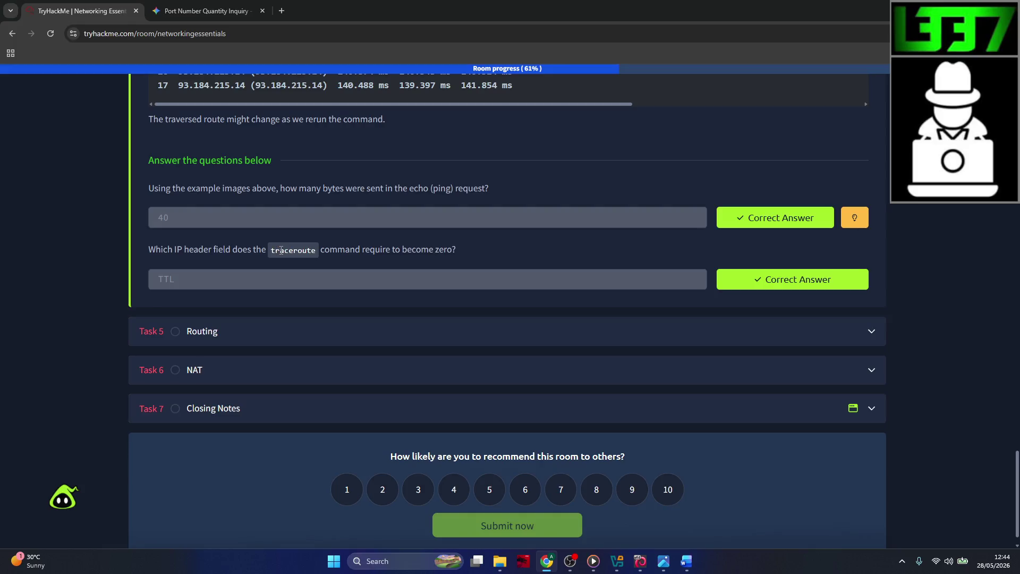
pyautogui.click(767, 339)
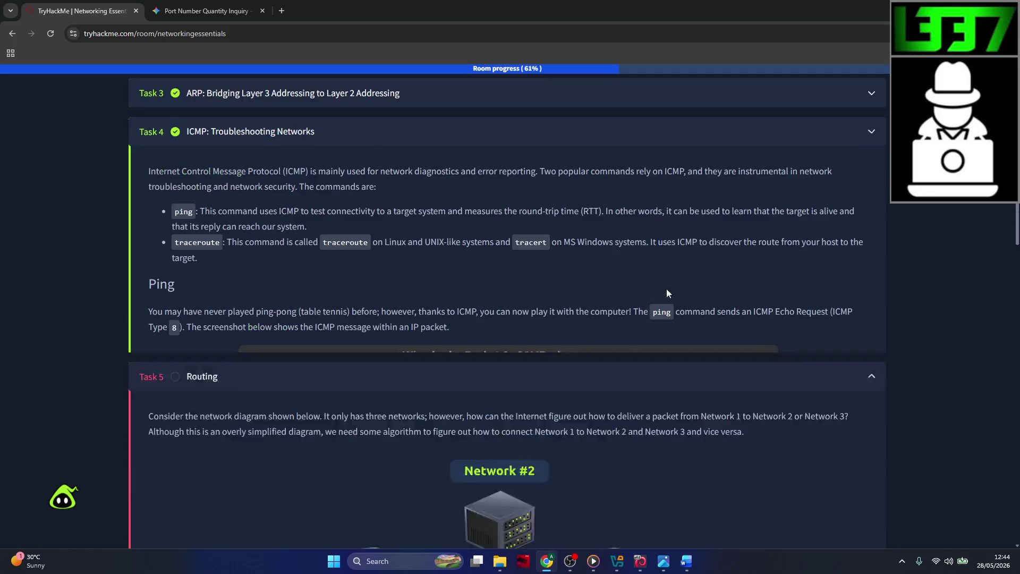
pyautogui.moveTo(181, 170); pyautogui.dragTo(340, 171)
pyautogui.click(381, 171)
pyautogui.scroll(-2, 381, 171)
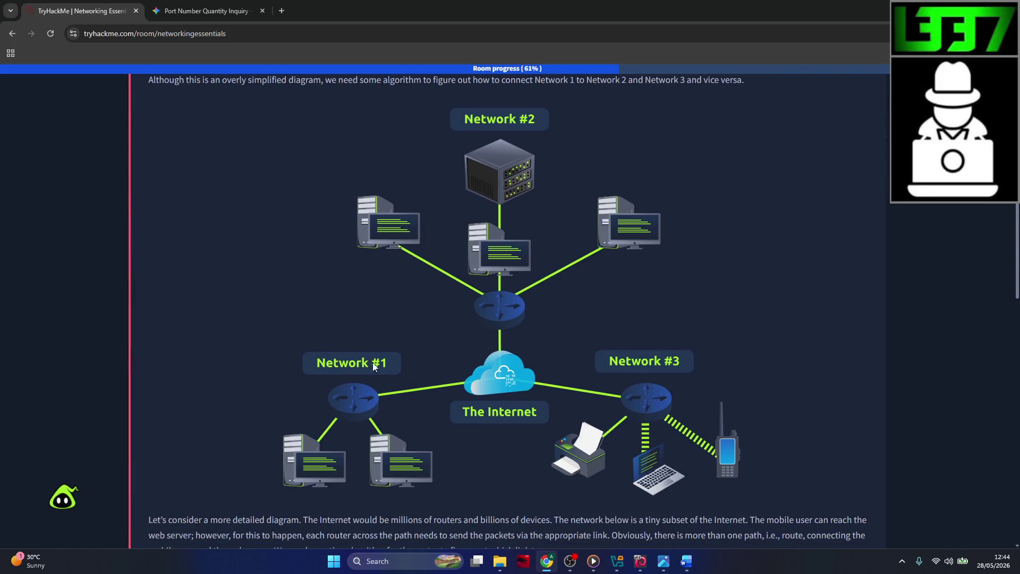
pyautogui.scroll(3, 534, 370)
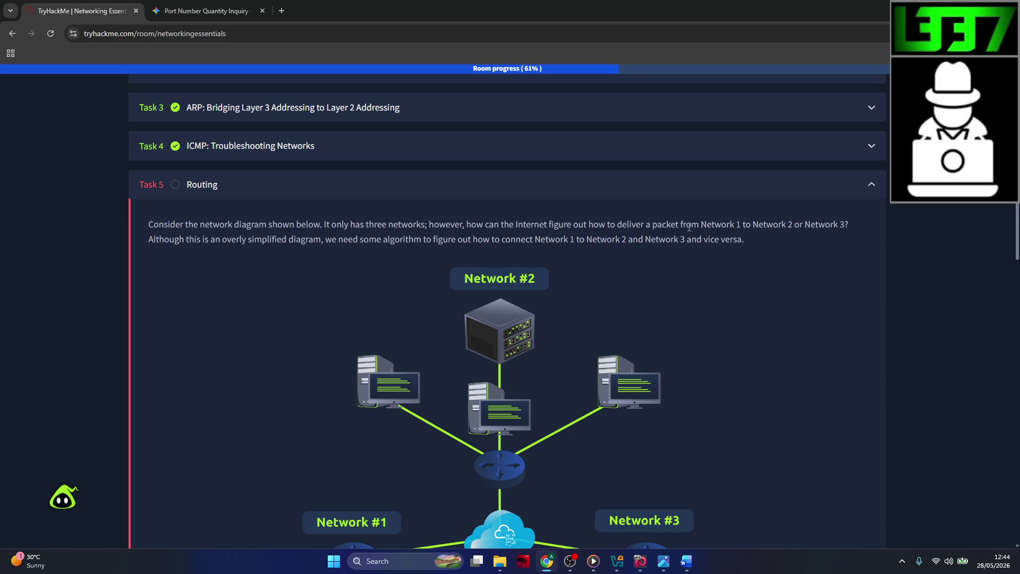
pyautogui.moveTo(187, 240); pyautogui.dragTo(348, 240)
pyautogui.click(470, 235)
pyautogui.scroll(-7, 568, 239)
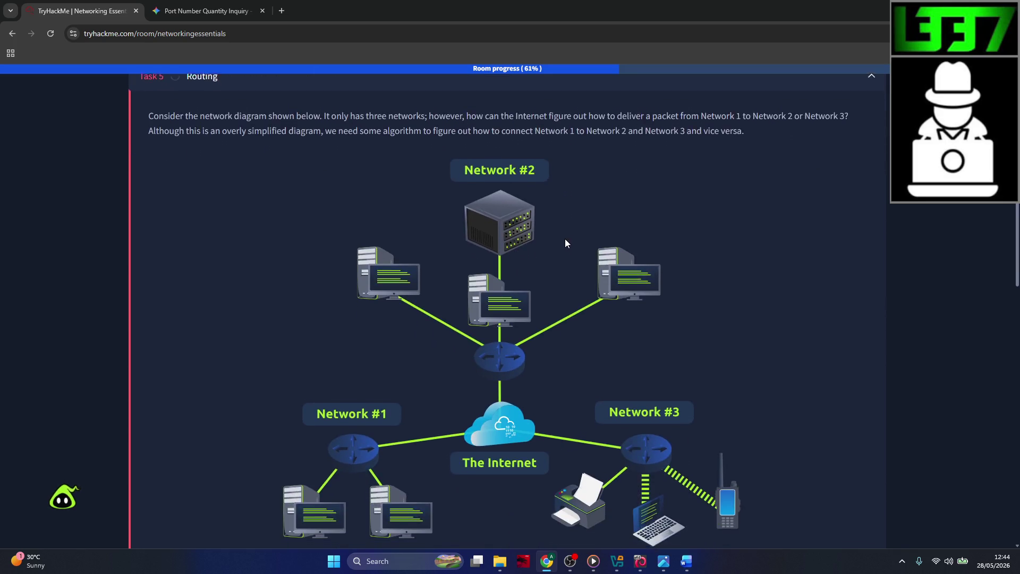
pyautogui.scroll(-5, 182, 278)
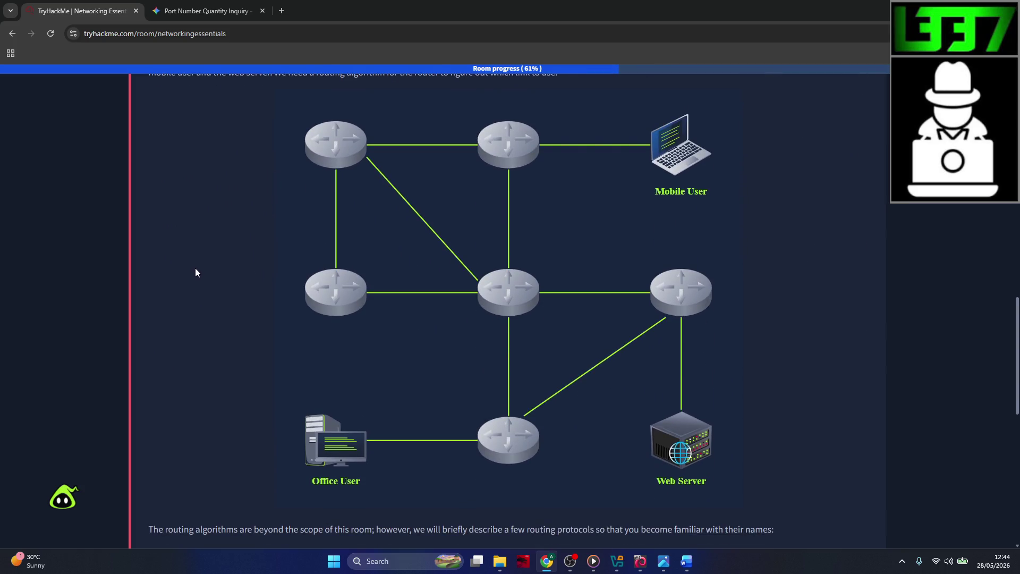
pyautogui.scroll(4, 195, 268)
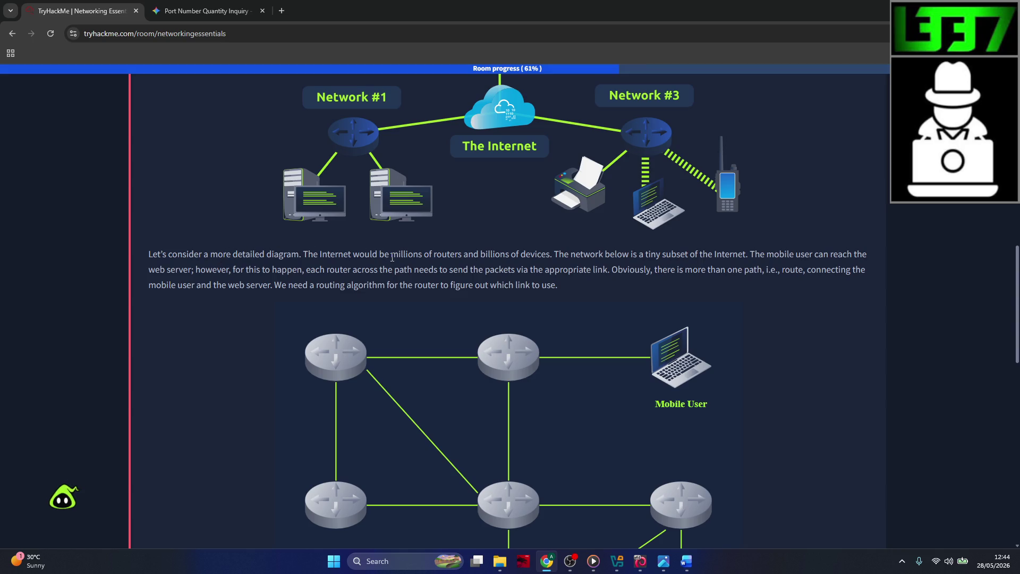
pyautogui.moveTo(590, 254); pyautogui.dragTo(675, 256)
pyautogui.click(611, 263)
pyautogui.scroll(-1, 234, 267)
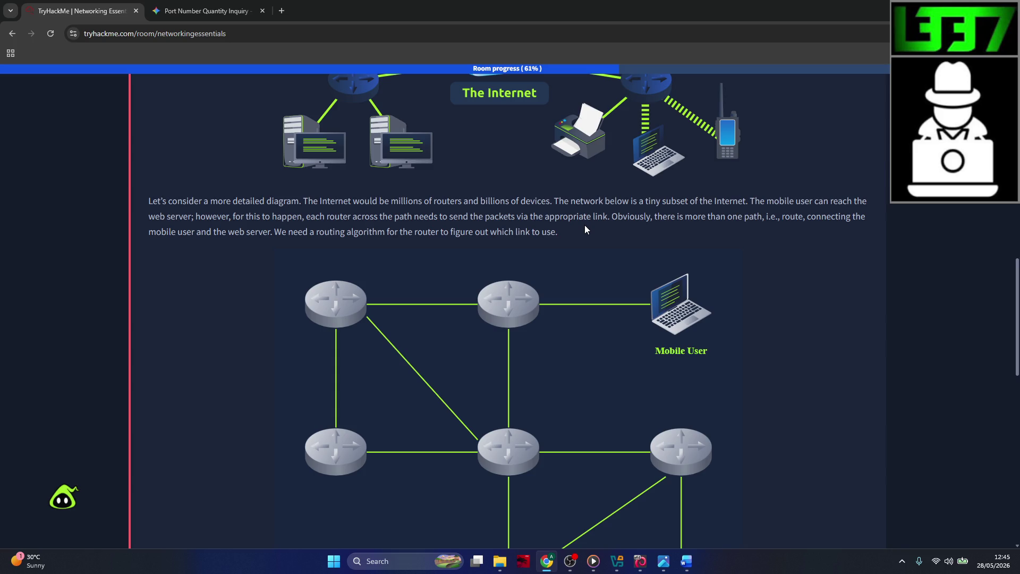
pyautogui.scroll(-4, 327, 230)
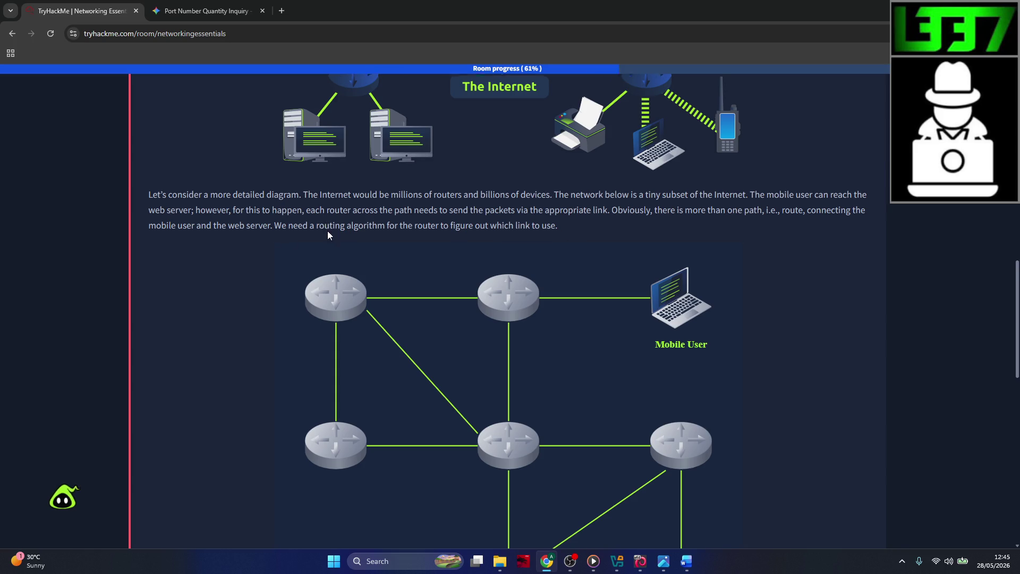
pyautogui.scroll(-2, 440, 200)
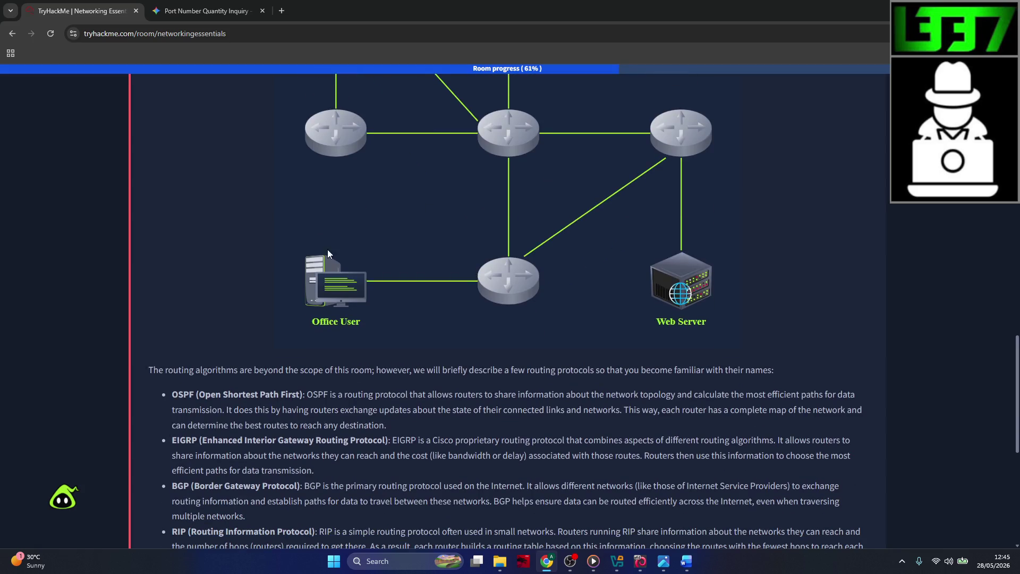
pyautogui.scroll(-1, 230, 353)
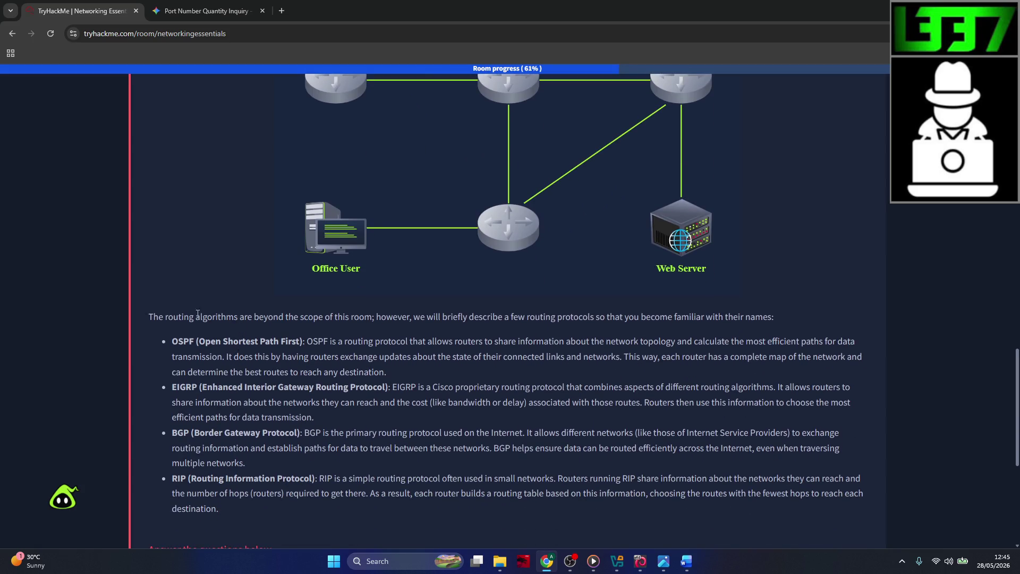
# Step: Read the routing protocols introduction and the OSPF link-state description, highlighting key passages
pyautogui.moveTo(279, 316); pyautogui.dragTo(387, 317)
pyautogui.click(423, 317)
pyautogui.moveTo(453, 317); pyautogui.dragTo(734, 319)
pyautogui.scroll(-2, 247, 259)
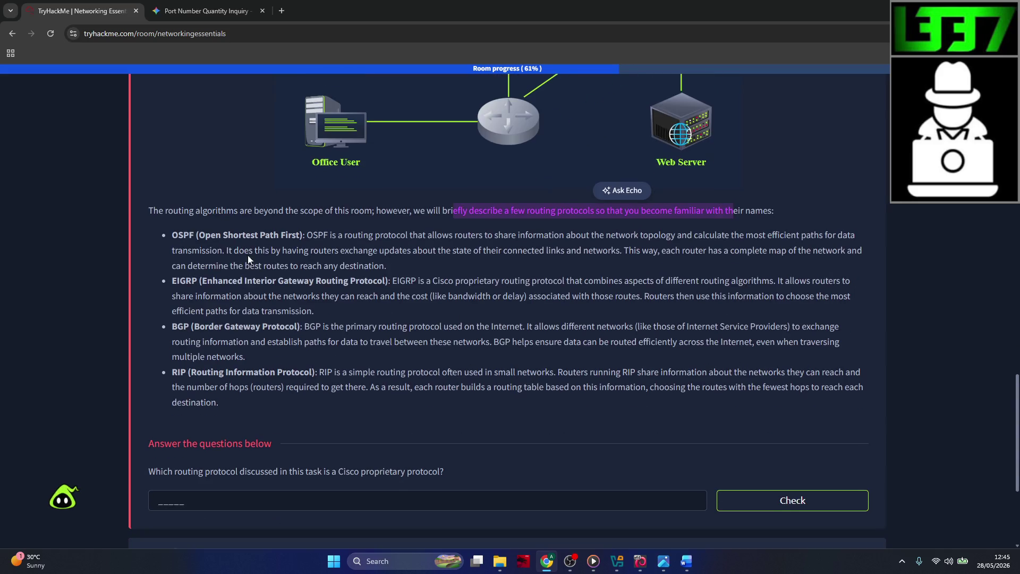
pyautogui.click(186, 241)
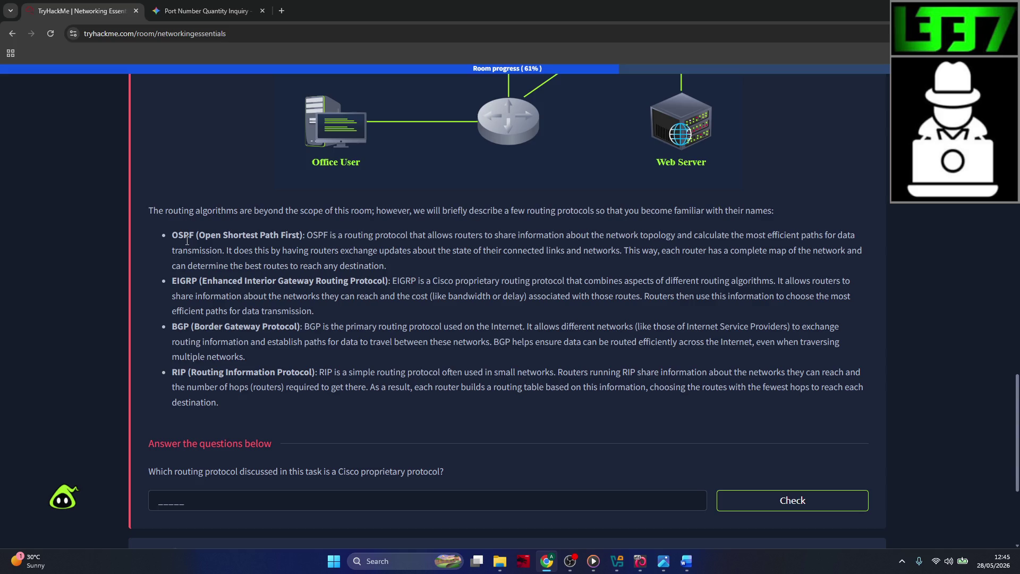
pyautogui.moveTo(187, 241)
pyautogui.mouseDown()
pyautogui.moveTo(174, 239)
pyautogui.moveTo(199, 239)
pyautogui.mouseUp()
pyautogui.click(240, 238)
pyautogui.moveTo(387, 238)
pyautogui.mouseDown()
pyautogui.moveTo(599, 247)
pyautogui.moveTo(736, 237)
pyautogui.moveTo(227, 243)
pyautogui.moveTo(280, 249)
pyautogui.mouseUp()
pyautogui.doubleClick(372, 250)
pyautogui.moveTo(381, 248); pyautogui.dragTo(706, 253)
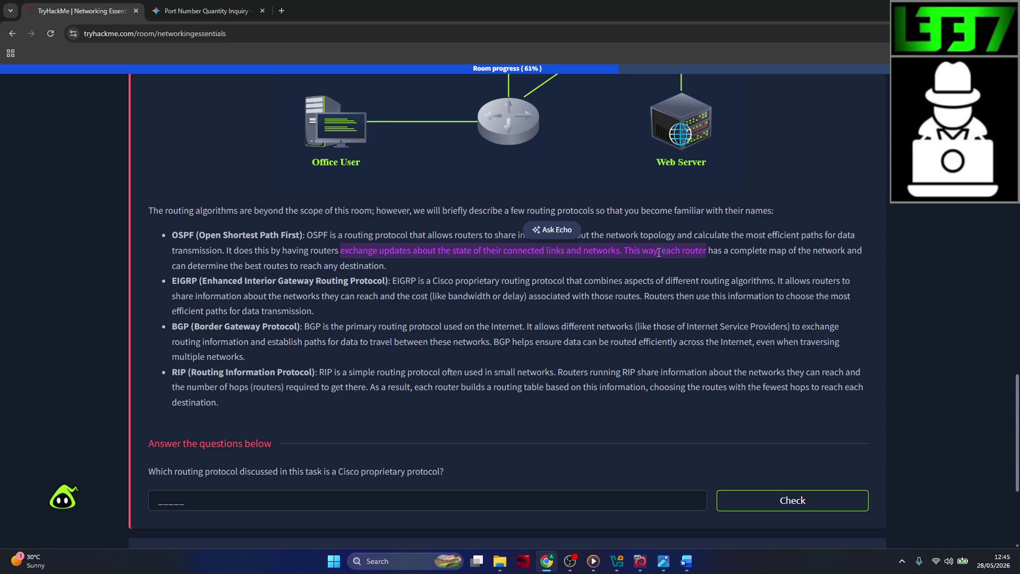
pyautogui.click(260, 259)
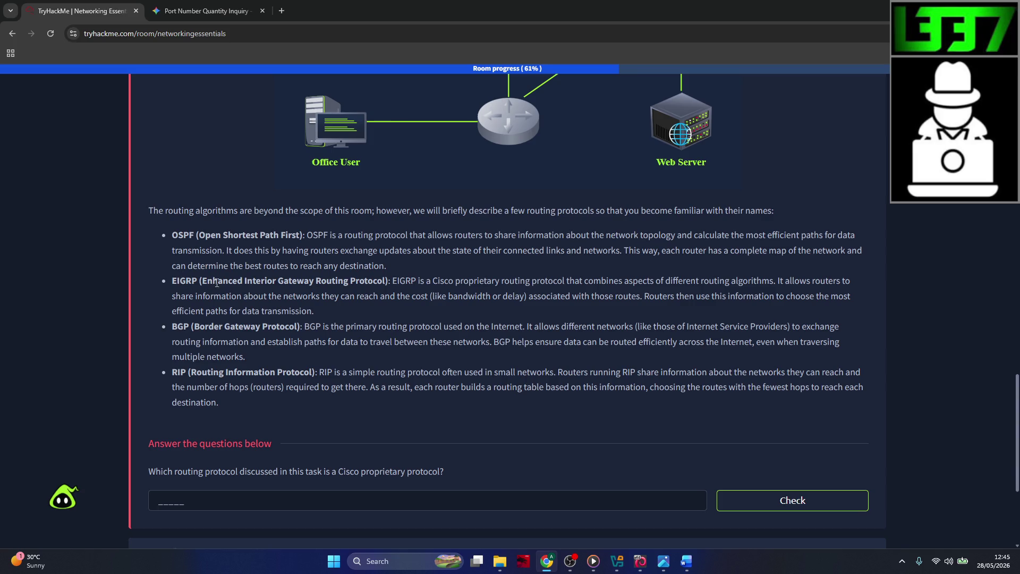
# Step: Read the EIGRP bandwidth-and-delay cost explanation and the RIP routing table description
pyautogui.moveTo(257, 282); pyautogui.dragTo(369, 282)
pyautogui.click(403, 291)
pyautogui.click(579, 286)
pyautogui.moveTo(632, 286); pyautogui.dragTo(785, 289)
pyautogui.click(325, 305)
pyautogui.moveTo(670, 298)
pyautogui.mouseDown()
pyautogui.moveTo(792, 299)
pyautogui.moveTo(313, 311)
pyautogui.mouseUp()
pyautogui.click(243, 322)
pyautogui.scroll(-1, 278, 352)
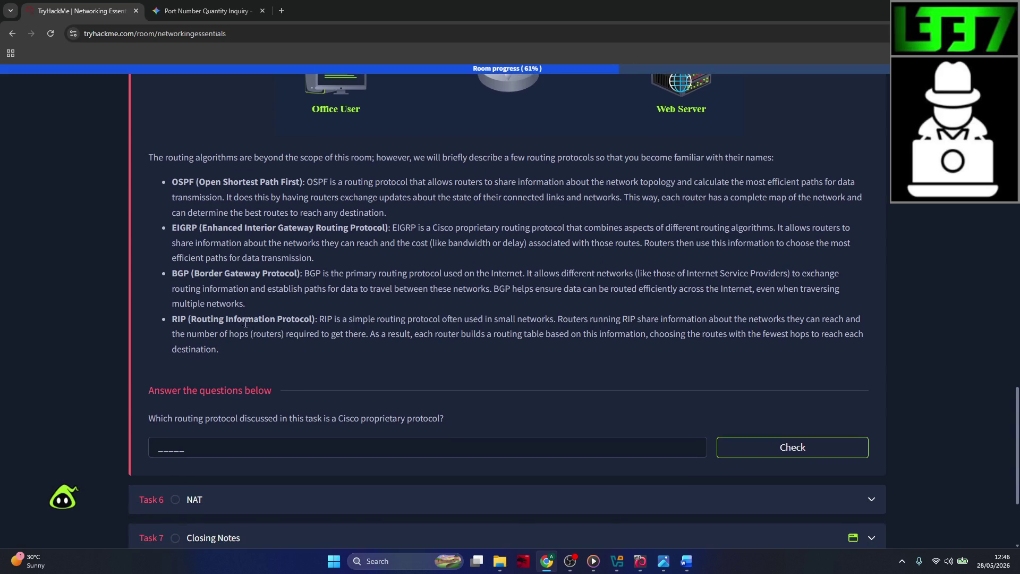
pyautogui.moveTo(299, 320); pyautogui.dragTo(304, 320)
pyautogui.moveTo(621, 320)
pyautogui.mouseDown()
pyautogui.moveTo(685, 335)
pyautogui.moveTo(732, 318)
pyautogui.mouseUp()
pyautogui.click(207, 344)
pyautogui.moveTo(413, 334); pyautogui.dragTo(551, 334)
pyautogui.click(252, 365)
# Step: Submit EIGRP as the Cisco proprietary routing protocol answer
pyautogui.click(180, 446)
pyautogui.write('EIGRP')
pyautogui.press('Return')
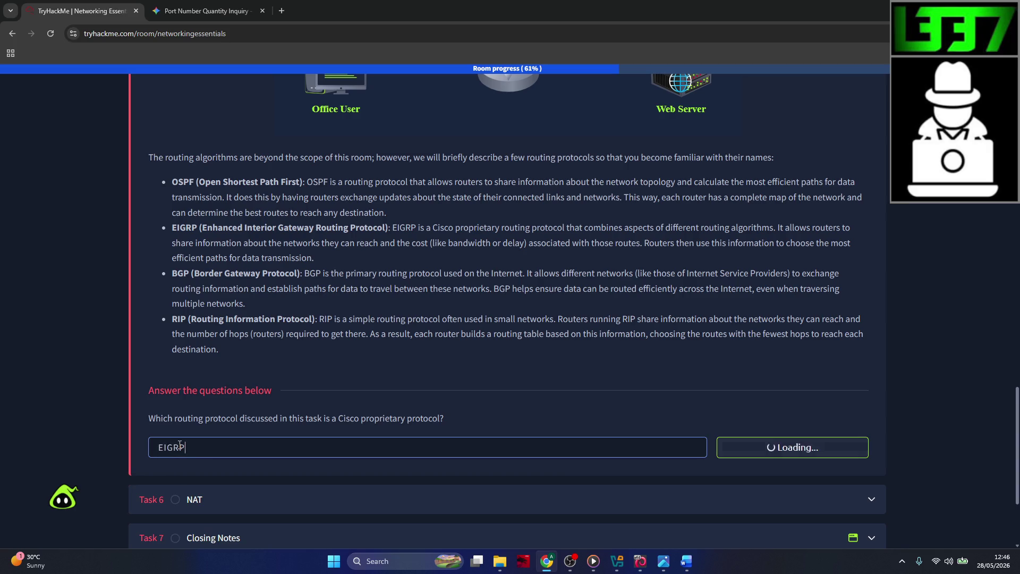
pyautogui.scroll(-2, 310, 347)
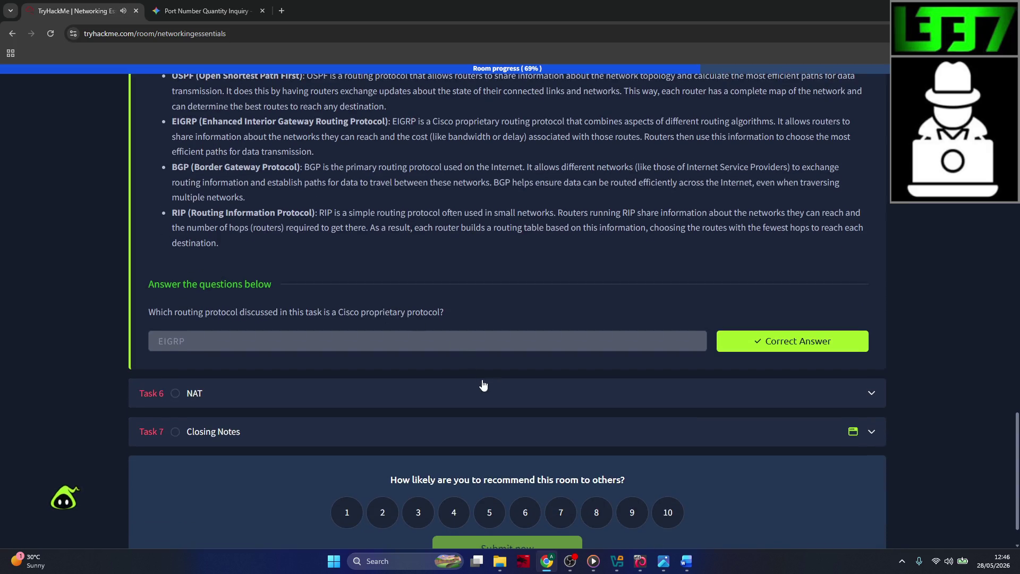
pyautogui.click(478, 396)
# Step: Read through the NAT task introduction, then start a new browser tab
pyautogui.scroll(-1, 518, 327)
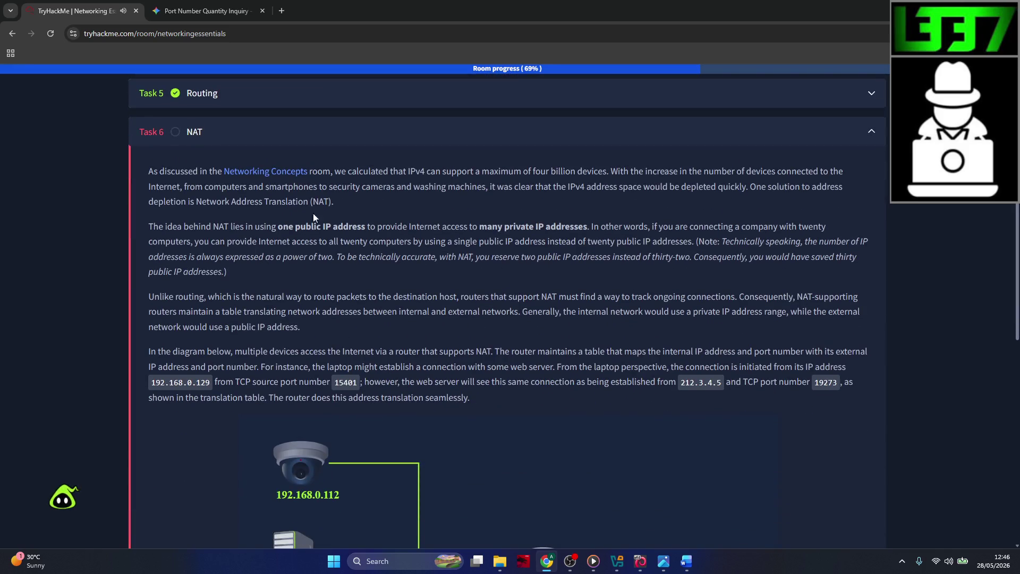
pyautogui.moveTo(570, 172); pyautogui.dragTo(659, 173)
pyautogui.moveTo(727, 173); pyautogui.dragTo(763, 179)
pyautogui.click(211, 187)
pyautogui.moveTo(444, 189); pyautogui.dragTo(490, 188)
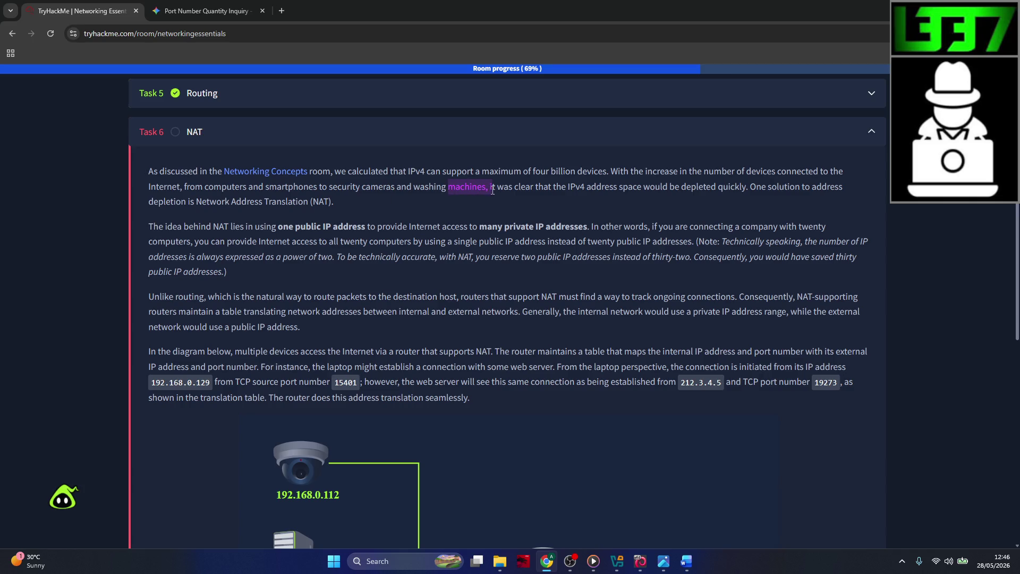
pyautogui.click(594, 186)
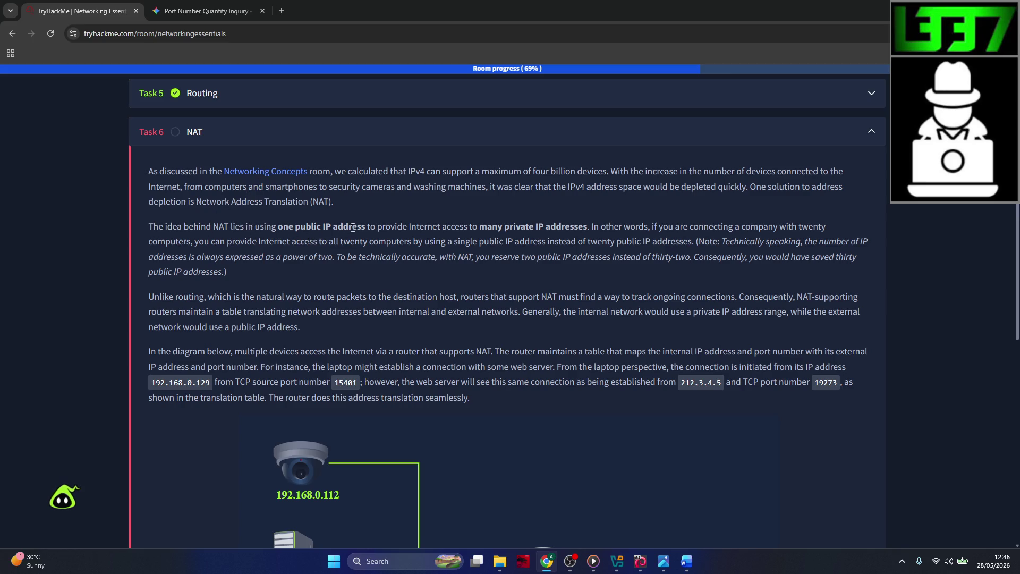
pyautogui.click(286, 12)
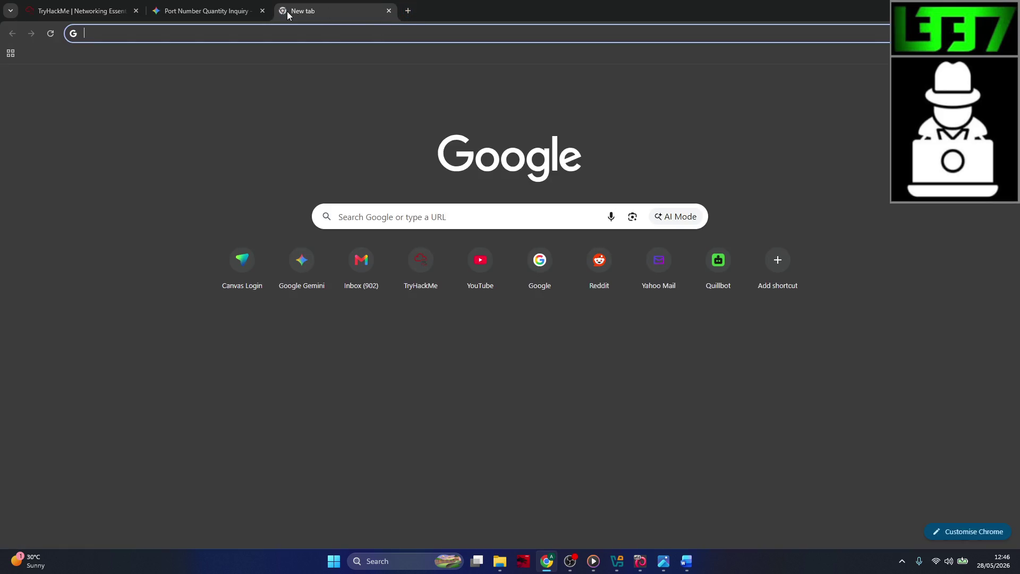
# Step: Search Google for 'when was NAT fully implemented', expand the full AI overview, then close the tab
pyautogui.write('when was NAT fu')
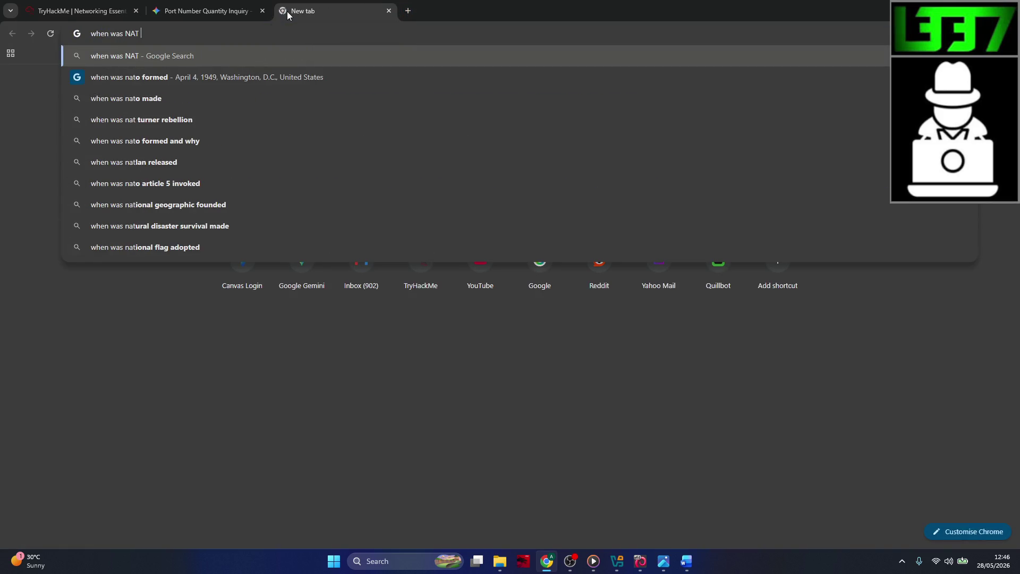
pyautogui.write('lly implem')
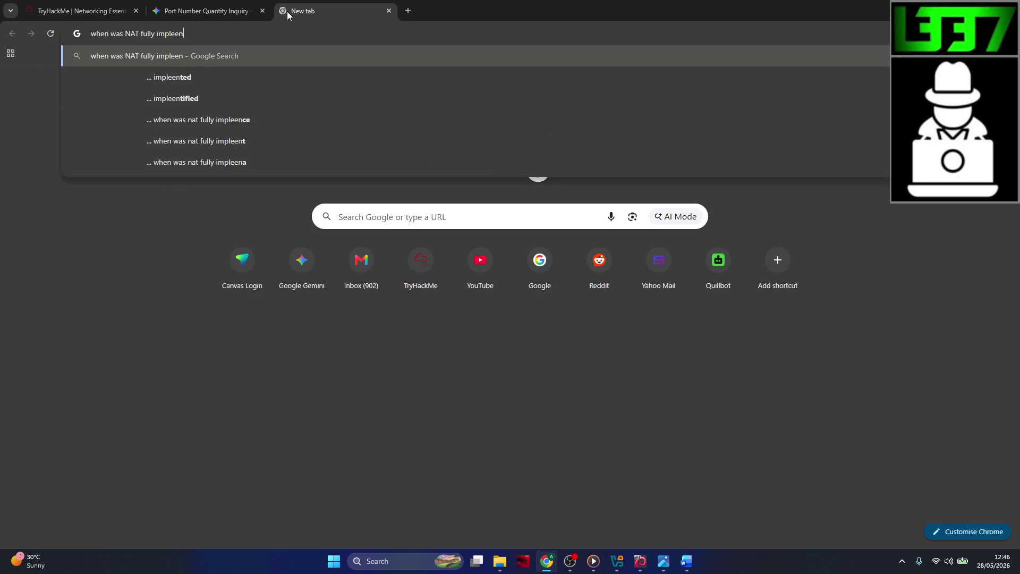
pyautogui.write('ented')
pyautogui.press('Return')
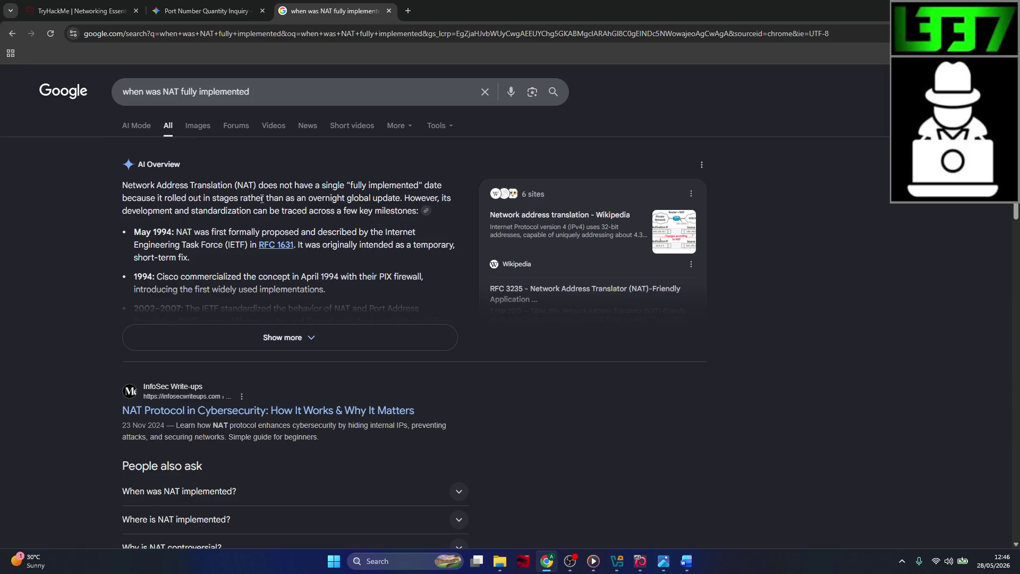
pyautogui.scroll(-1, 377, 208)
pyautogui.click(231, 285)
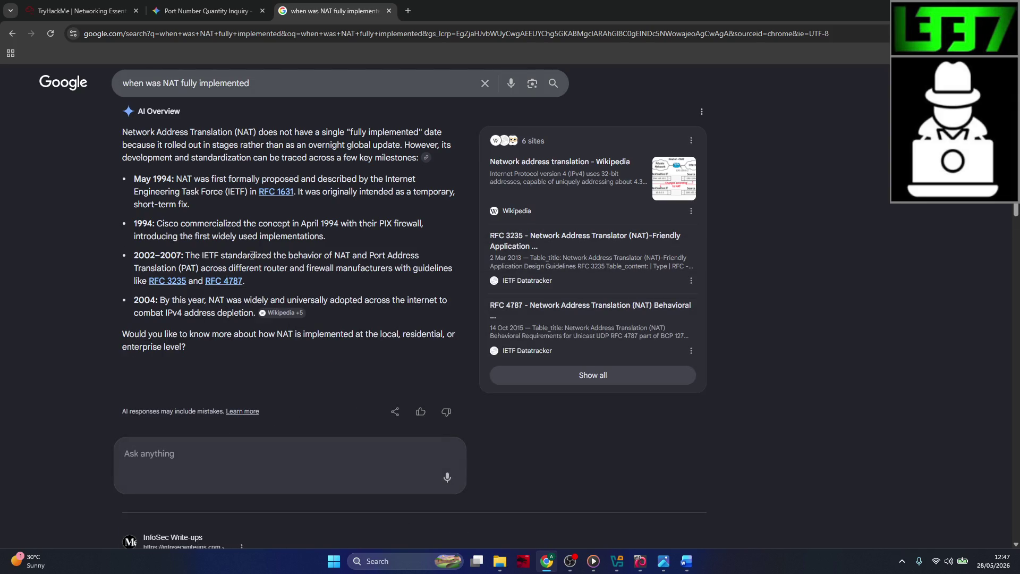
pyautogui.moveTo(314, 255)
pyautogui.mouseDown()
pyautogui.moveTo(357, 255)
pyautogui.moveTo(336, 267)
pyautogui.moveTo(352, 267)
pyautogui.mouseUp()
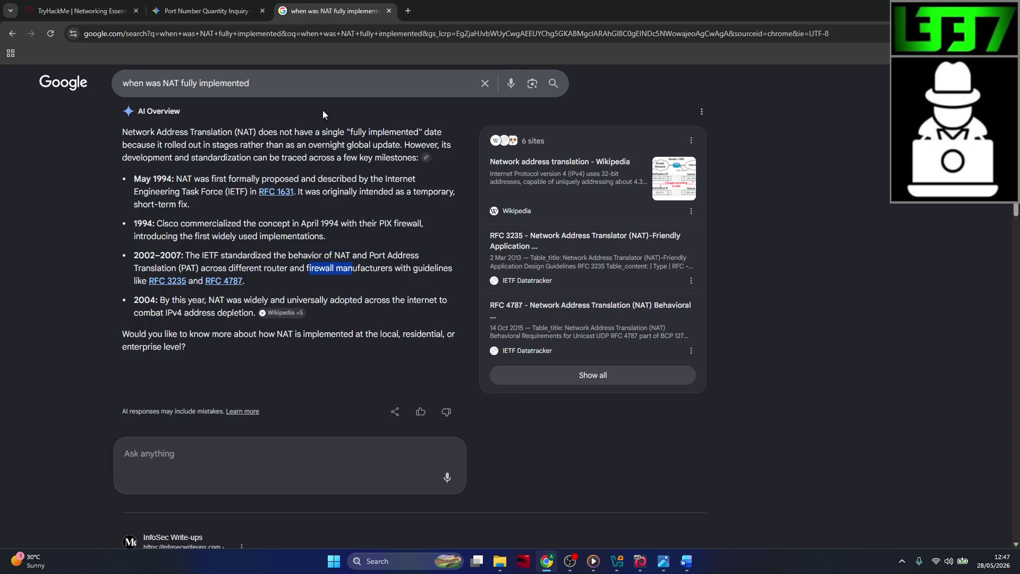
pyautogui.click(389, 11)
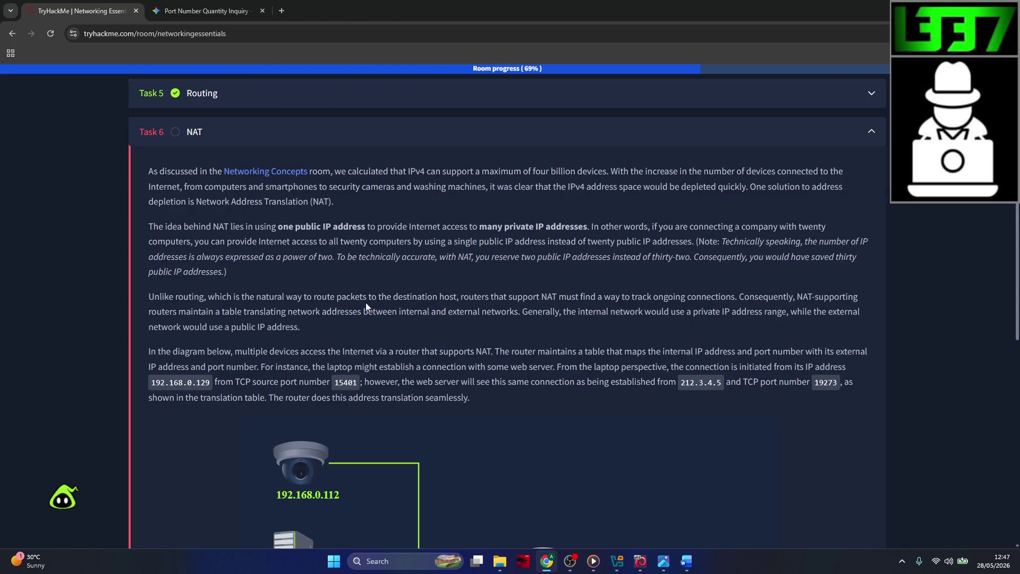
pyautogui.scroll(-1, 372, 298)
pyautogui.scroll(1, 381, 293)
pyautogui.scroll(-1, 414, 297)
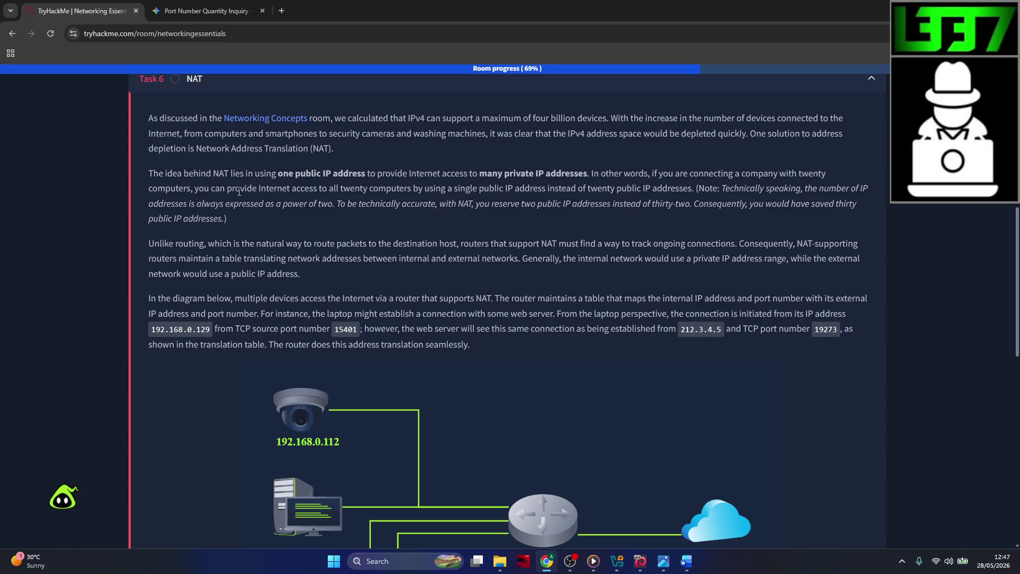
pyautogui.moveTo(245, 174); pyautogui.dragTo(343, 175)
pyautogui.click(388, 174)
pyautogui.moveTo(548, 177); pyautogui.dragTo(588, 175)
pyautogui.click(691, 171)
pyautogui.moveTo(408, 189); pyautogui.dragTo(717, 189)
pyautogui.click(759, 190)
pyautogui.moveTo(239, 206)
pyautogui.mouseDown()
pyautogui.moveTo(800, 211)
pyautogui.moveTo(547, 235)
pyautogui.moveTo(258, 219)
pyautogui.moveTo(307, 243)
pyautogui.moveTo(428, 242)
pyautogui.mouseUp()
pyautogui.click(259, 220)
pyautogui.click(487, 245)
pyautogui.moveTo(610, 248)
pyautogui.mouseDown()
pyautogui.moveTo(715, 250)
pyautogui.moveTo(694, 258)
pyautogui.mouseUp()
pyautogui.click(779, 246)
pyautogui.moveTo(316, 260); pyautogui.dragTo(754, 264)
pyautogui.click(291, 269)
pyautogui.moveTo(169, 298)
pyautogui.mouseDown()
pyautogui.moveTo(784, 309)
pyautogui.moveTo(412, 322)
pyautogui.mouseUp()
pyautogui.click(270, 325)
pyautogui.moveTo(611, 302); pyautogui.dragTo(848, 299)
pyautogui.click(303, 319)
pyautogui.scroll(-1, 386, 272)
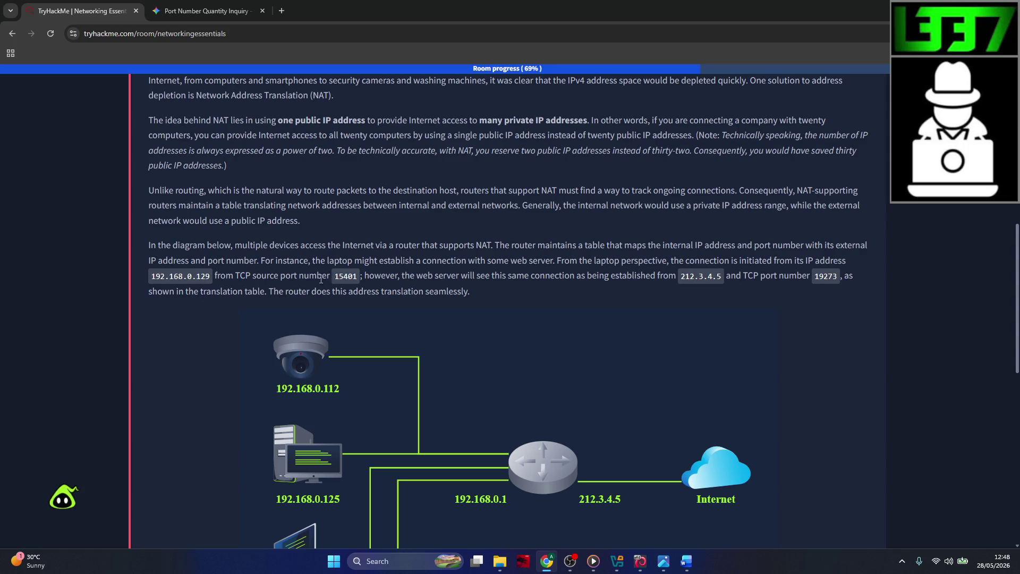
pyautogui.click(389, 276)
pyautogui.moveTo(481, 275); pyautogui.dragTo(724, 281)
pyautogui.click(734, 282)
pyautogui.scroll(-1, 180, 277)
pyautogui.scroll(-1, 237, 250)
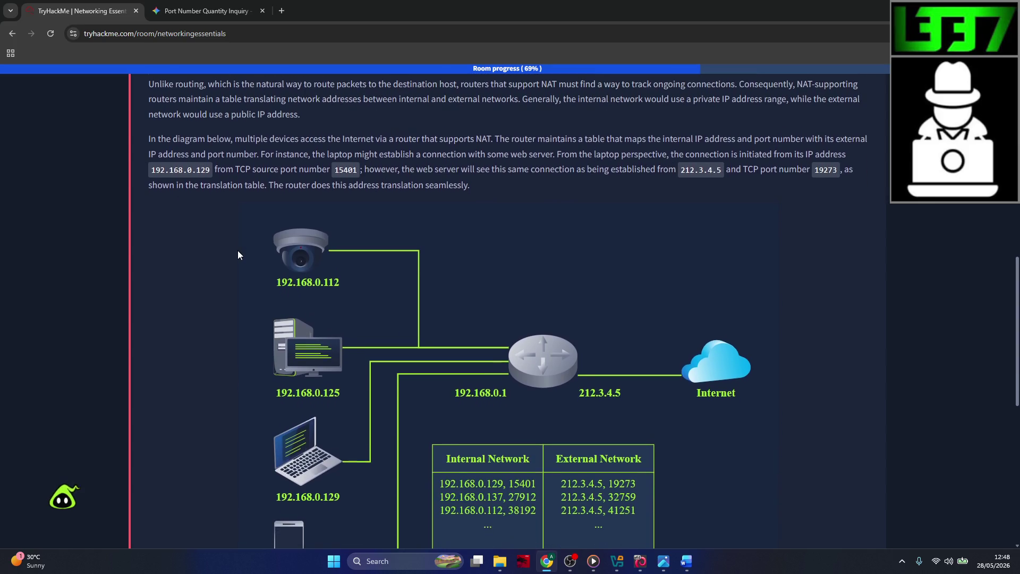
pyautogui.scroll(-1, 238, 250)
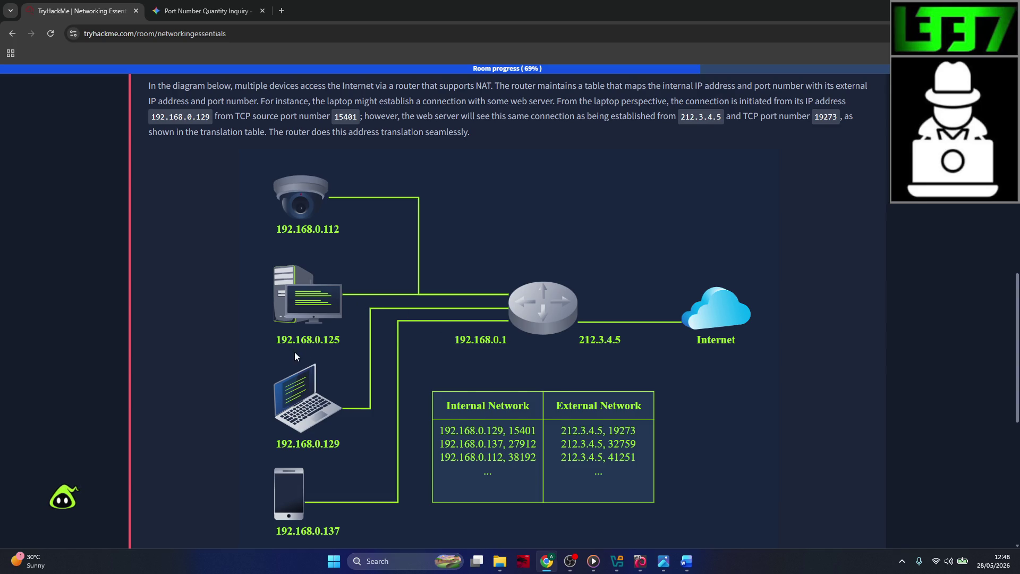
pyautogui.scroll(-1, 423, 291)
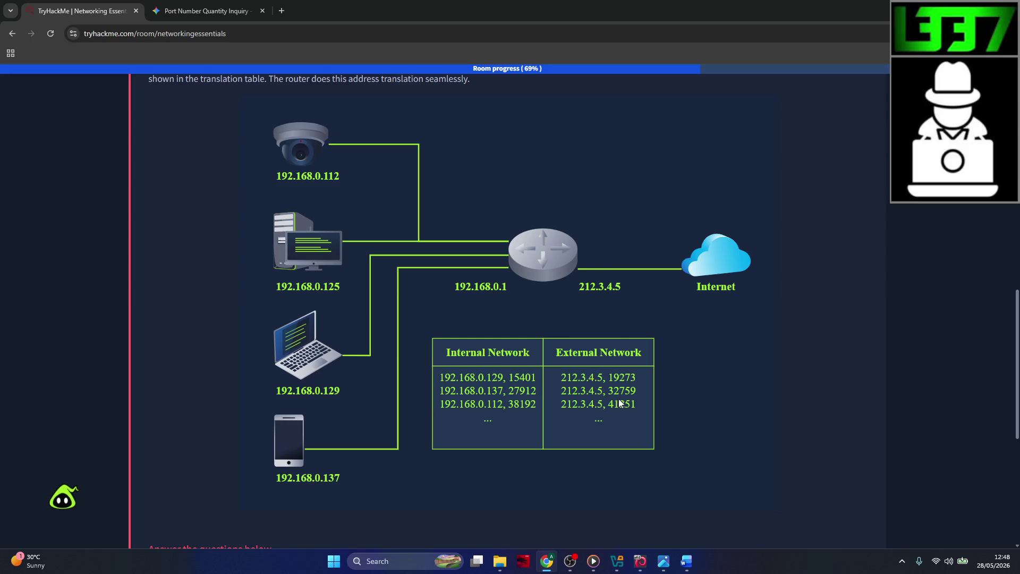
pyautogui.scroll(-4, 606, 383)
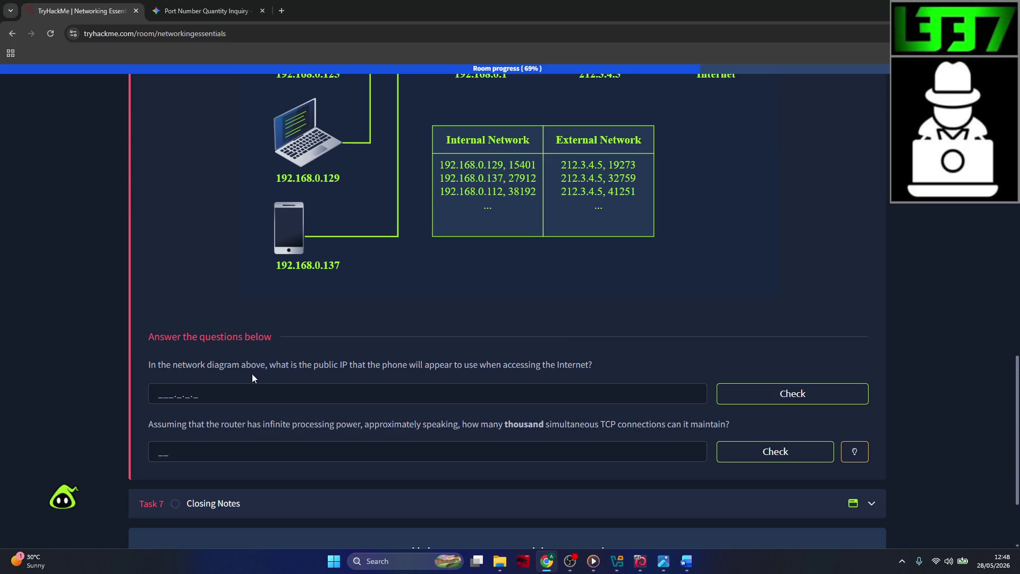
# Step: Answer 212.3.4.5 as the phone's public IP address
pyautogui.click(366, 393)
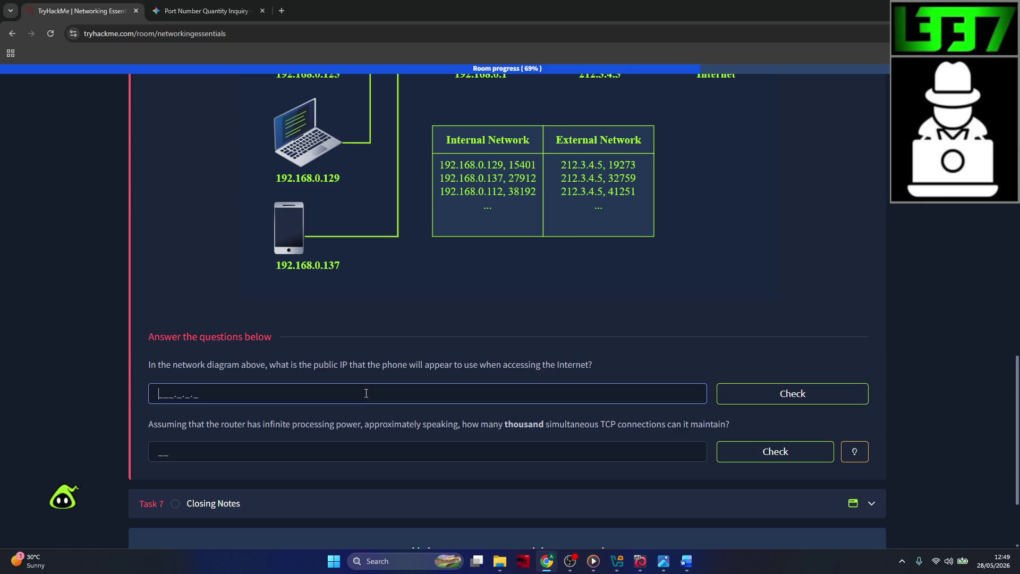
pyautogui.scroll(2, 366, 393)
pyautogui.scroll(-1, 369, 393)
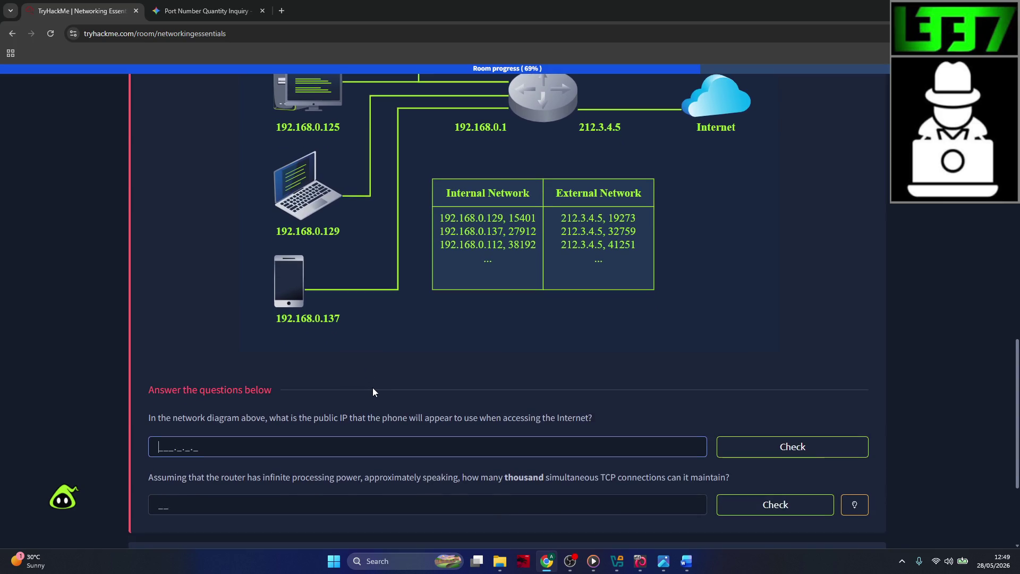
pyautogui.write('212.3.4.5')
pyautogui.press('Return')
# Step: Answer 65 (thousand) for the simultaneous connections question
pyautogui.scroll(-1, 370, 393)
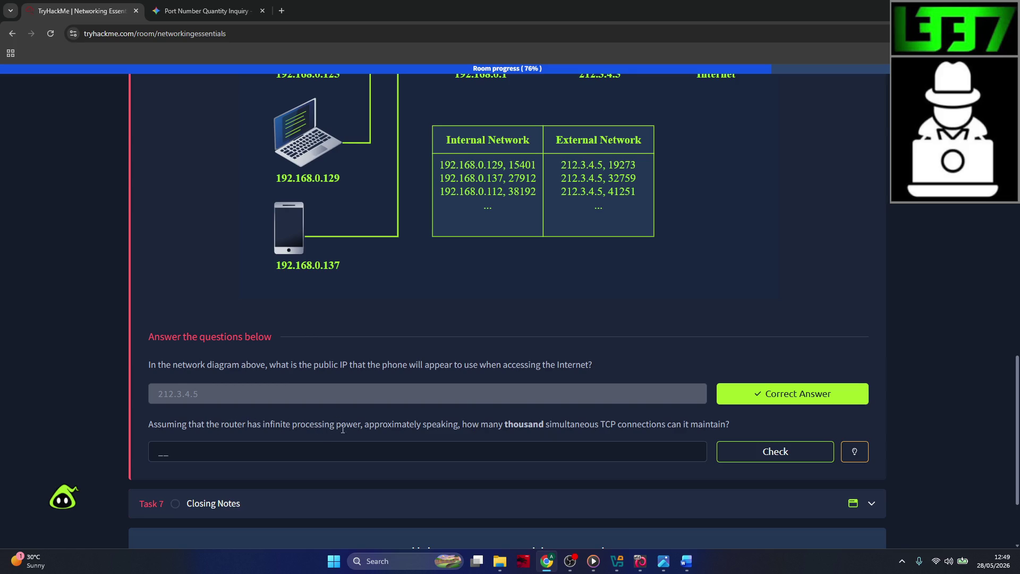
pyautogui.moveTo(498, 424); pyautogui.dragTo(610, 429)
pyautogui.click(466, 449)
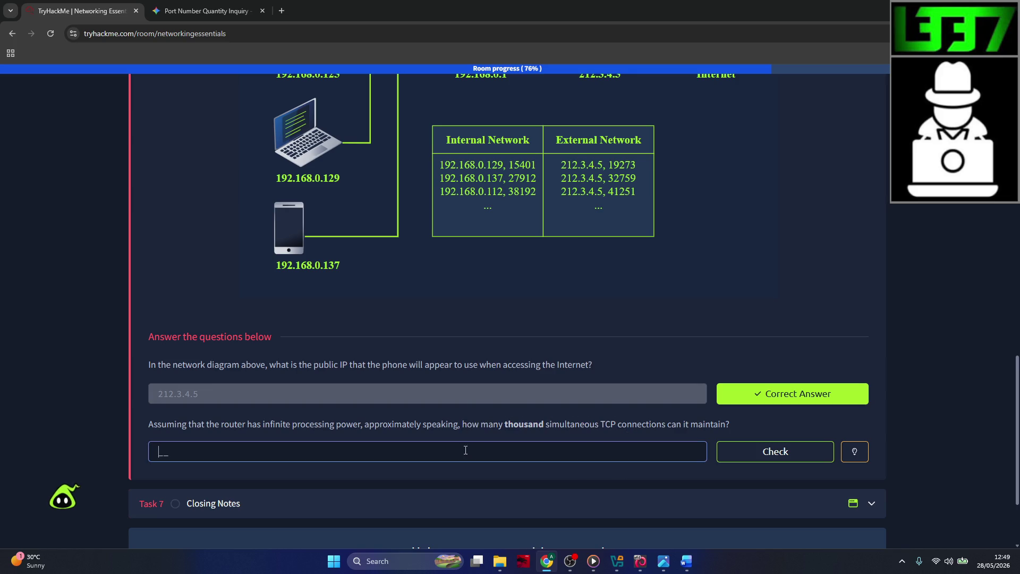
pyautogui.write('65')
pyautogui.click(777, 455)
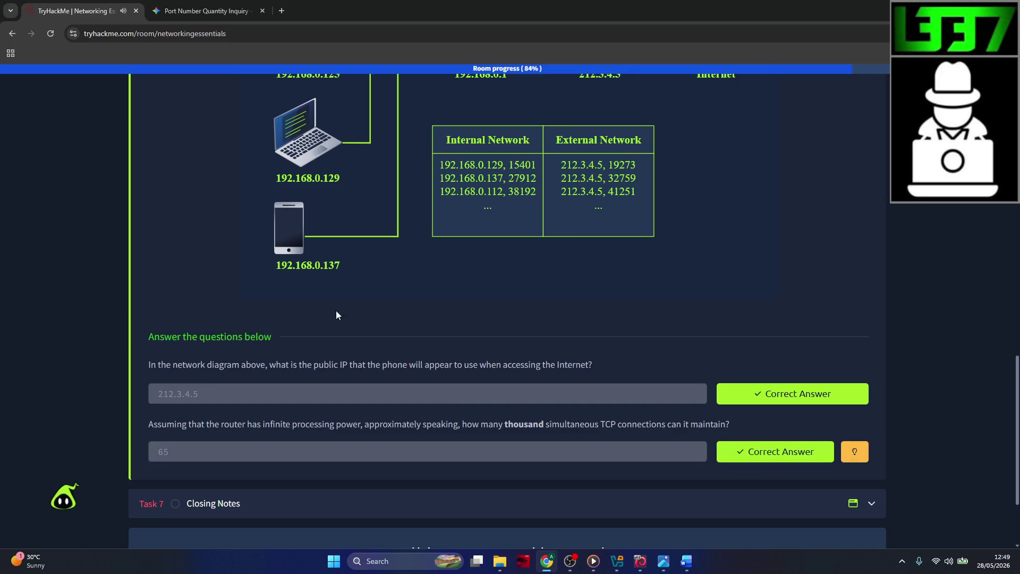
pyautogui.scroll(-2, 377, 295)
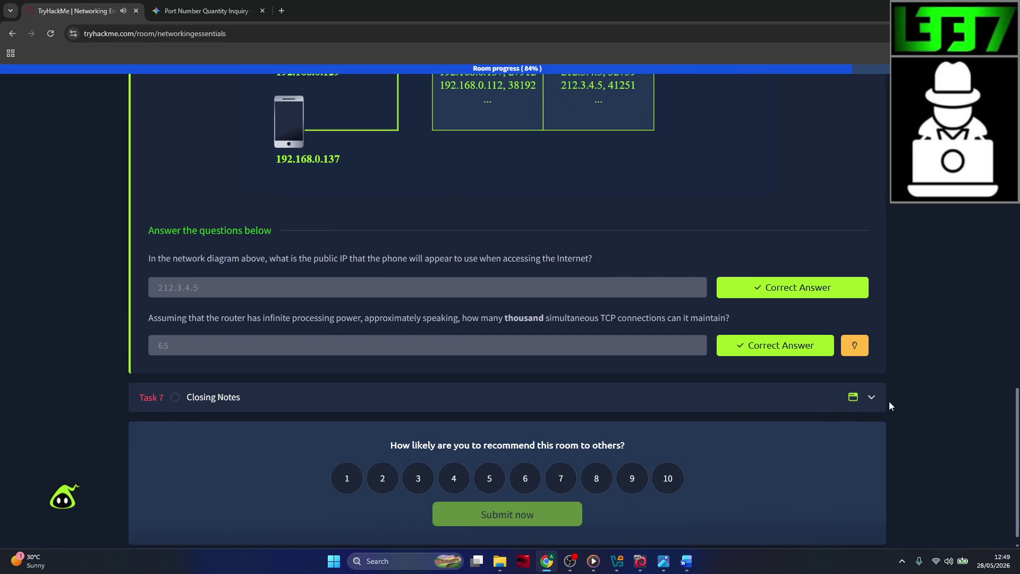
pyautogui.click(872, 397)
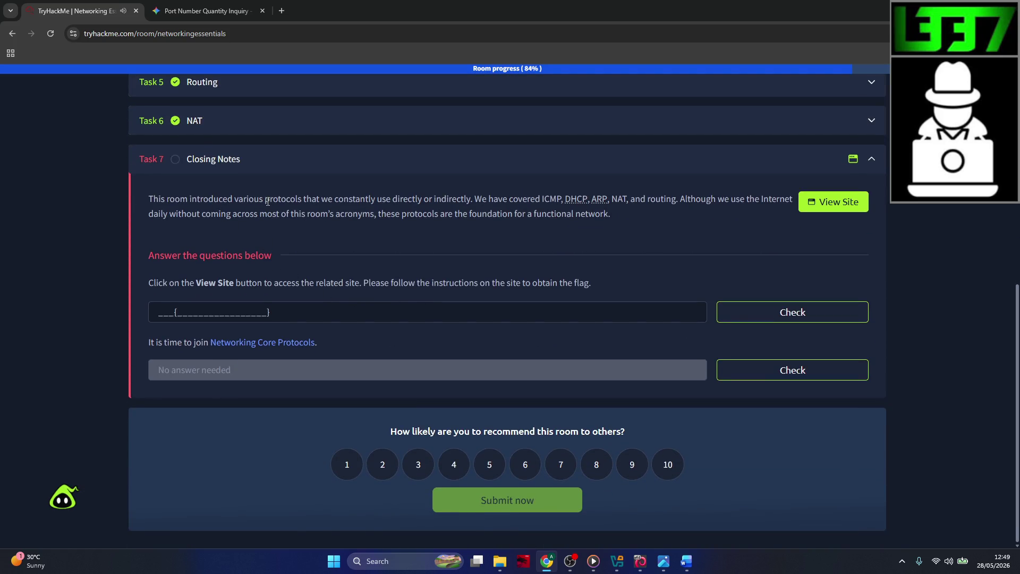
# Step: Read the Closing Notes summary and open the View Site exercise beside the room
pyautogui.moveTo(208, 199)
pyautogui.mouseDown()
pyautogui.moveTo(371, 196)
pyautogui.moveTo(531, 214)
pyautogui.moveTo(537, 199)
pyautogui.moveTo(571, 199)
pyautogui.mouseUp()
pyautogui.click(532, 200)
pyautogui.moveTo(197, 214); pyautogui.dragTo(258, 214)
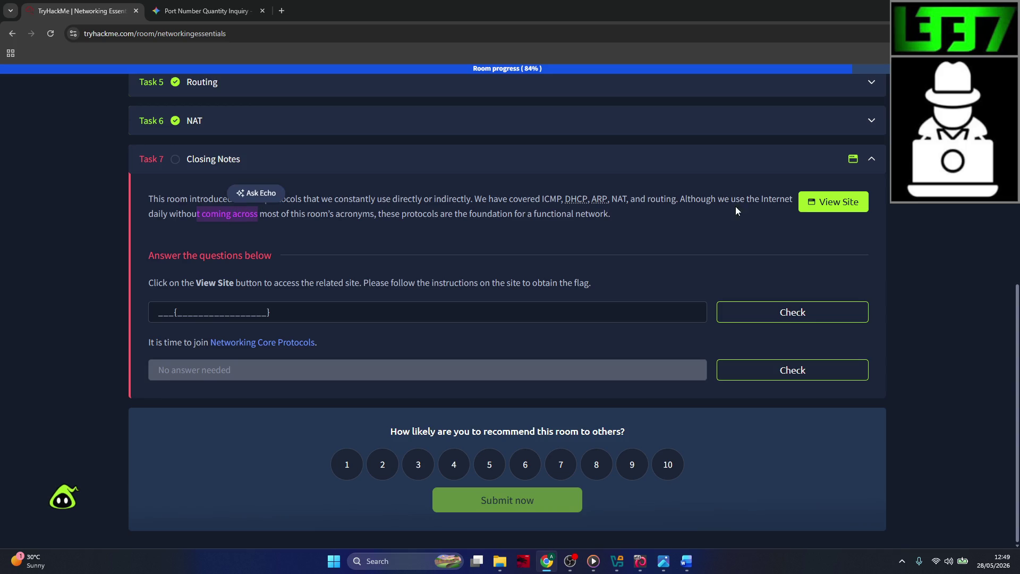
pyautogui.click(188, 210)
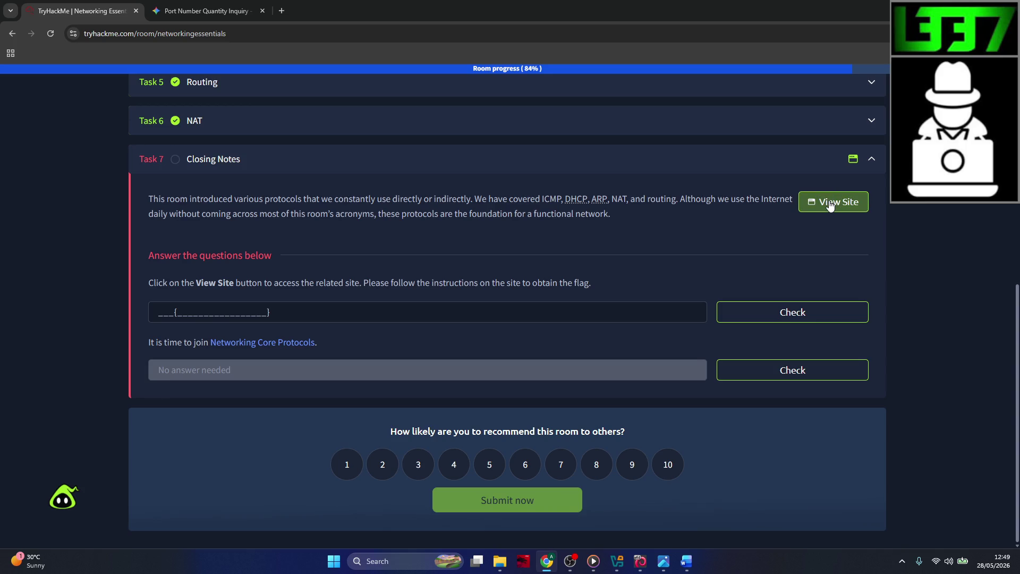
pyautogui.moveTo(191, 213); pyautogui.dragTo(341, 209)
pyautogui.click(362, 213)
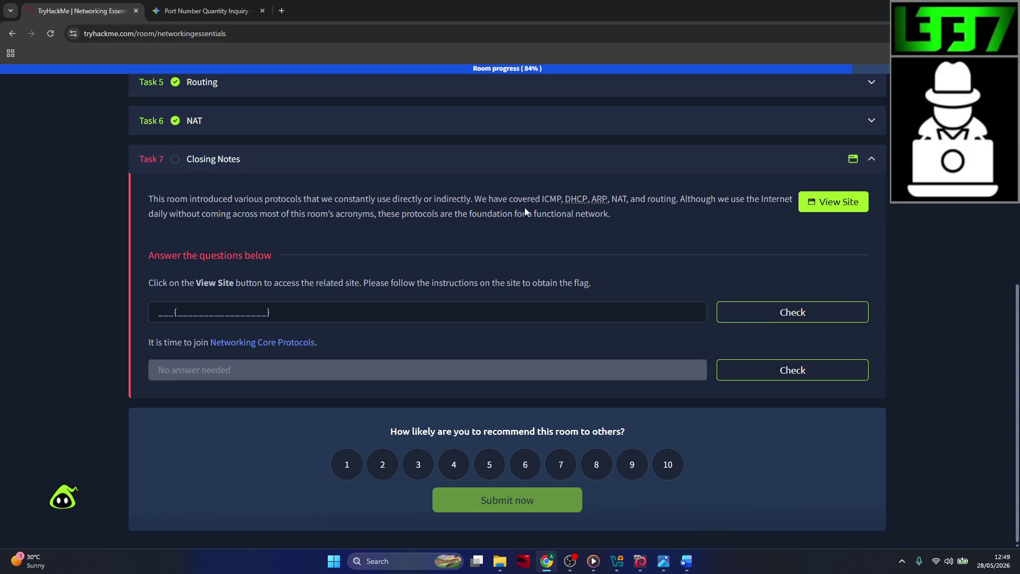
pyautogui.click(829, 205)
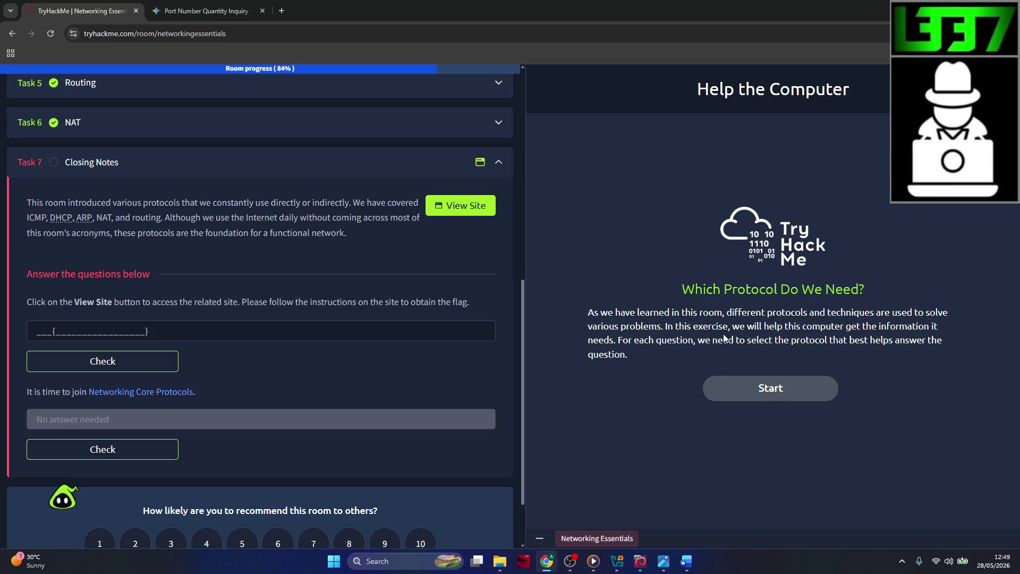
# Step: Start the quiz and answer DHCP, ICMP, ARP and NAT for the four protocol questions
pyautogui.click(776, 388)
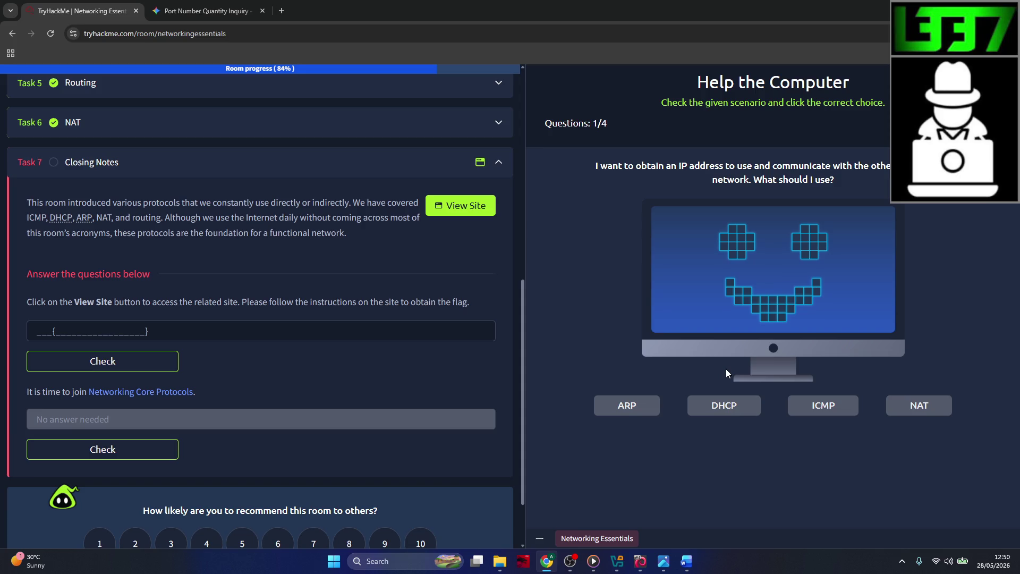
pyautogui.click(712, 408)
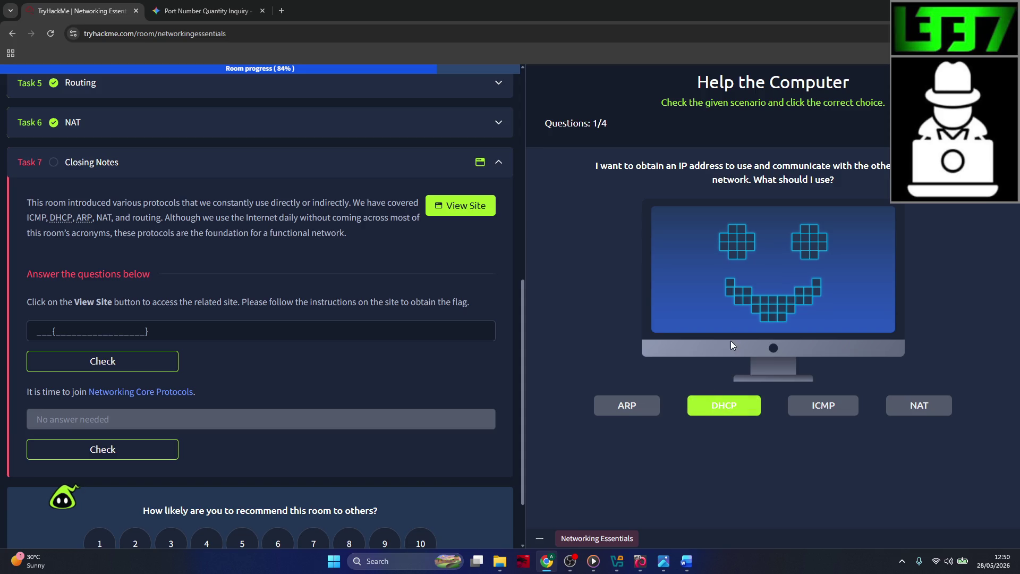
pyautogui.click(697, 408)
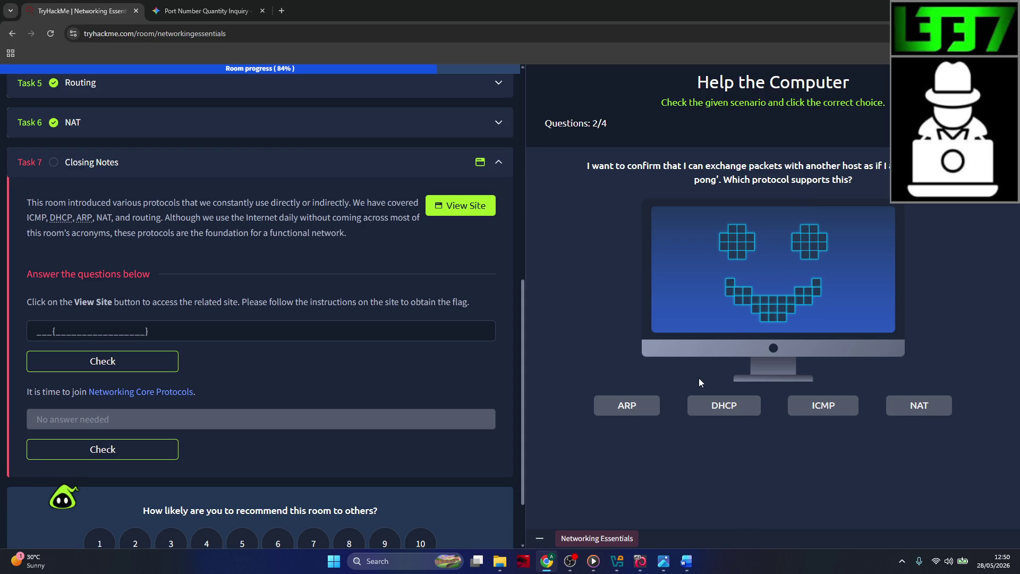
pyautogui.click(822, 406)
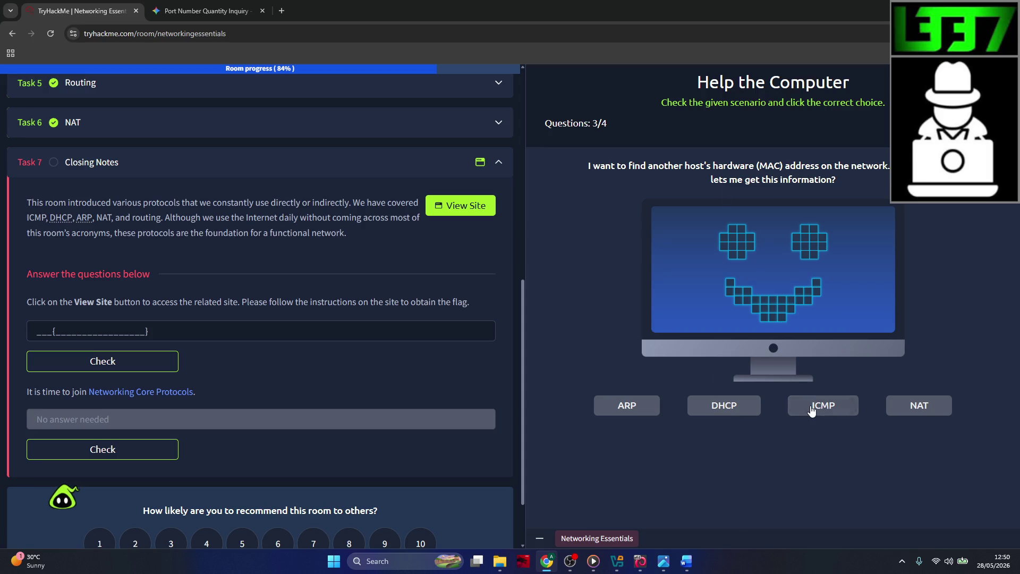
pyautogui.click(630, 410)
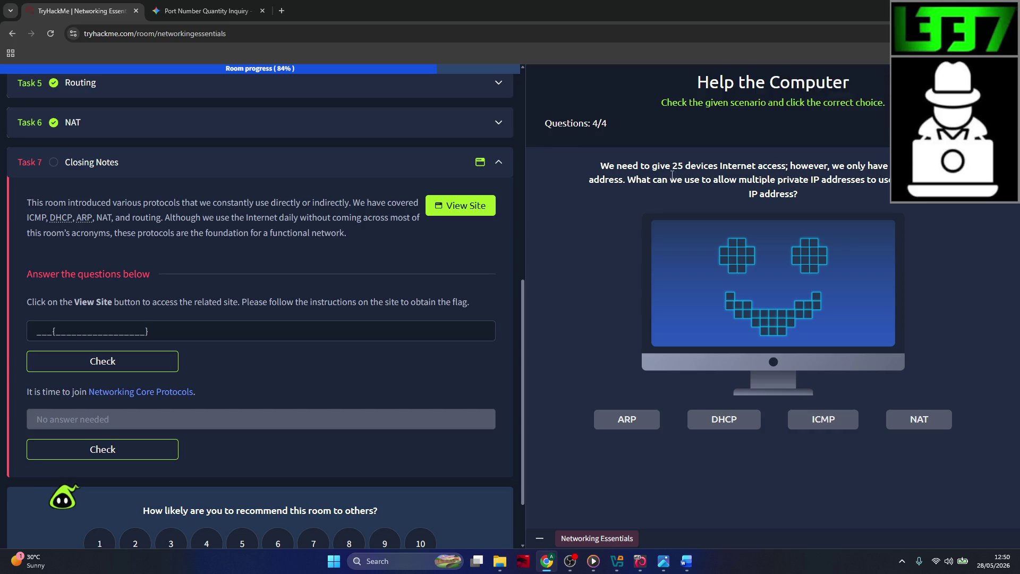
pyautogui.click(904, 419)
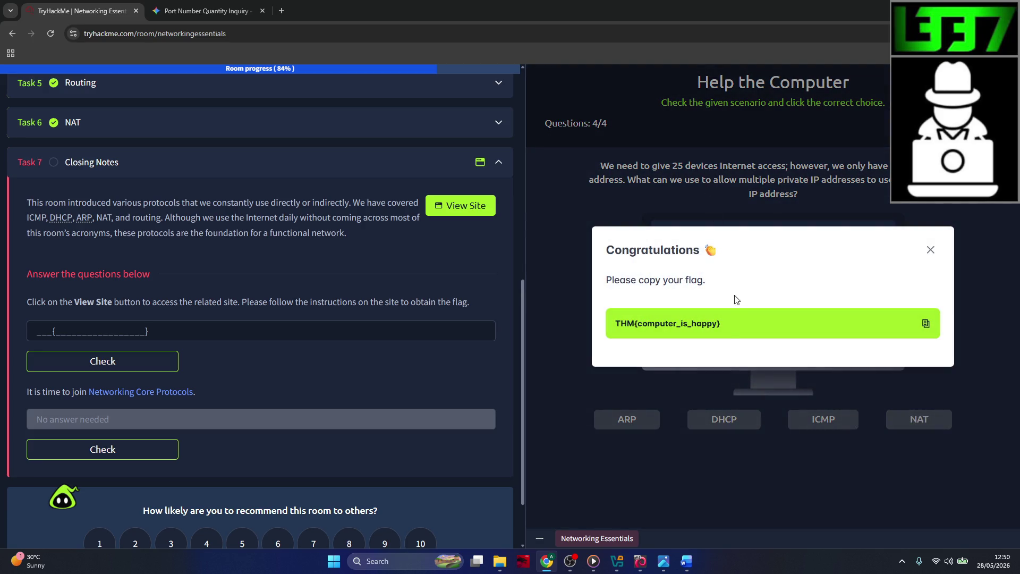
# Step: Copy the revealed flag and submit it as Task 7's answer
pyautogui.tripleClick(702, 327)
pyautogui.hotkey('ctrl', 'c')
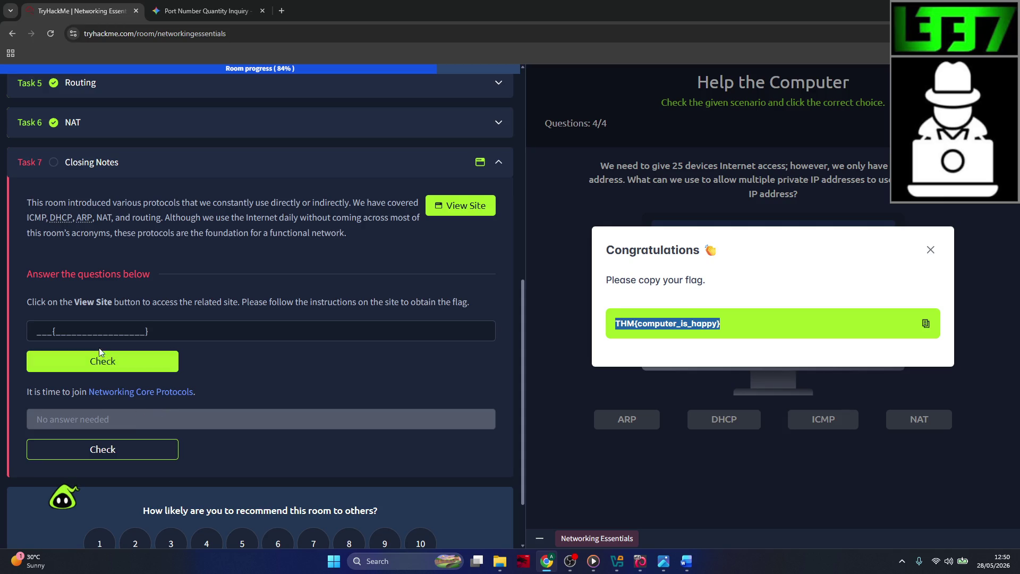
pyautogui.click(159, 331)
pyautogui.hotkey('ctrl', 'v')
pyautogui.click(173, 362)
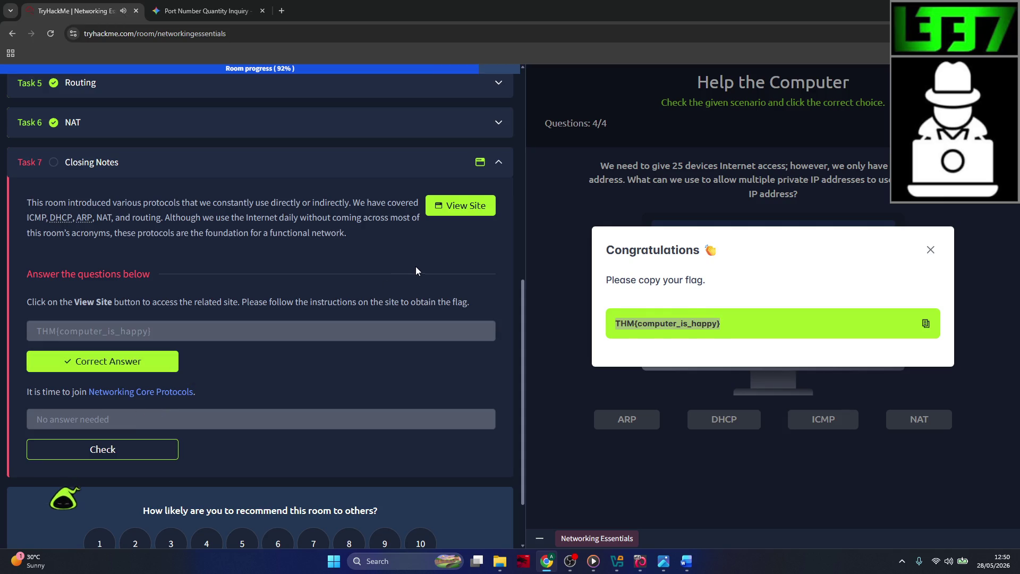
# Step: Close the Congratulations dialog and the exercise side panel
pyautogui.click(932, 251)
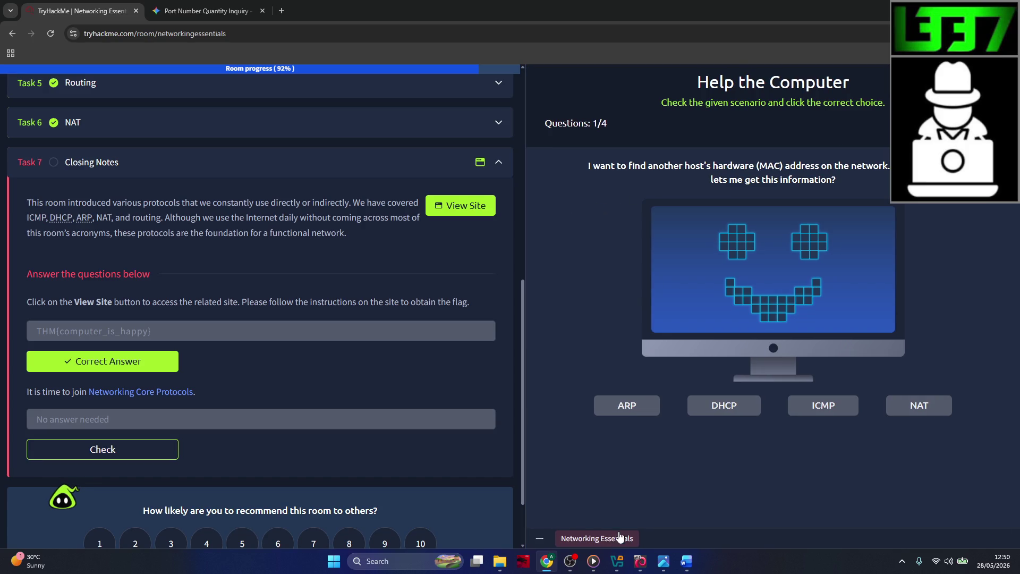
pyautogui.rightClick(582, 532)
pyautogui.click(538, 537)
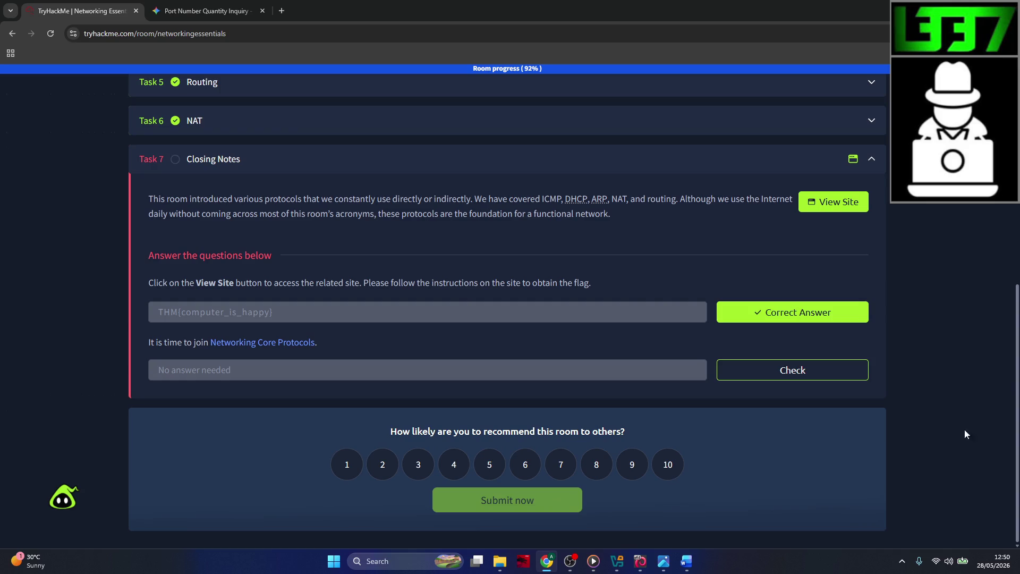
# Step: Complete the final no-answer question, start the next room, and briefly view osi layer.png
pyautogui.click(804, 376)
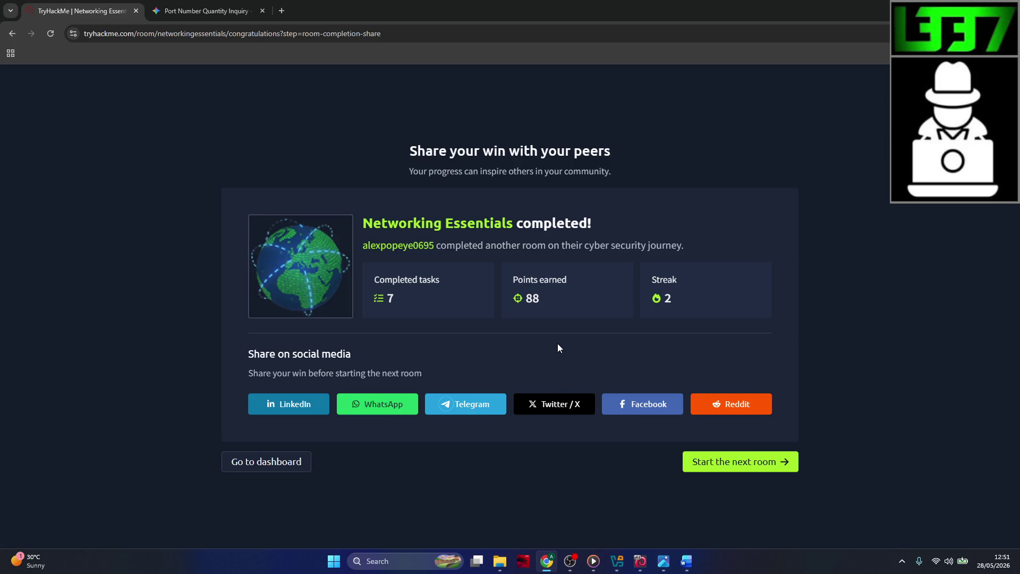
pyautogui.click(734, 469)
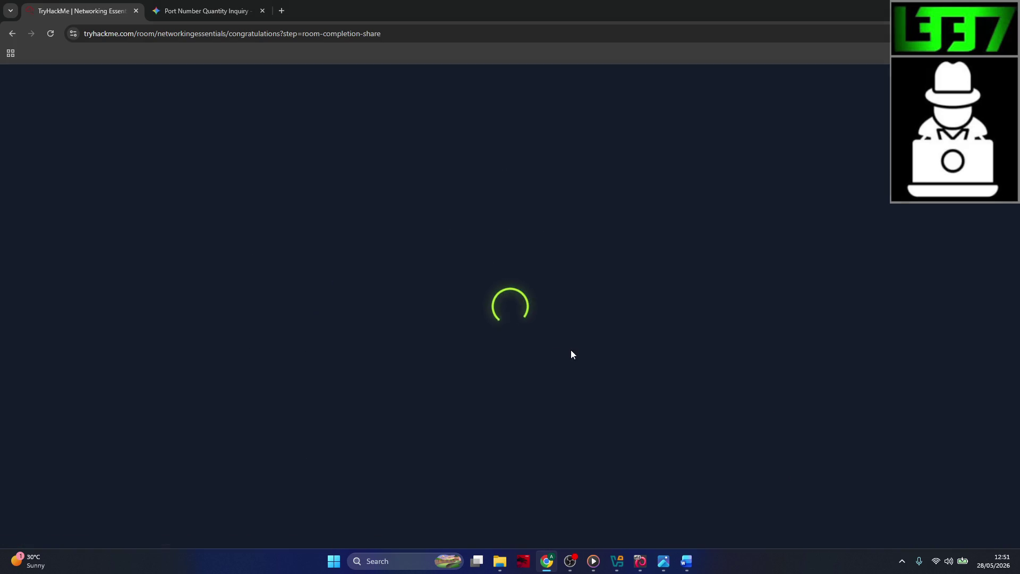
pyautogui.click(663, 561)
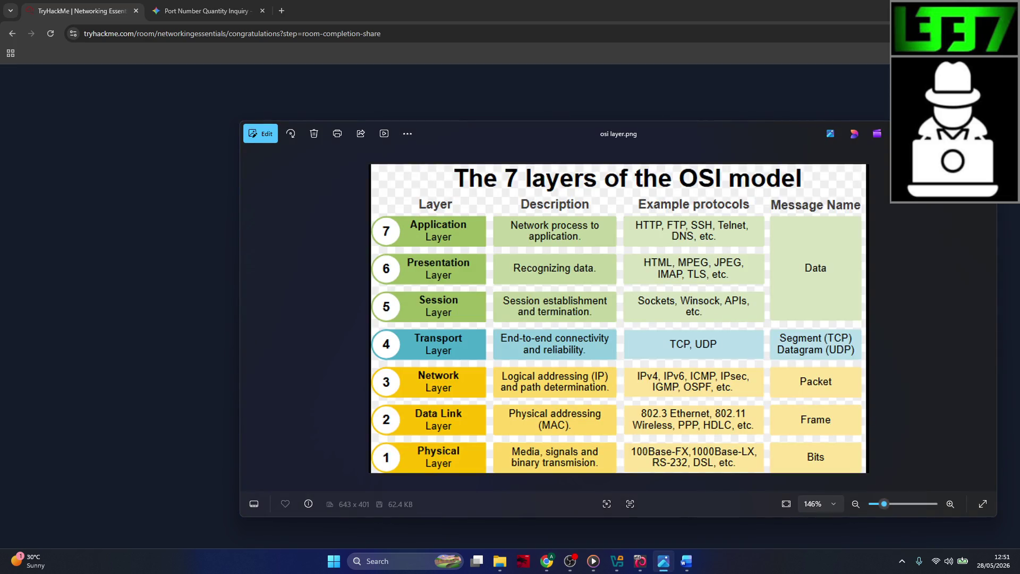
pyautogui.click(676, 87)
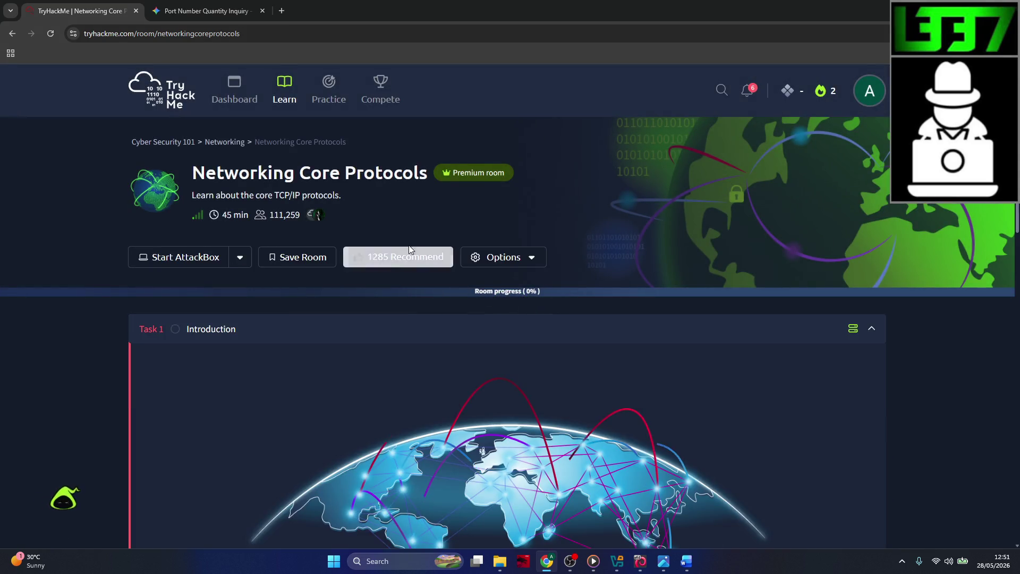
# Step: Read through Task 1's introduction and show the AttackBox versus Kali start options
pyautogui.scroll(-10, 409, 249)
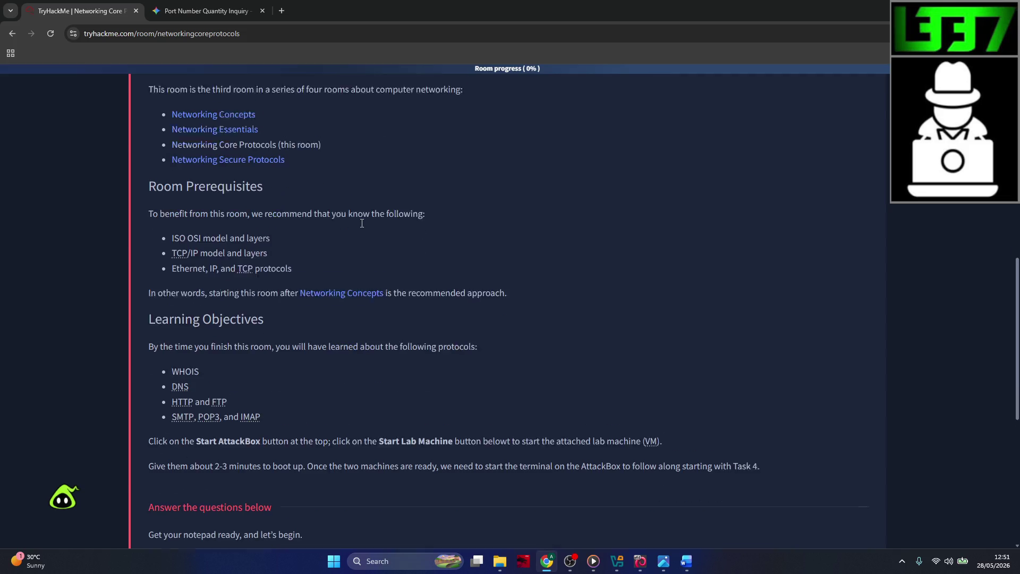
pyautogui.scroll(-1, 362, 223)
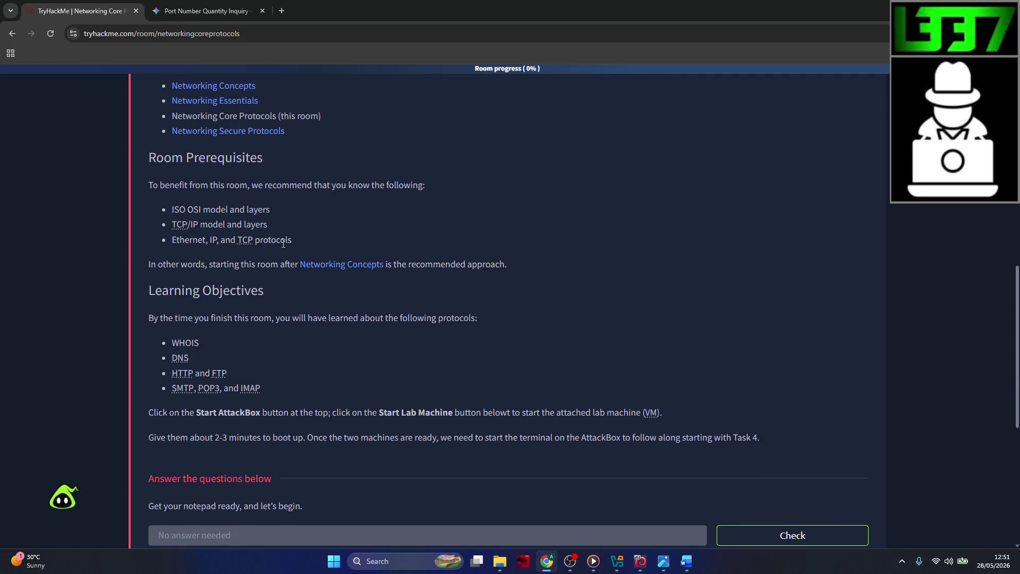
pyautogui.scroll(-1, 329, 235)
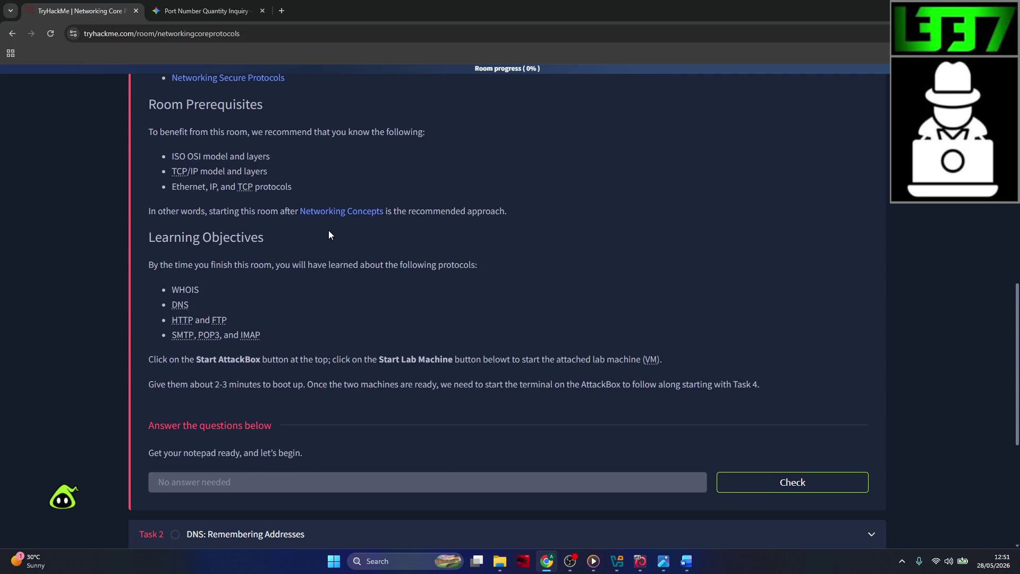
pyautogui.scroll(-1, 329, 232)
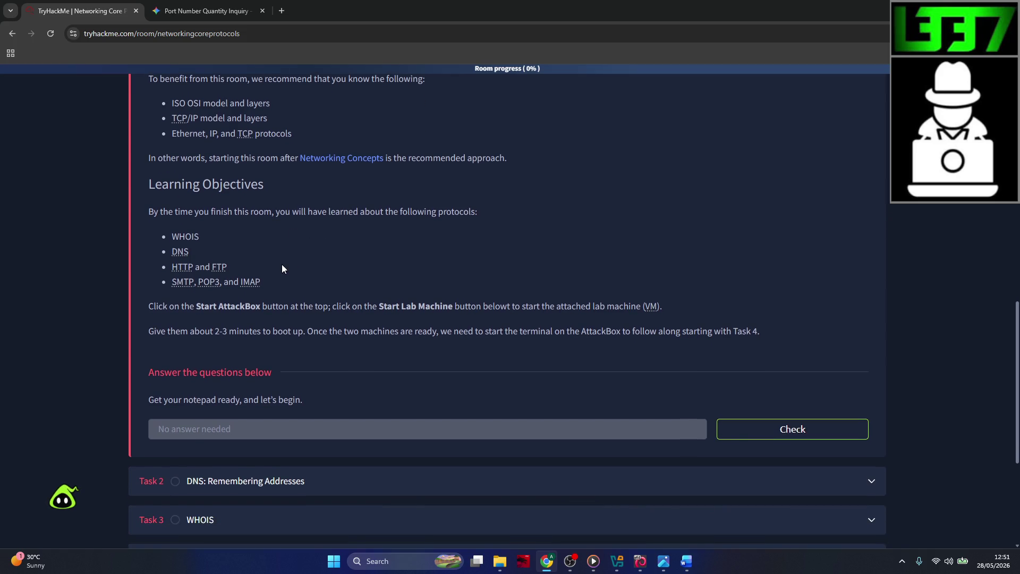
pyautogui.scroll(-1, 284, 258)
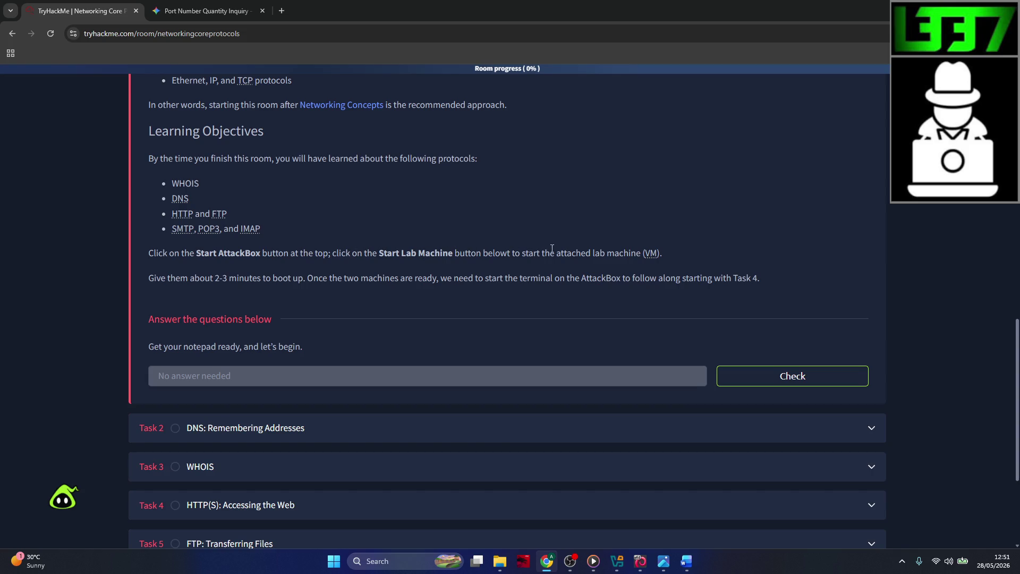
pyautogui.scroll(10, 366, 254)
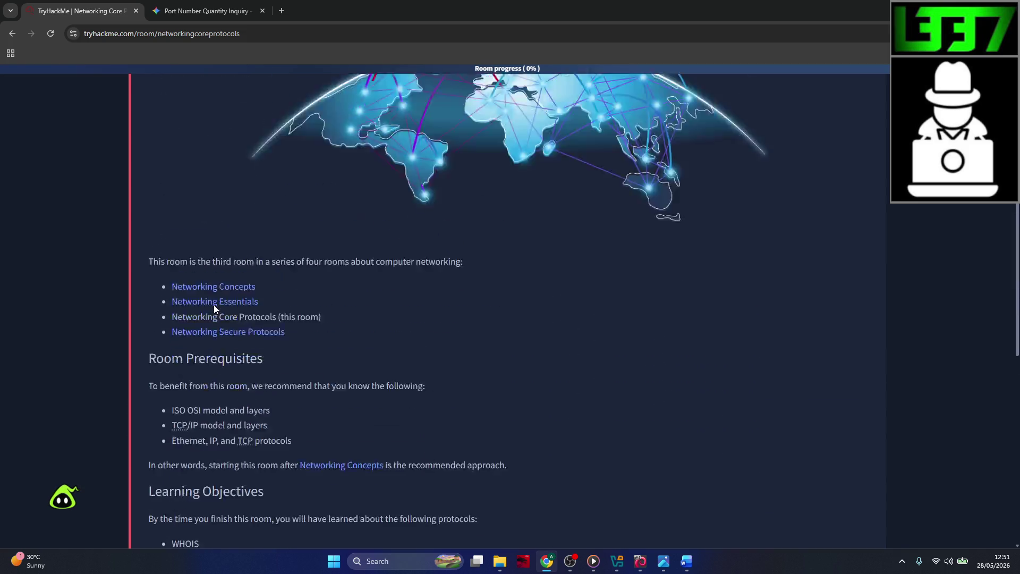
pyautogui.click(240, 259)
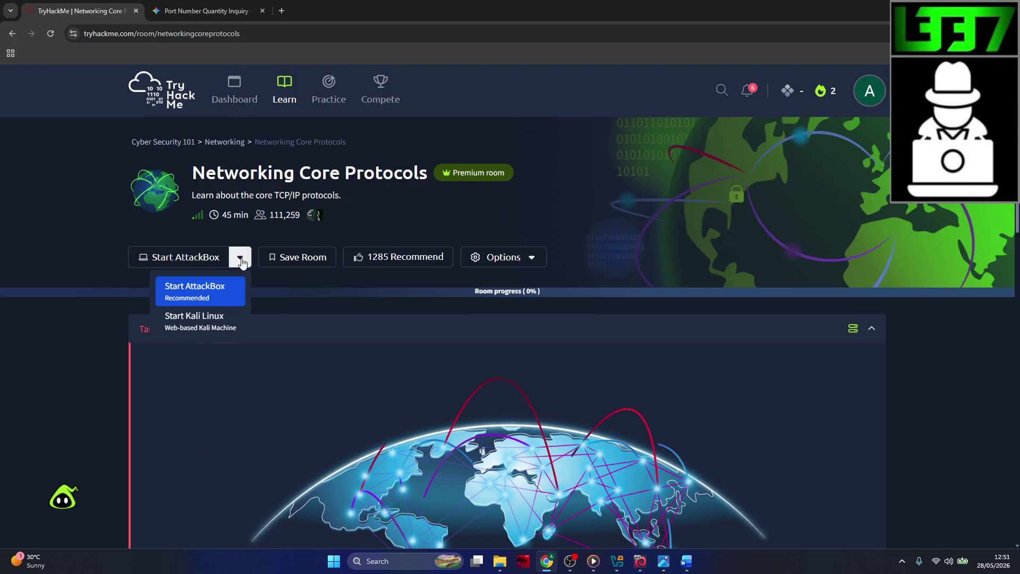
# Step: Start the AttackBox and mark Task 1 as complete
pyautogui.click(191, 263)
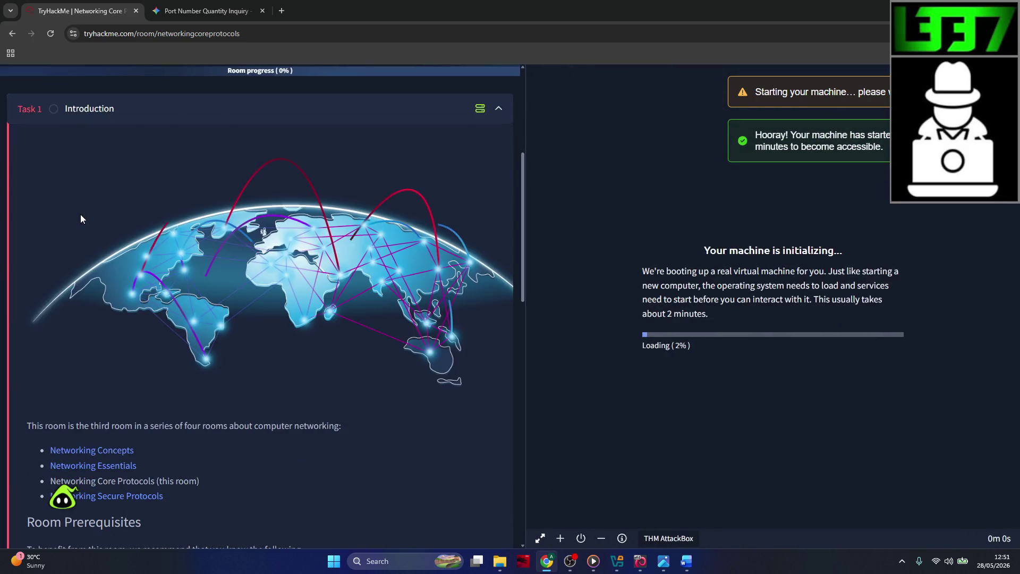
pyautogui.scroll(-8, 81, 218)
pyautogui.scroll(-4, 87, 215)
pyautogui.click(101, 270)
pyautogui.scroll(5, 243, 231)
pyautogui.scroll(-5, 243, 231)
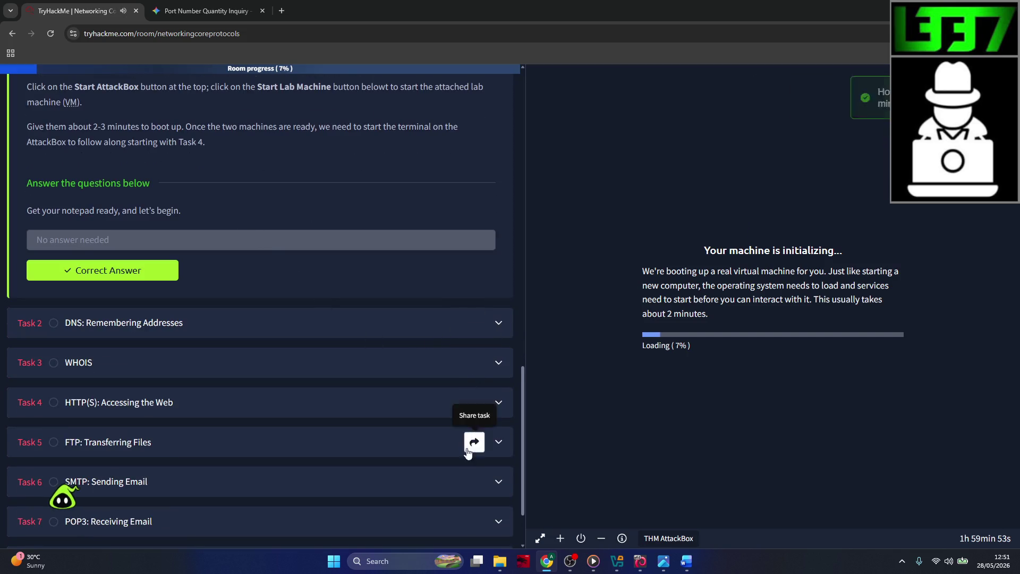
pyautogui.scroll(-2, 471, 409)
pyautogui.scroll(8, 414, 372)
pyautogui.scroll(11, 413, 332)
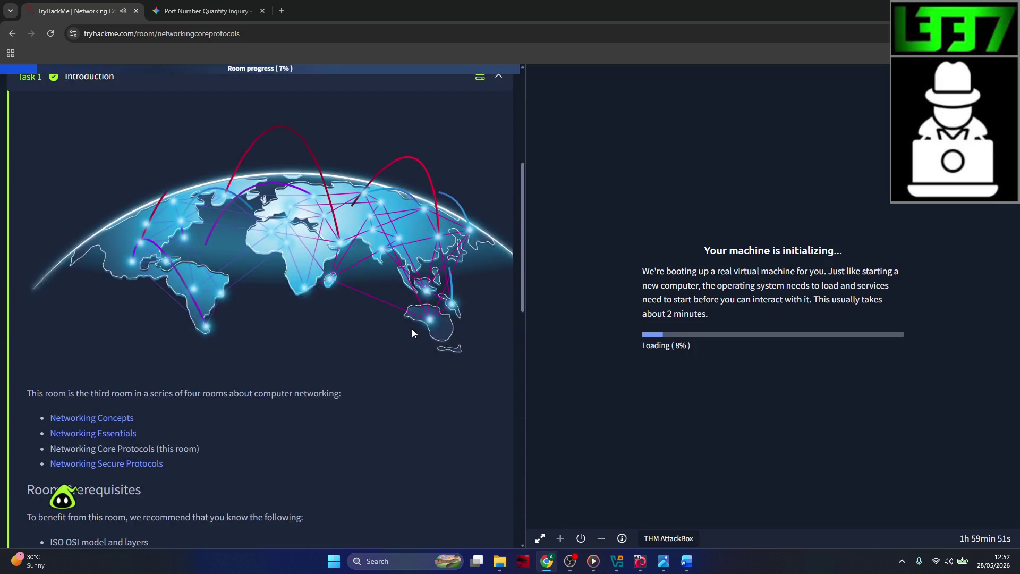
# Step: Start the lab machine attached to the Networking Core Protocols room
pyautogui.click(445, 346)
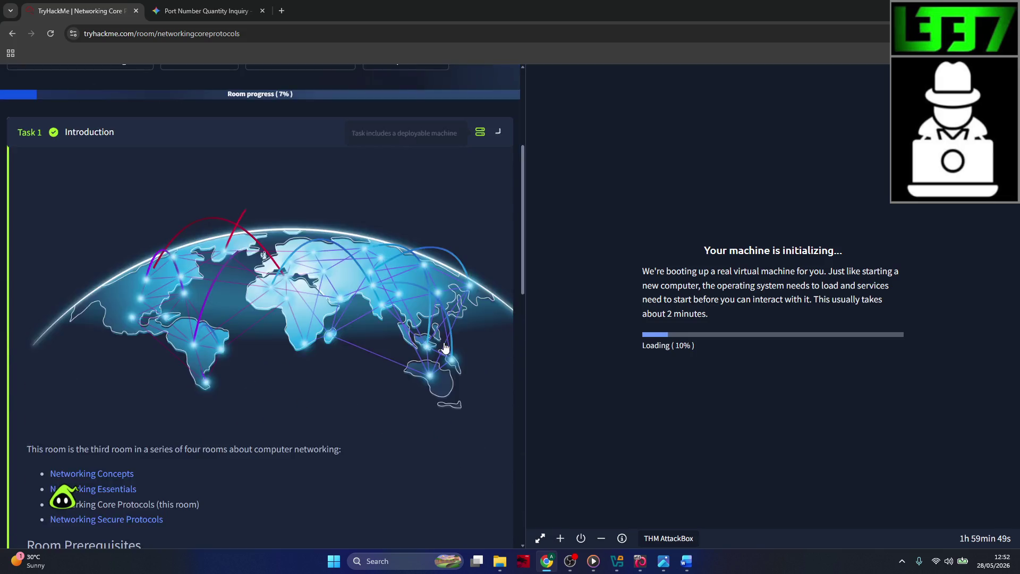
pyautogui.click(481, 203)
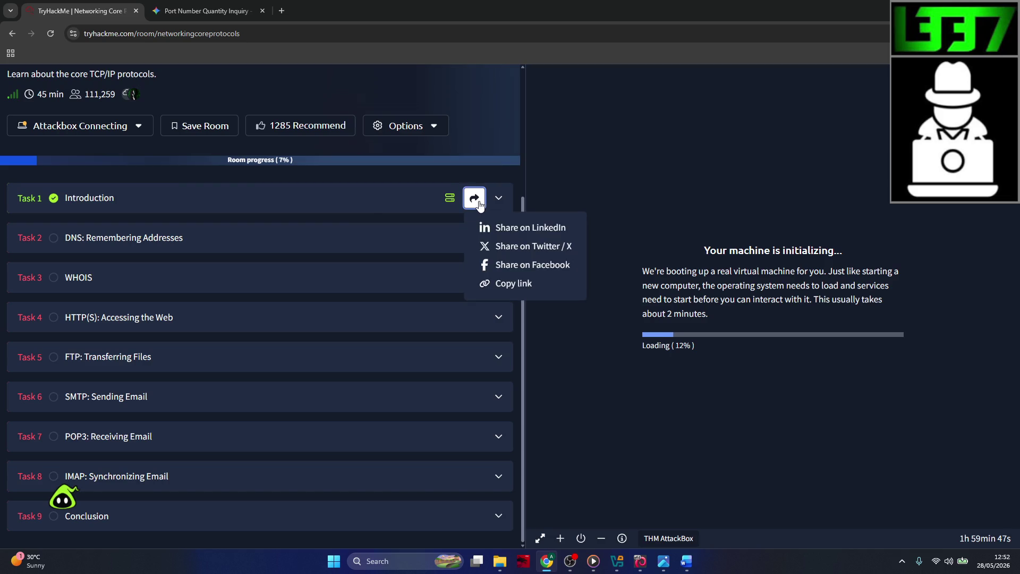
pyautogui.click(441, 199)
pyautogui.scroll(-10, 315, 295)
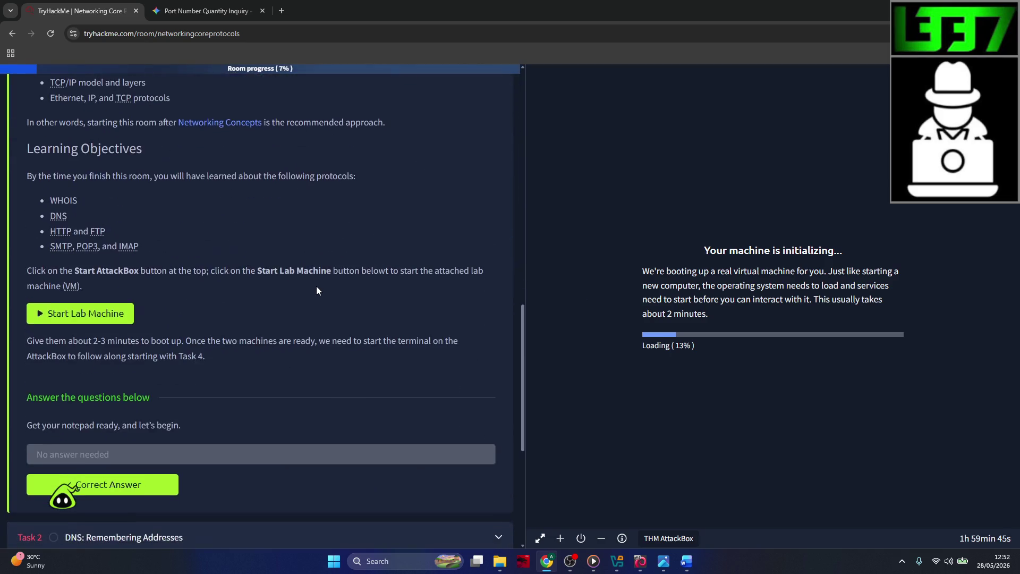
pyautogui.click(107, 317)
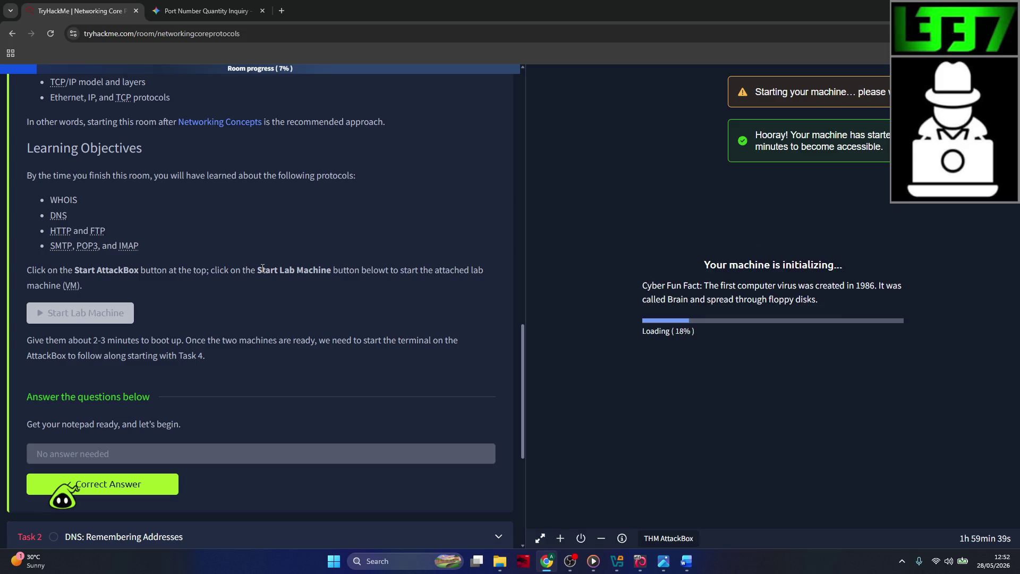
pyautogui.scroll(5, 279, 268)
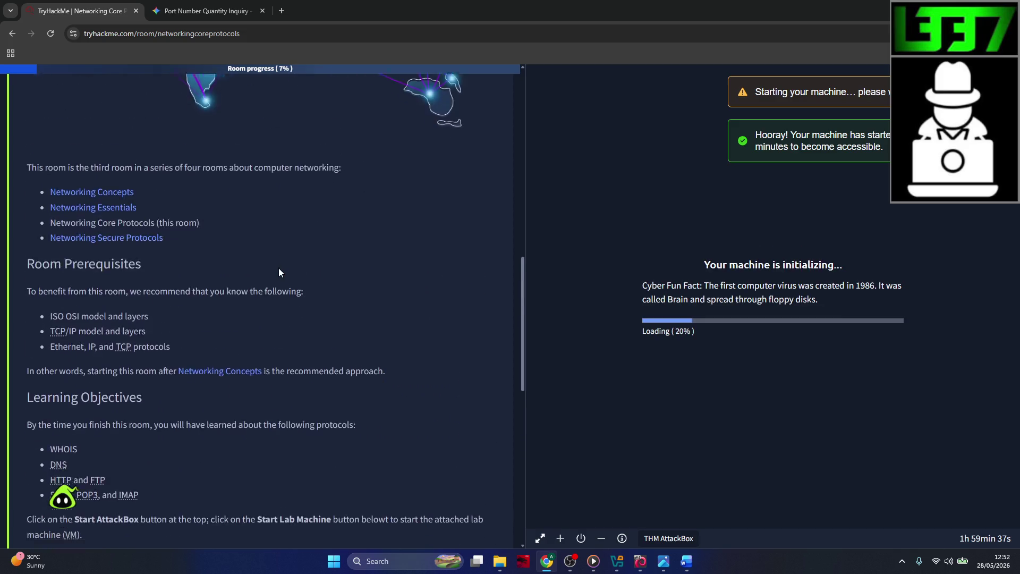
pyautogui.scroll(-4, 279, 268)
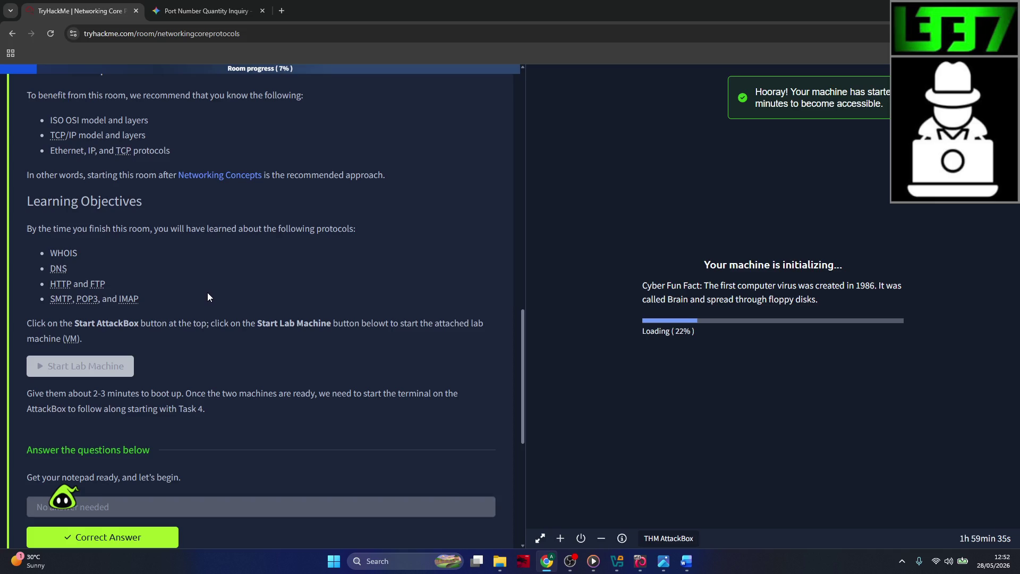
pyautogui.scroll(-4, 209, 291)
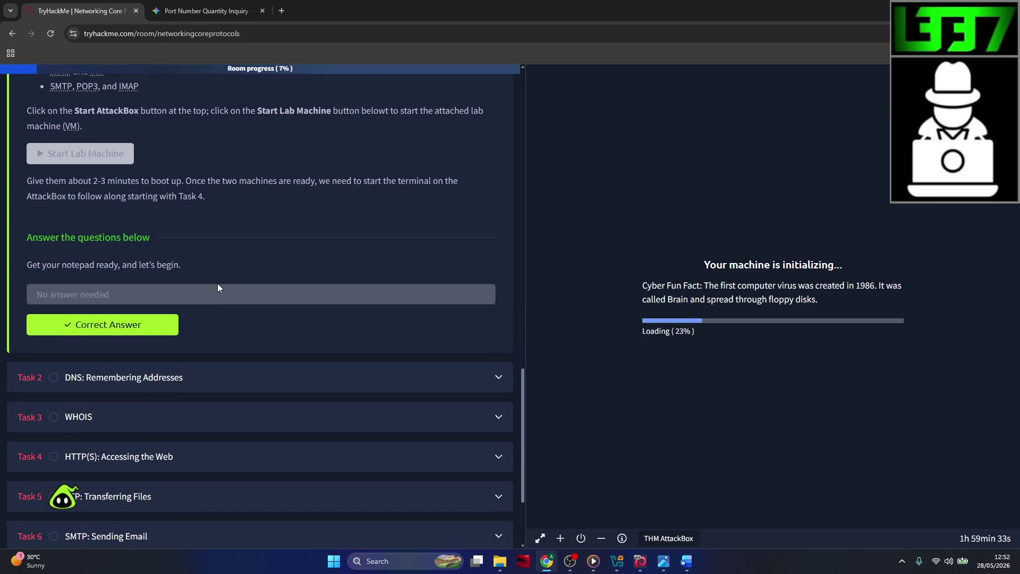
pyautogui.scroll(15, 218, 282)
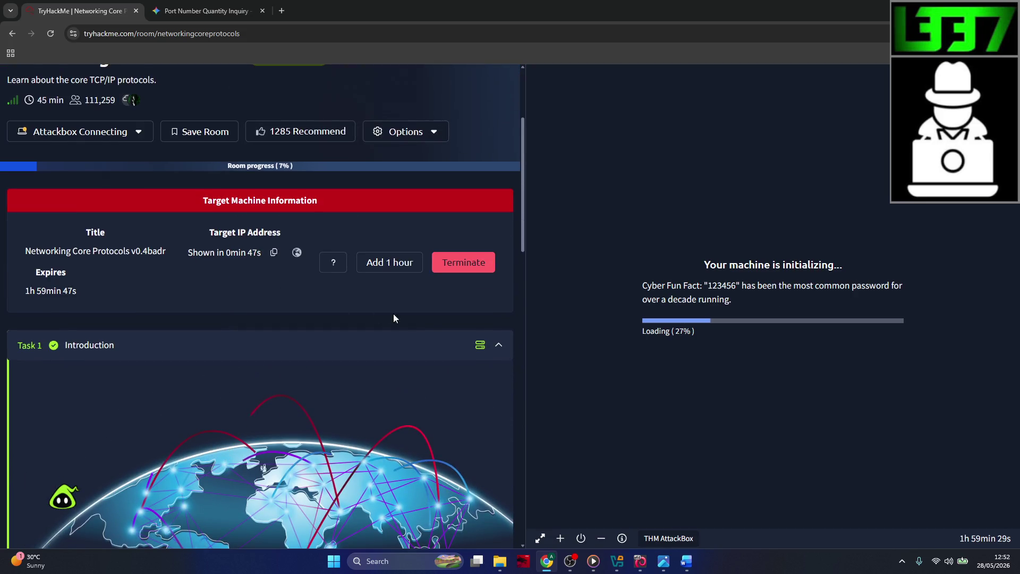
pyautogui.scroll(-4, 482, 344)
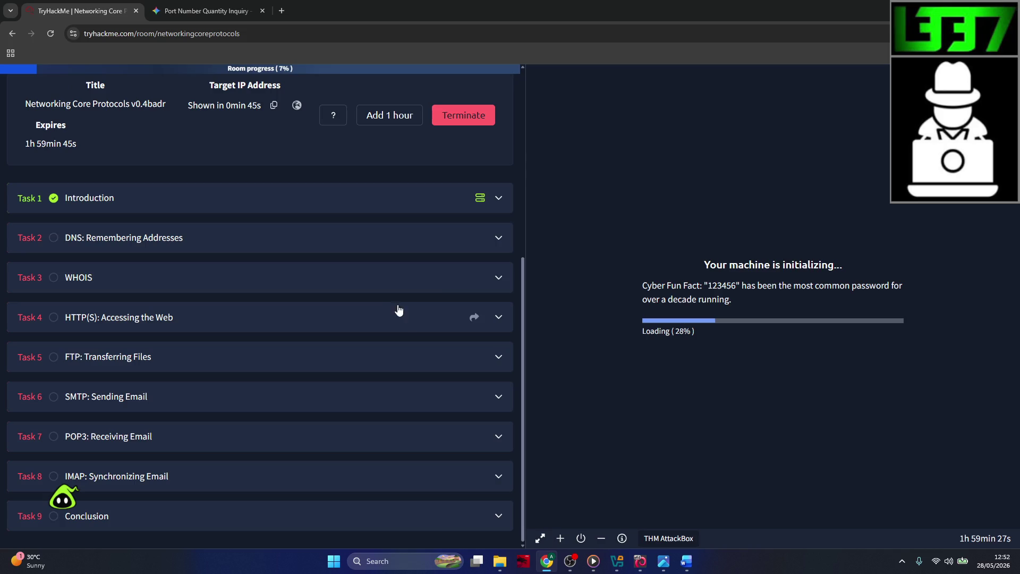
pyautogui.scroll(2, 215, 246)
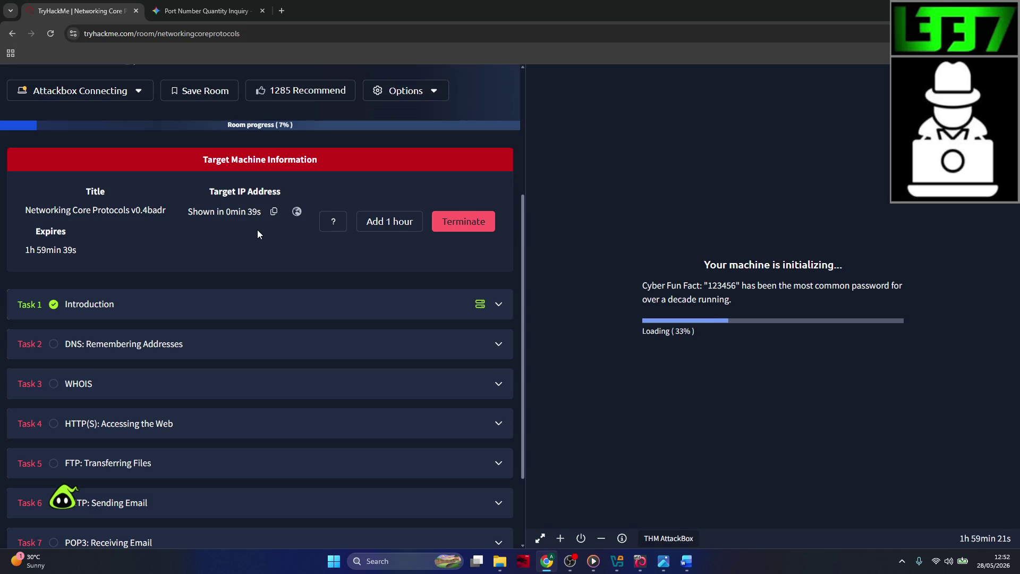
# Step: Play the lofi music track in Media Player and return to the browser
pyautogui.click(594, 561)
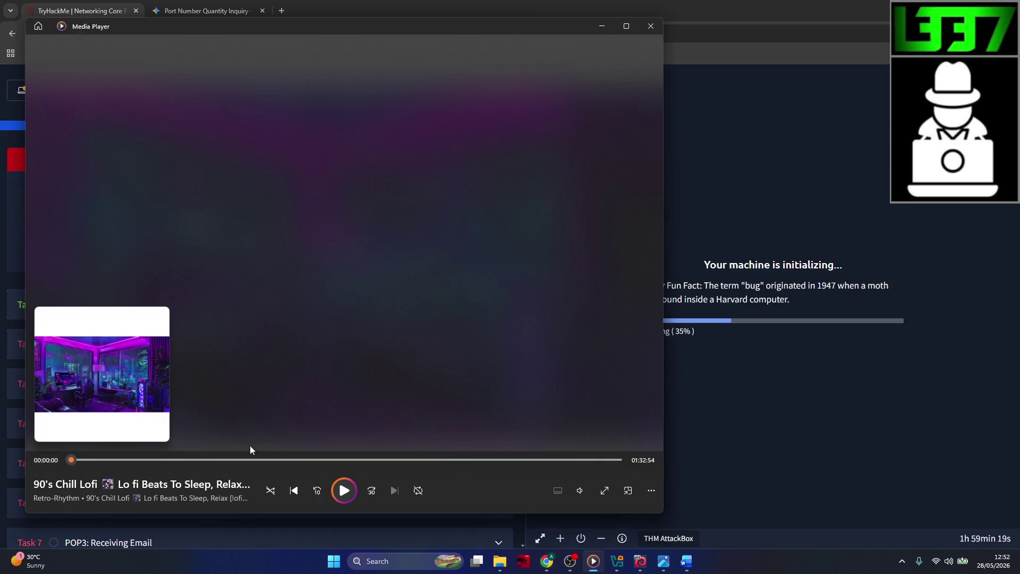
pyautogui.click(344, 490)
pyautogui.click(675, 6)
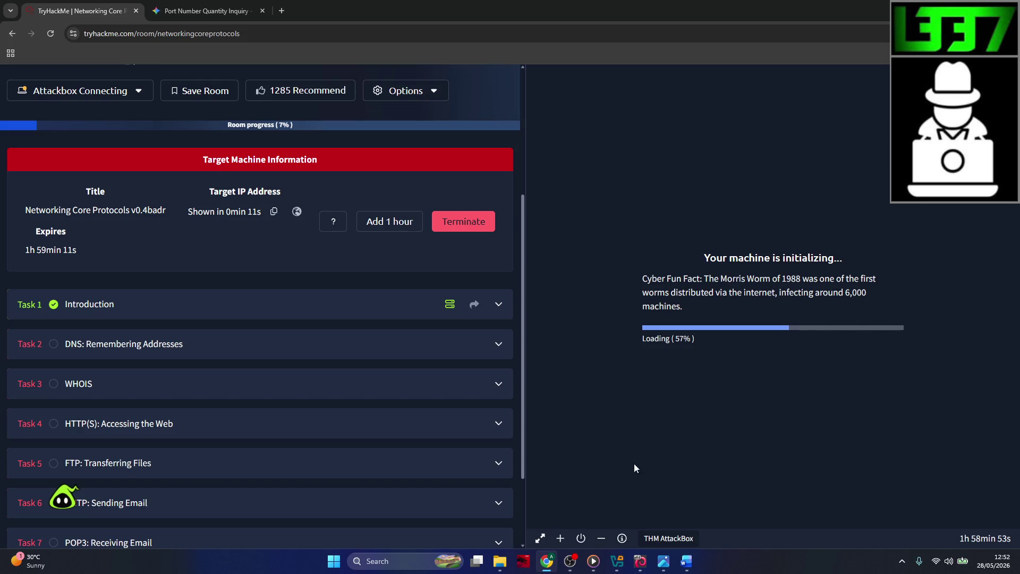
# Step: Shut down the in-browser AttackBox by confirming Terminate Machine
pyautogui.click(694, 559)
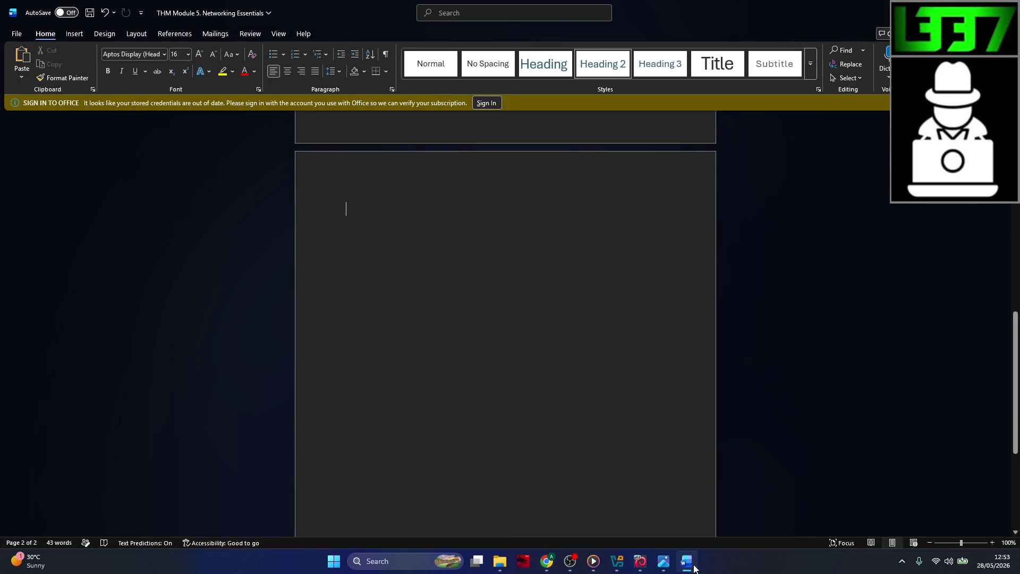
pyautogui.click(687, 562)
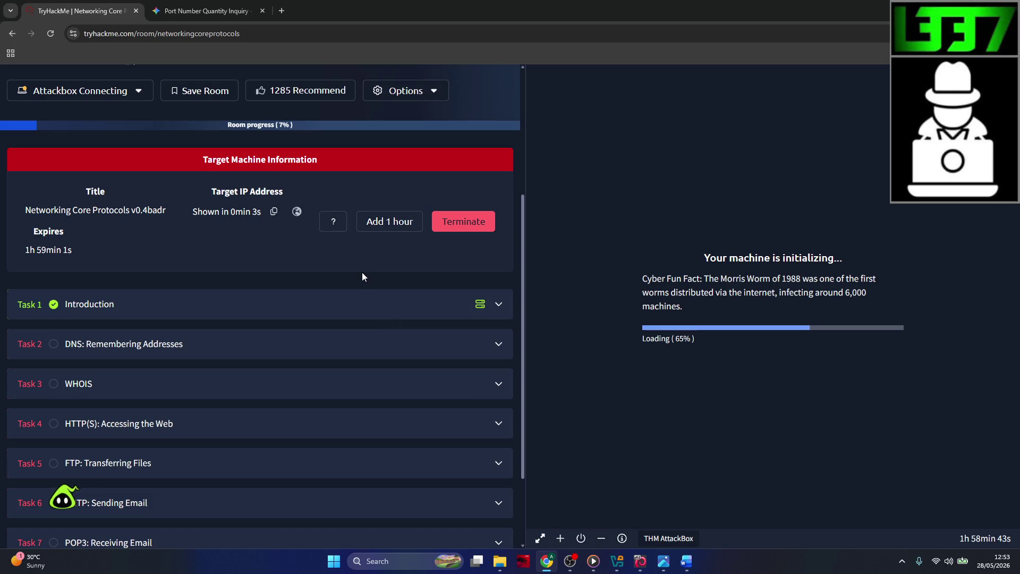
pyautogui.scroll(-1, 365, 264)
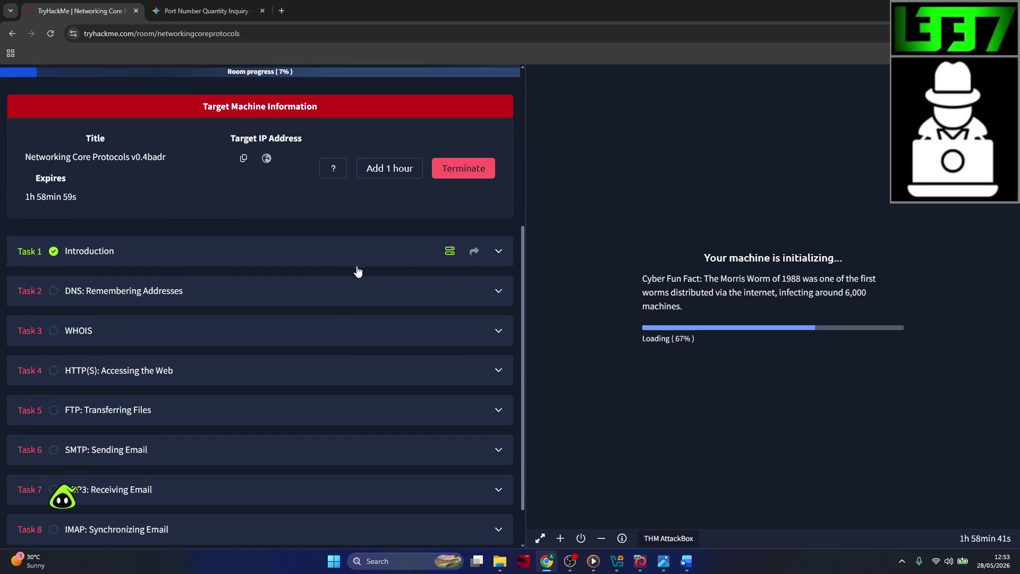
pyautogui.scroll(1, 298, 234)
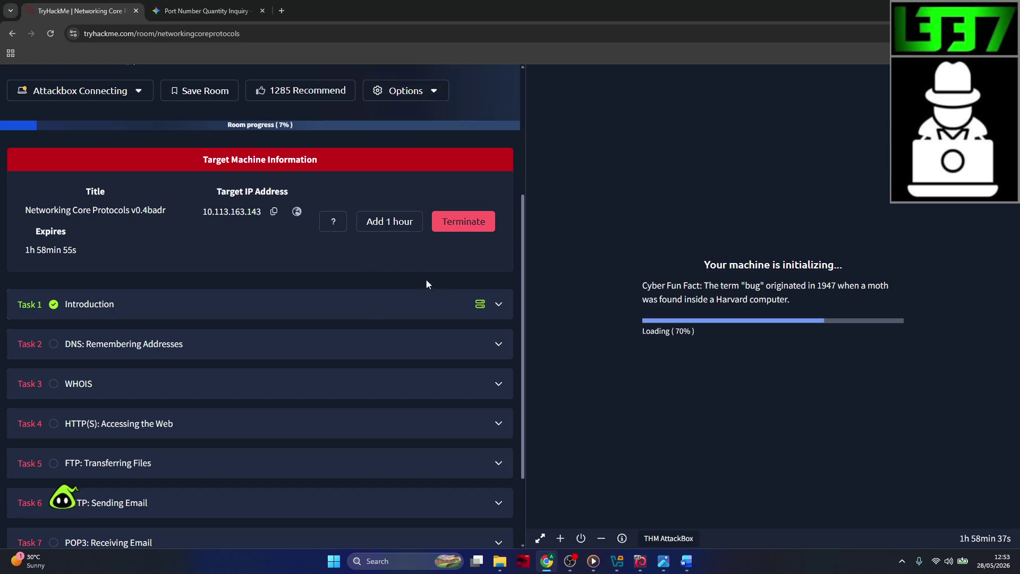
pyautogui.moveTo(651, 540)
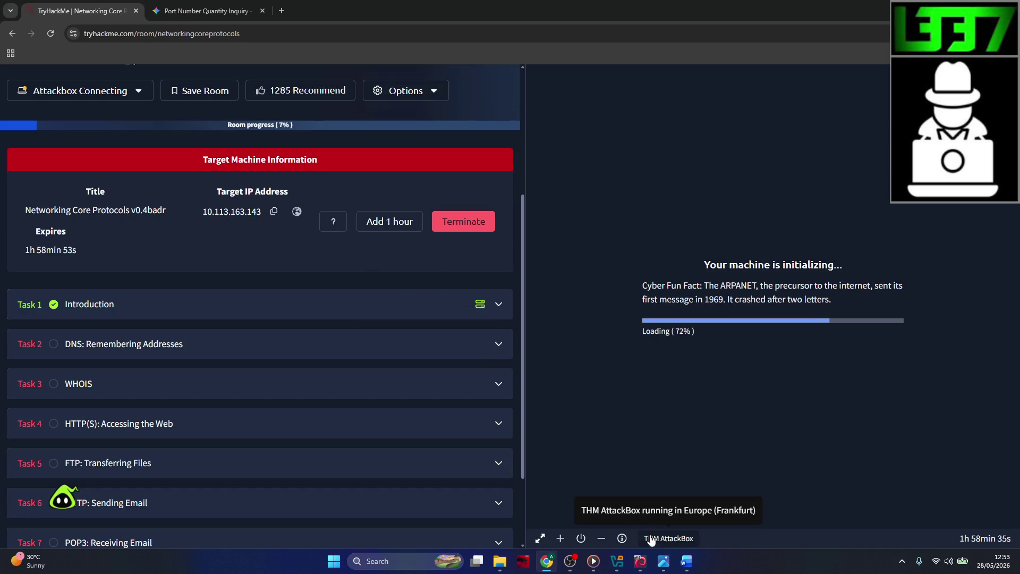
pyautogui.click(581, 539)
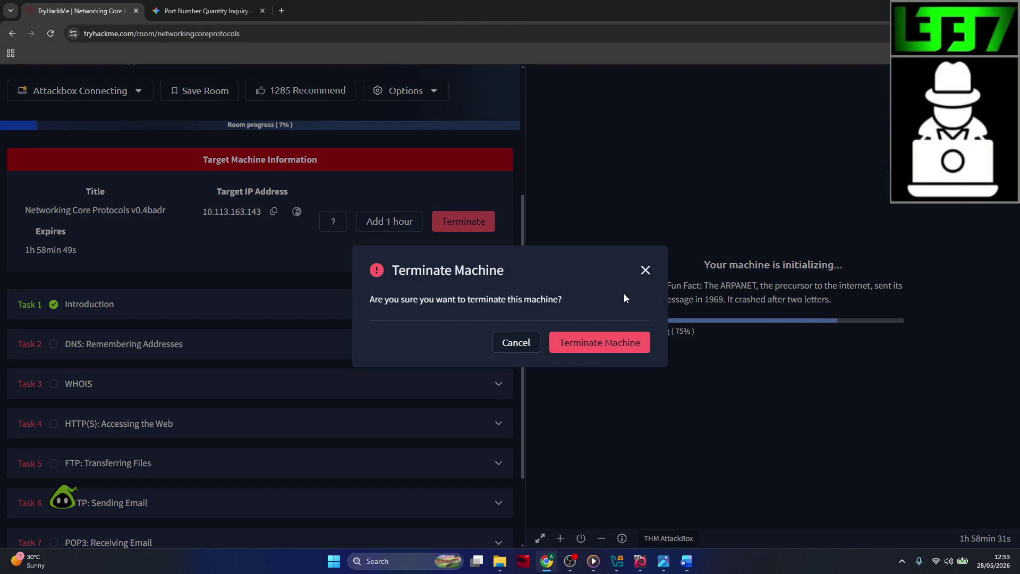
pyautogui.click(618, 341)
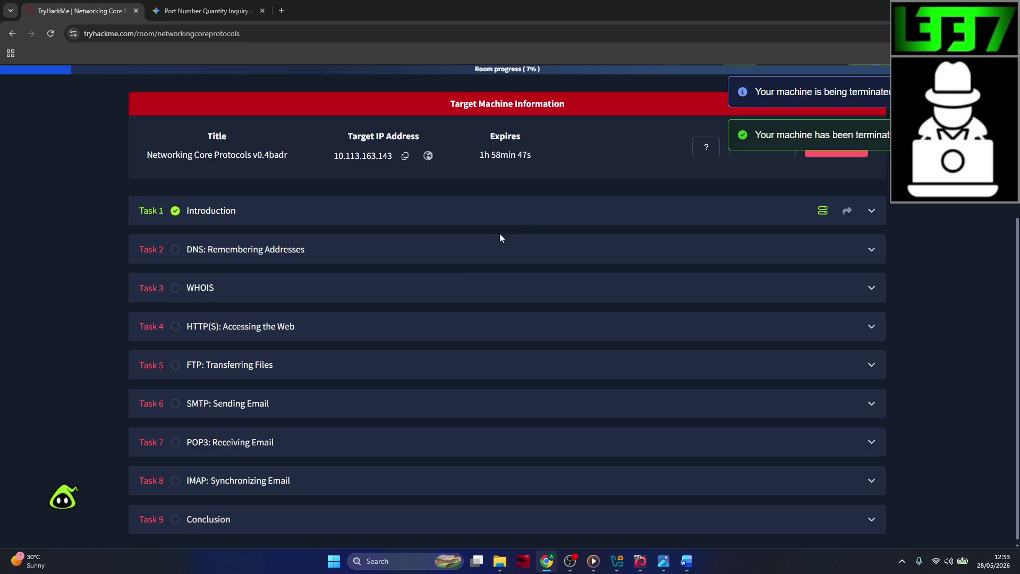
# Step: Expand Task 2, DNS: Remembering Addresses, and bring the Kali VM window forward
pyautogui.click(499, 238)
pyautogui.scroll(-1, 351, 274)
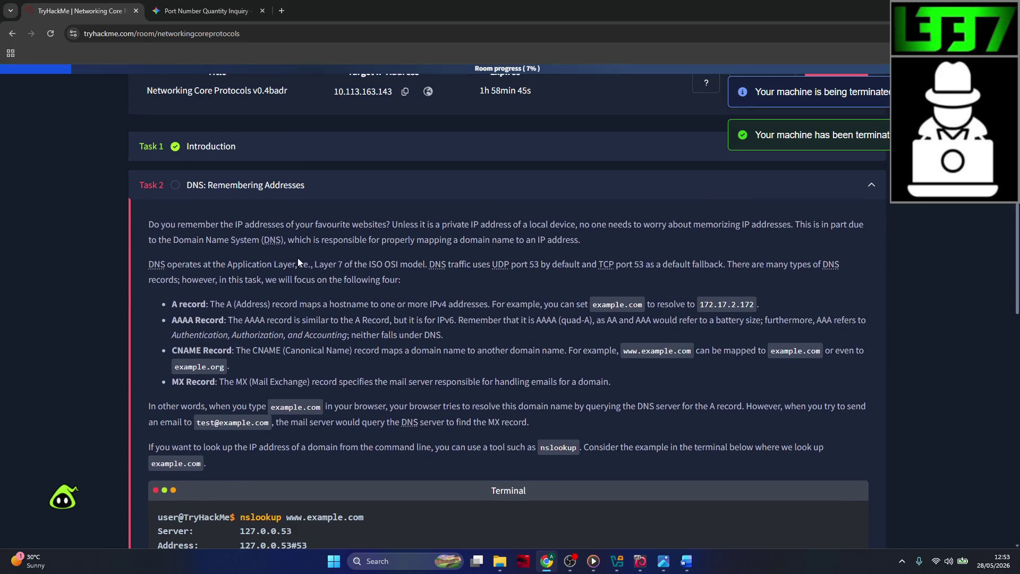
pyautogui.scroll(-2, 288, 258)
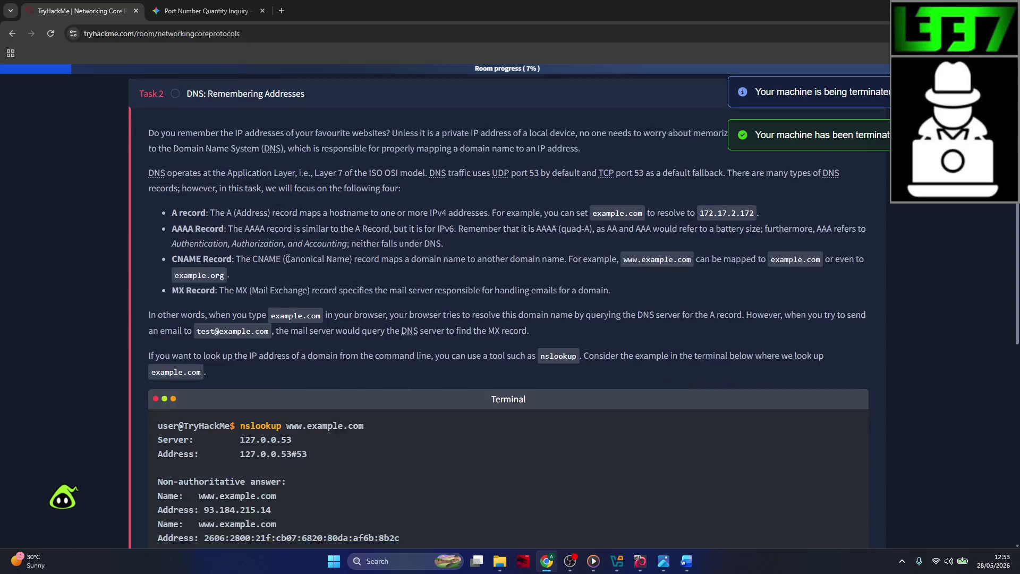
pyautogui.scroll(2, 289, 259)
pyautogui.scroll(2, 289, 258)
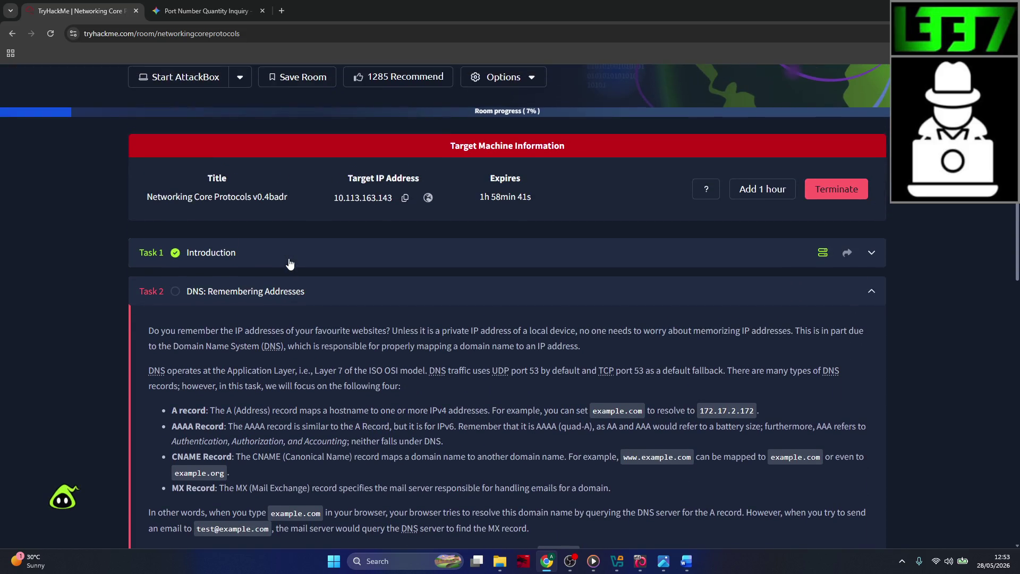
pyautogui.scroll(-1, 455, 233)
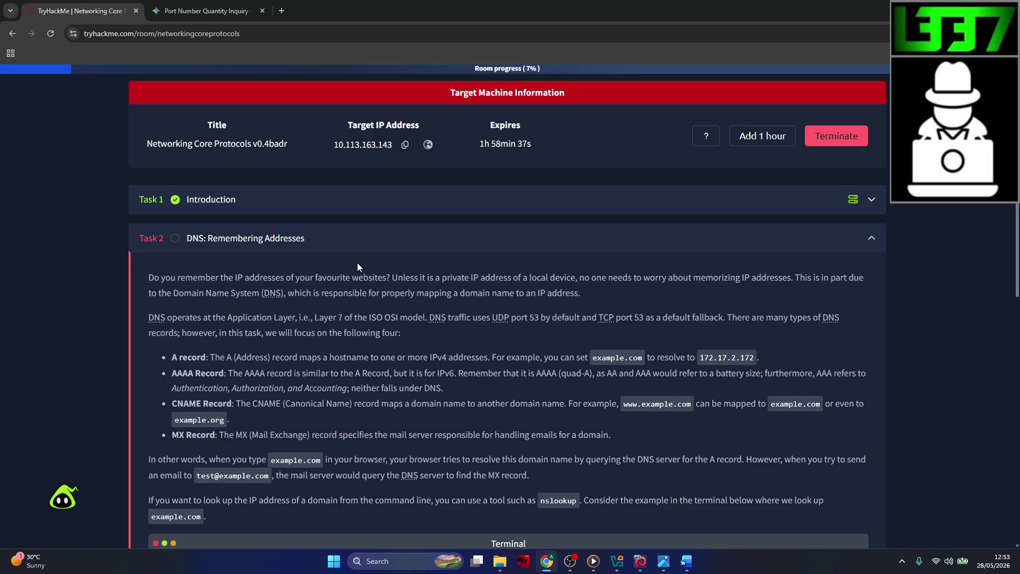
pyautogui.click(644, 565)
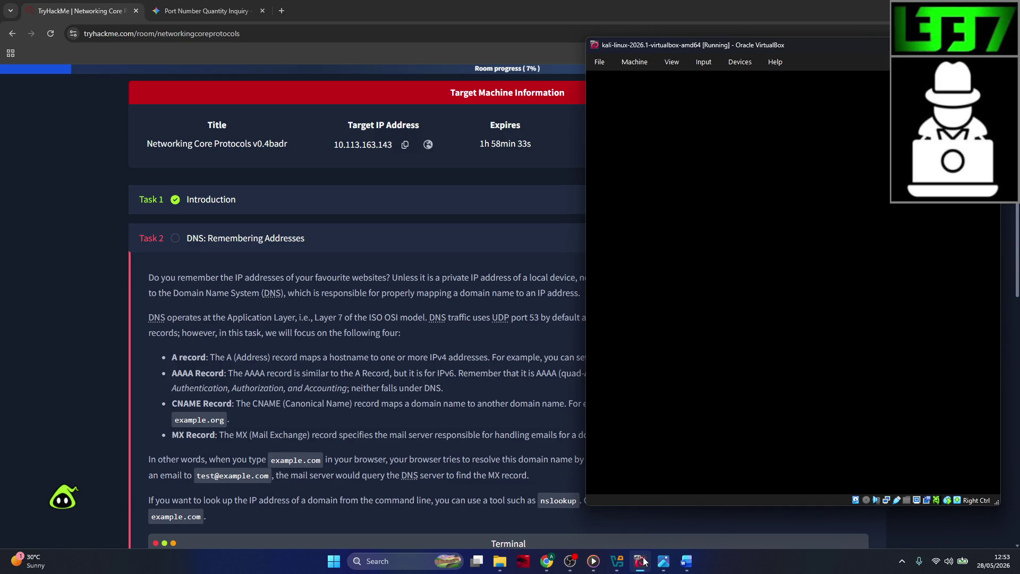
# Step: Restore the Kali VM window and unlock the desktop with the account password
pyautogui.click(641, 561)
pyautogui.click(641, 562)
pyautogui.click(641, 562)
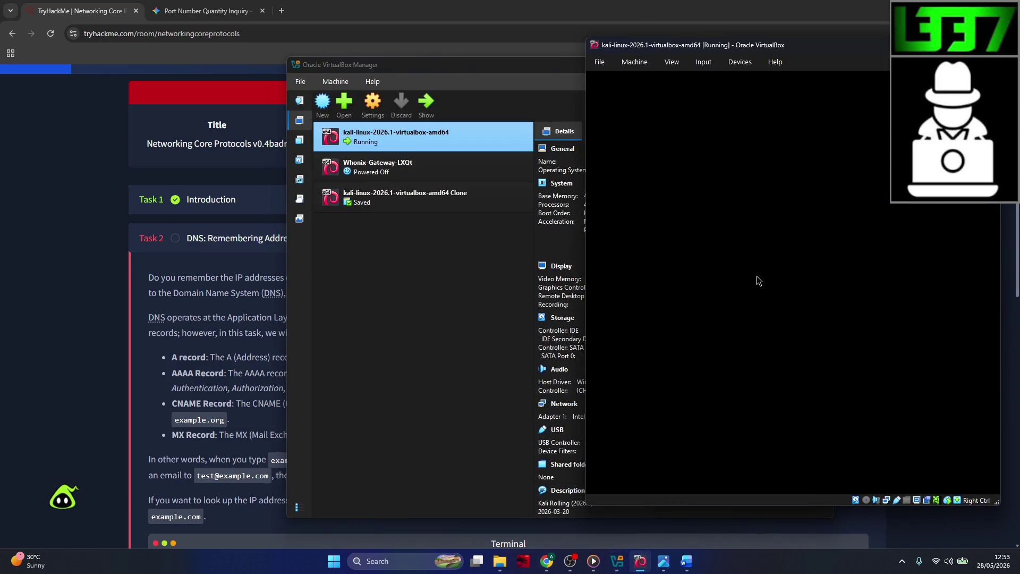
pyautogui.press('Return')
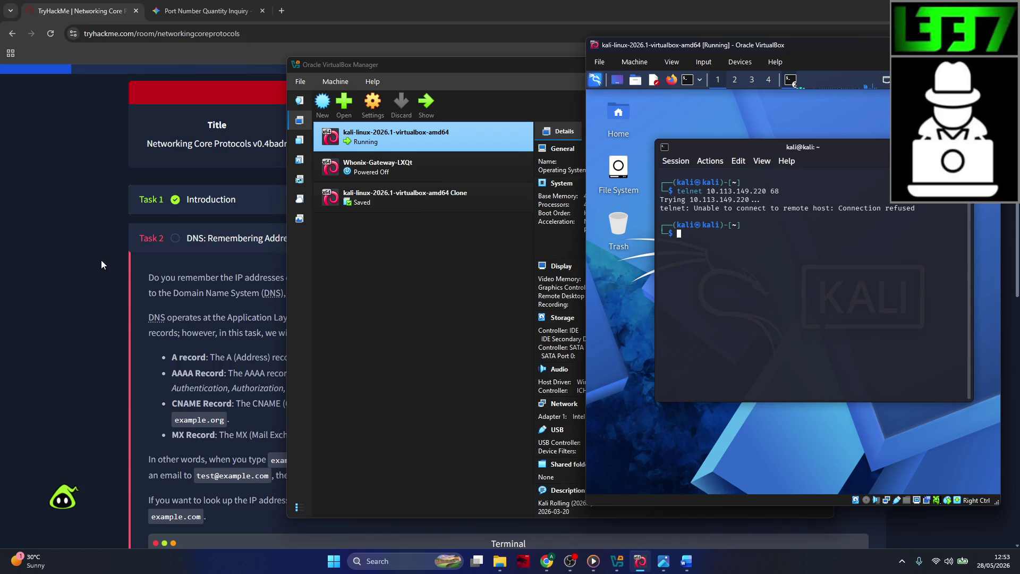
# Step: Launch Firefox in Kali and go to the TryHackMe access page
pyautogui.click(671, 80)
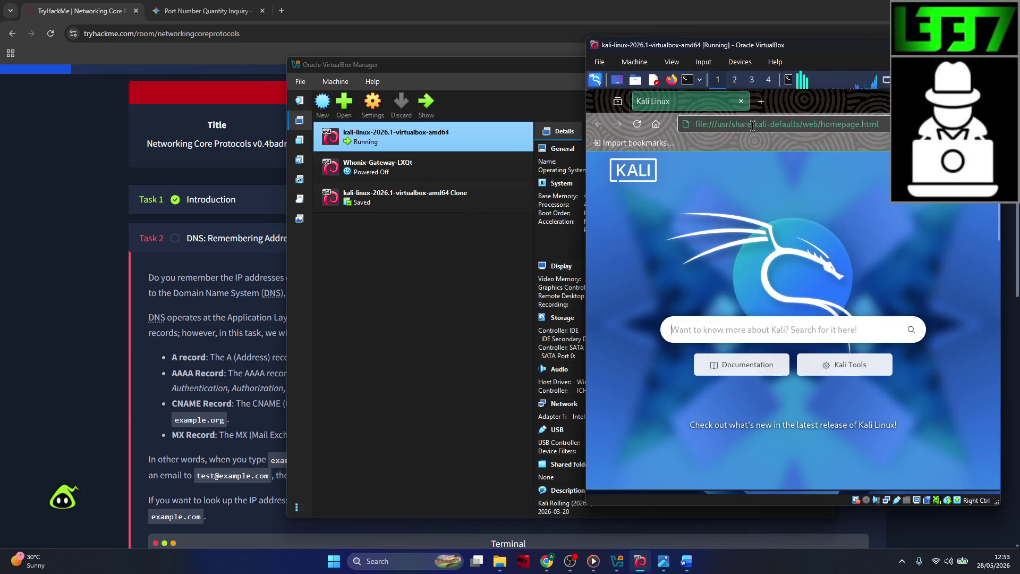
pyautogui.click(753, 126)
pyautogui.write('try')
pyautogui.press('Return')
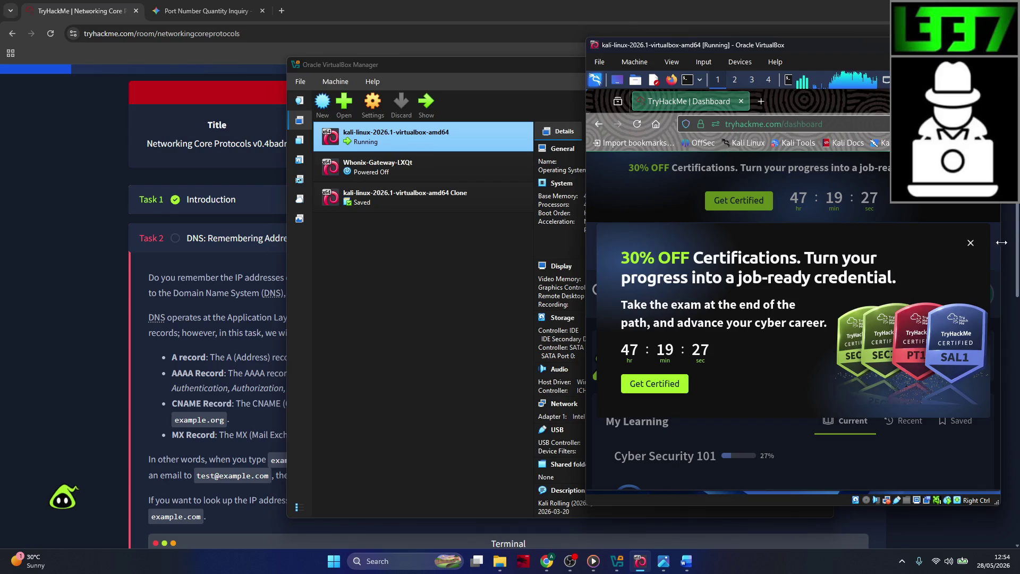
pyautogui.click(835, 124)
pyautogui.click(777, 155)
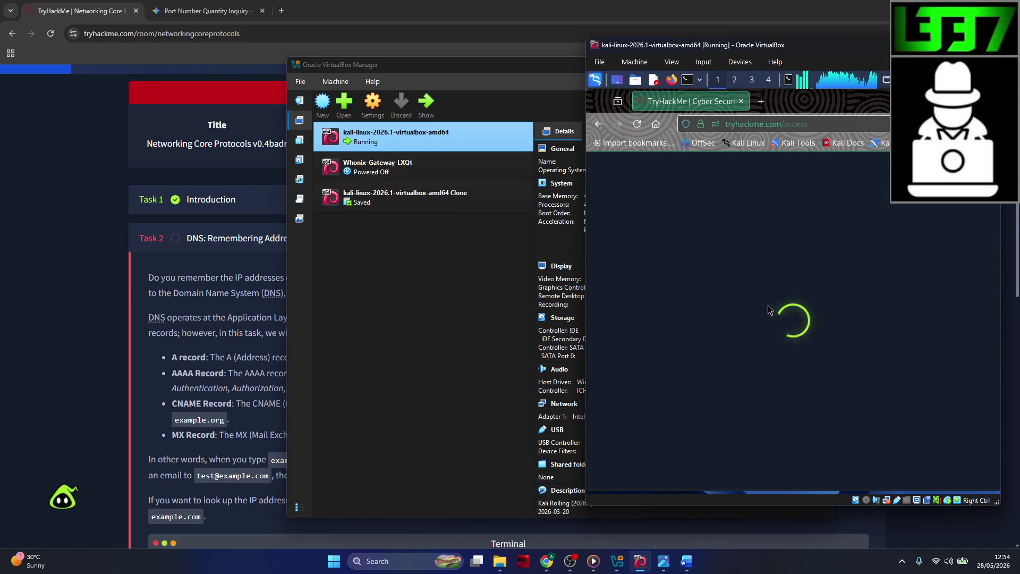
# Step: Confirm the OpenVPN connection is active, close the access tab, and return to the room in Chrome
pyautogui.scroll(-5, 767, 308)
pyautogui.scroll(-5, 767, 307)
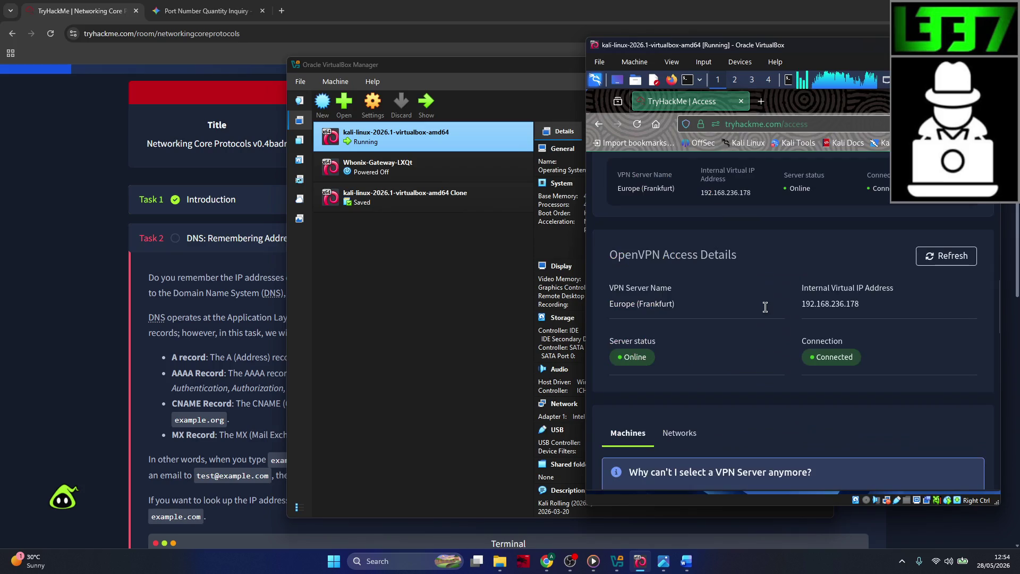
pyautogui.scroll(2, 785, 281)
pyautogui.click(797, 220)
pyautogui.click(744, 103)
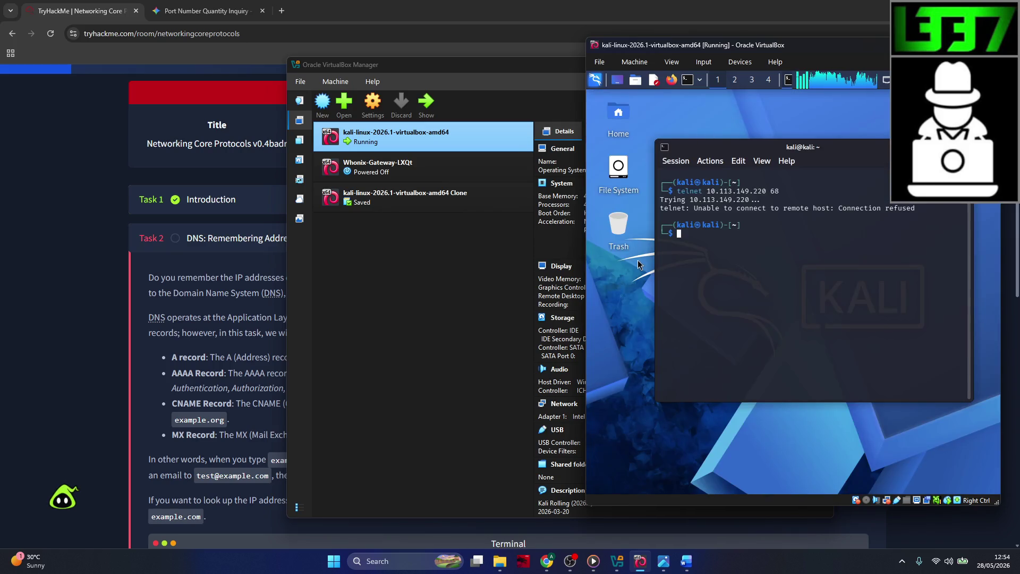
pyautogui.click(77, 251)
pyautogui.scroll(-1, 104, 232)
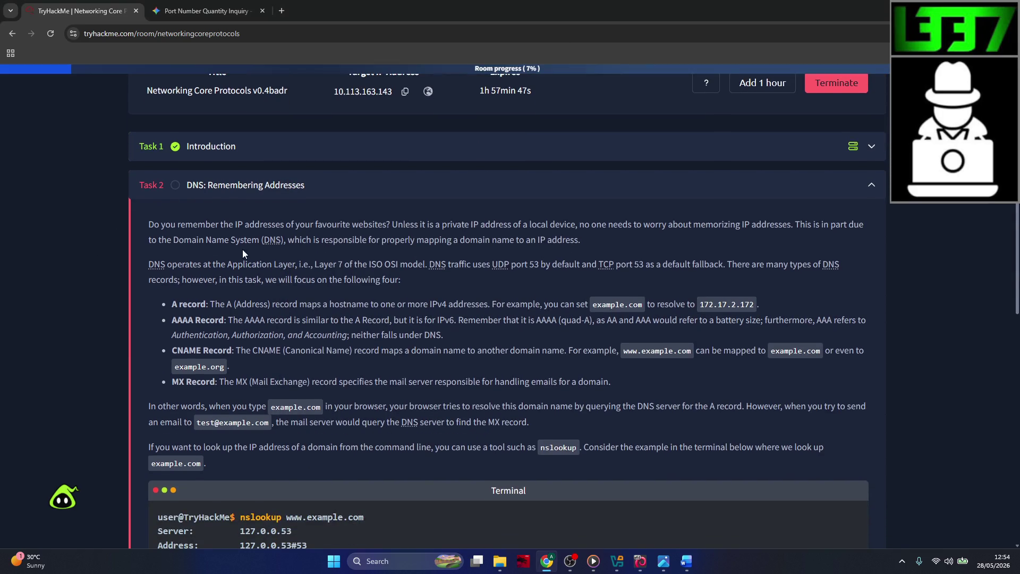
pyautogui.moveTo(327, 224); pyautogui.dragTo(366, 225)
pyautogui.click(412, 225)
pyautogui.moveTo(461, 226); pyautogui.dragTo(488, 226)
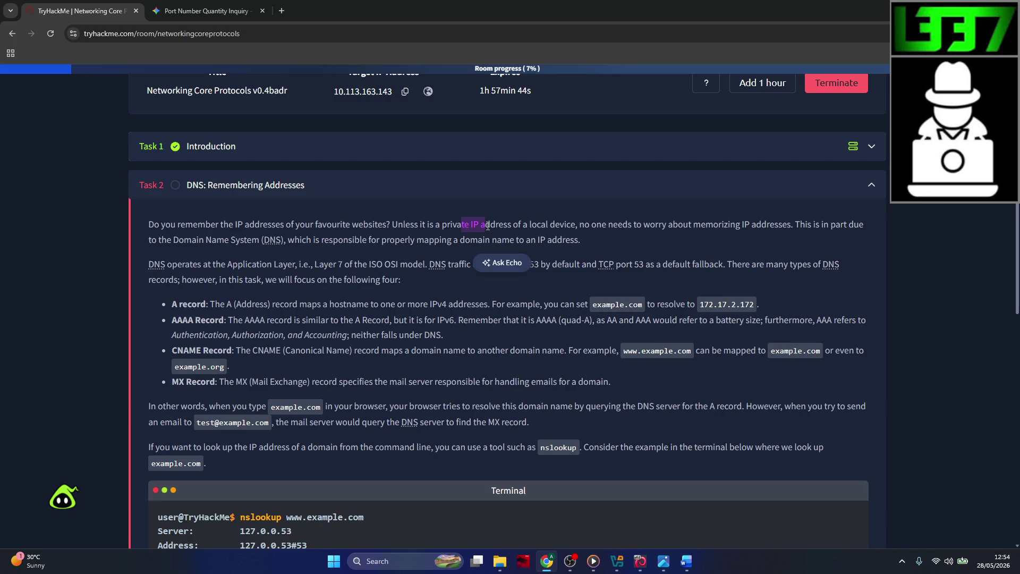
pyautogui.click(523, 228)
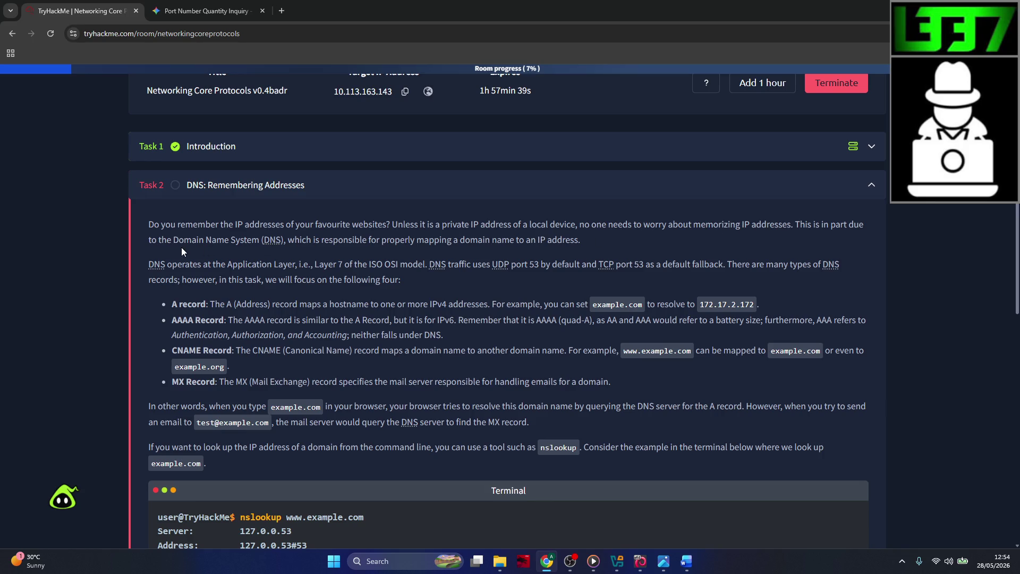
pyautogui.moveTo(173, 239); pyautogui.dragTo(245, 235)
pyautogui.click(312, 239)
pyautogui.click(663, 562)
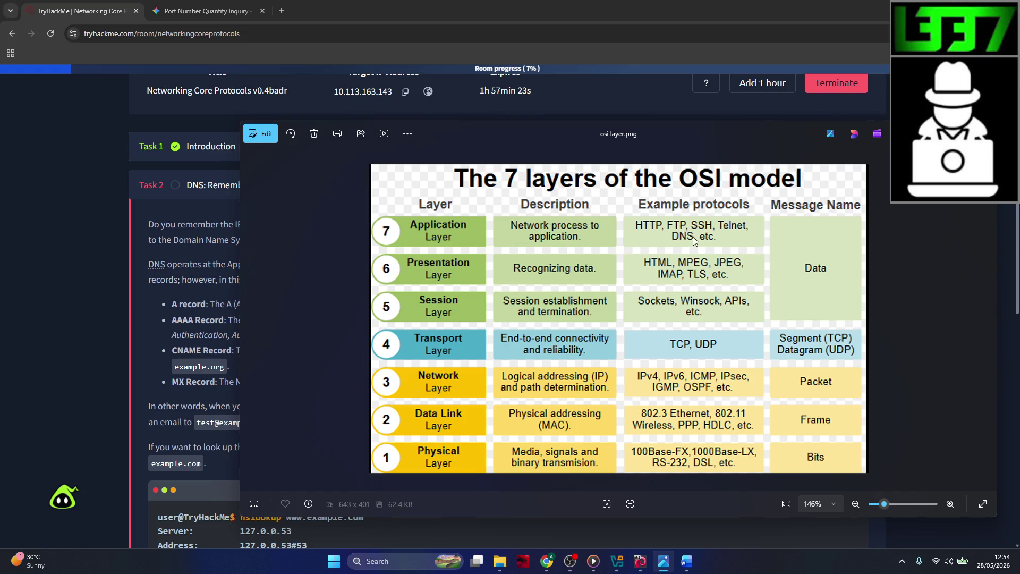
pyautogui.click(33, 258)
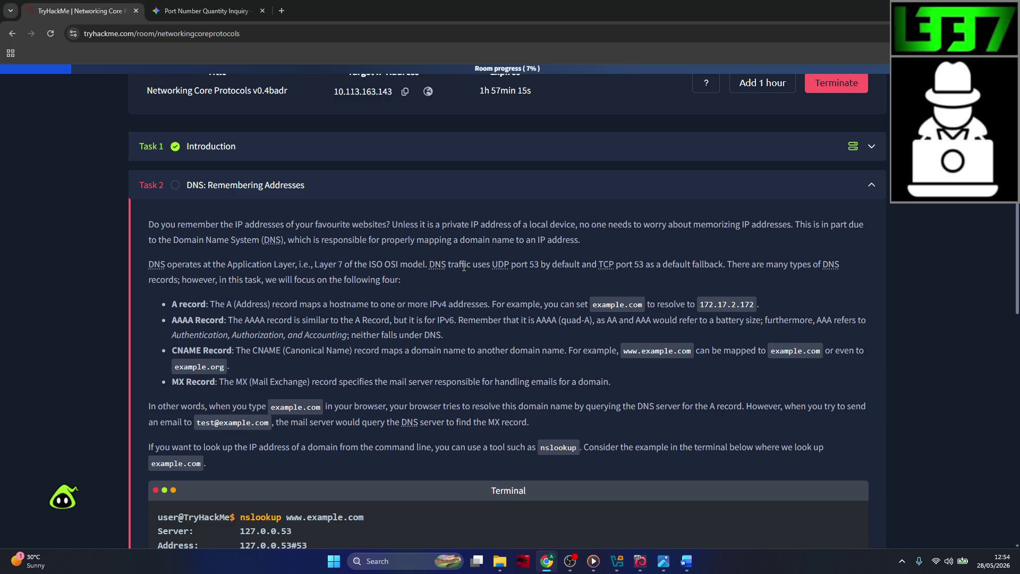
# Step: Read the DNS section, highlighting UDP port 53 and the A and AAAA record descriptions
pyautogui.moveTo(550, 265); pyautogui.dragTo(491, 265)
pyautogui.click(518, 266)
pyautogui.scroll(-1, 324, 264)
pyautogui.moveTo(300, 251)
pyautogui.mouseDown()
pyautogui.moveTo(236, 251)
pyautogui.moveTo(345, 253)
pyautogui.mouseUp()
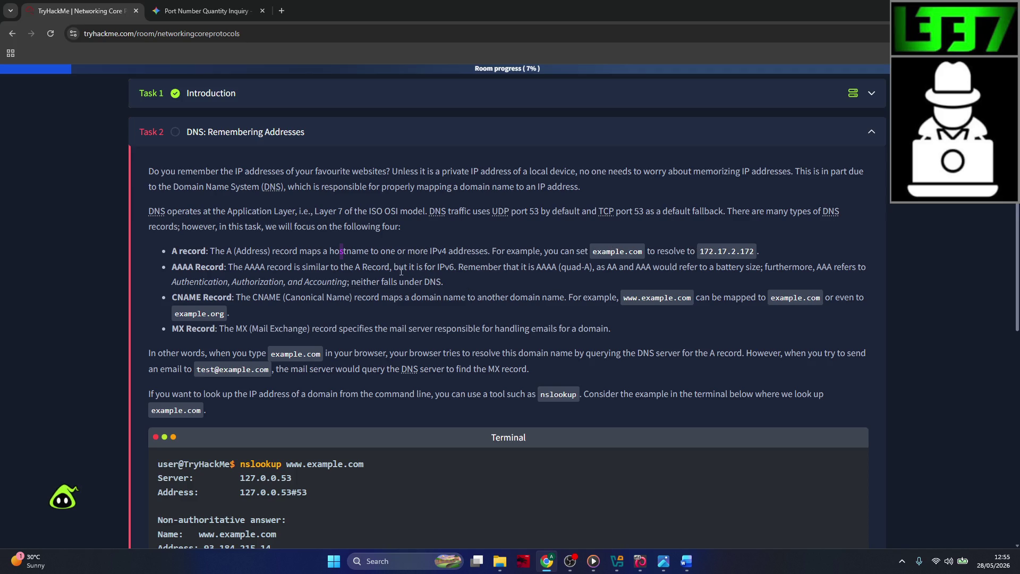
pyautogui.click(215, 273)
pyautogui.moveTo(700, 268); pyautogui.dragTo(773, 268)
pyautogui.click(785, 268)
pyautogui.moveTo(352, 282)
pyautogui.mouseDown()
pyautogui.moveTo(134, 273)
pyautogui.moveTo(133, 282)
pyautogui.mouseUp()
pyautogui.click(324, 274)
pyautogui.moveTo(279, 269); pyautogui.dragTo(392, 268)
pyautogui.click(445, 266)
# Step: Read the CNAME and MX record descriptions, then scroll down to the nslookup terminal example
pyautogui.moveTo(421, 297); pyautogui.dragTo(559, 298)
pyautogui.click(627, 302)
pyautogui.moveTo(383, 331); pyautogui.dragTo(570, 334)
pyautogui.click(414, 291)
pyautogui.scroll(-1, 355, 289)
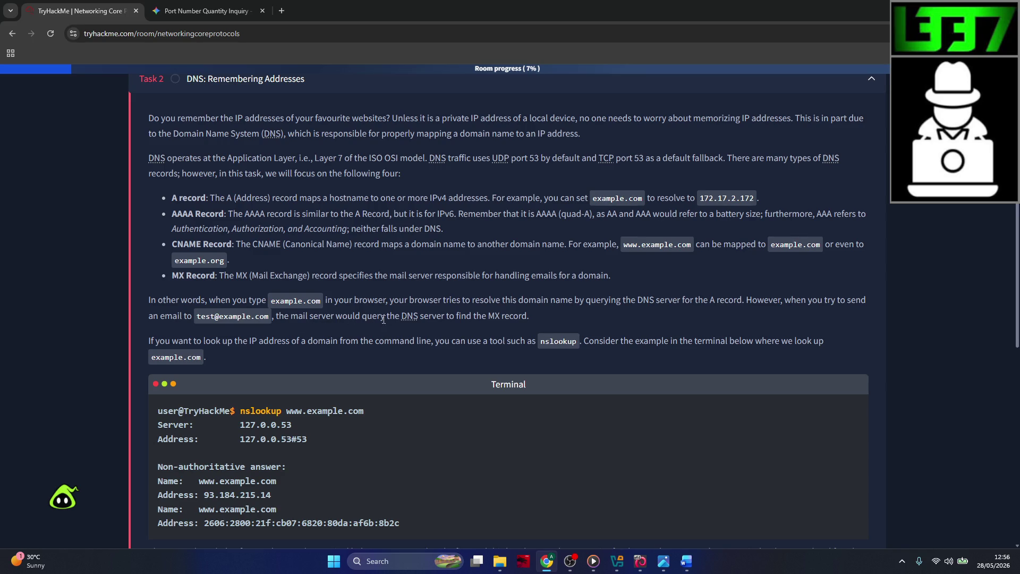
pyautogui.scroll(-1, 387, 309)
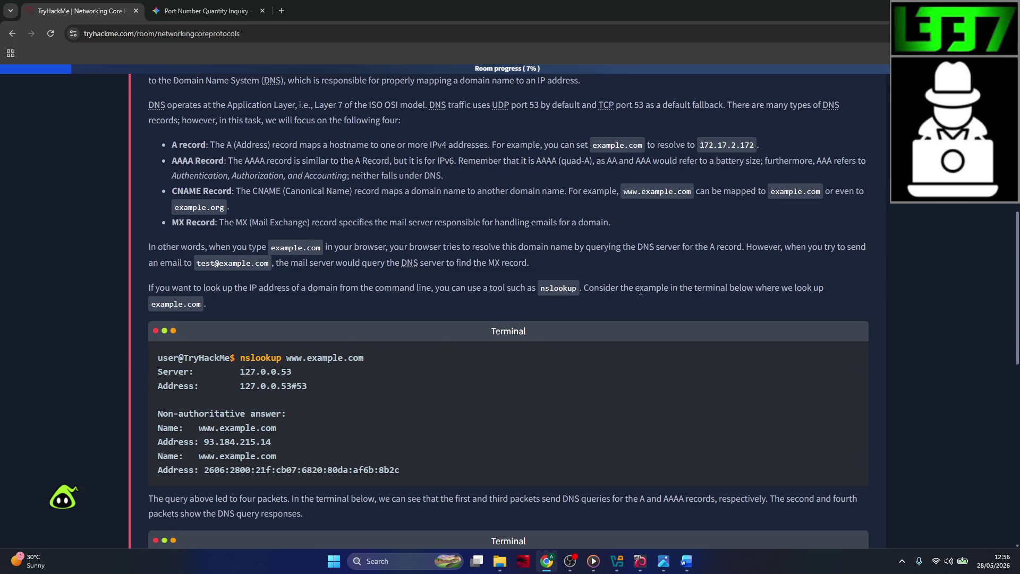
pyautogui.moveTo(679, 288); pyautogui.dragTo(746, 288)
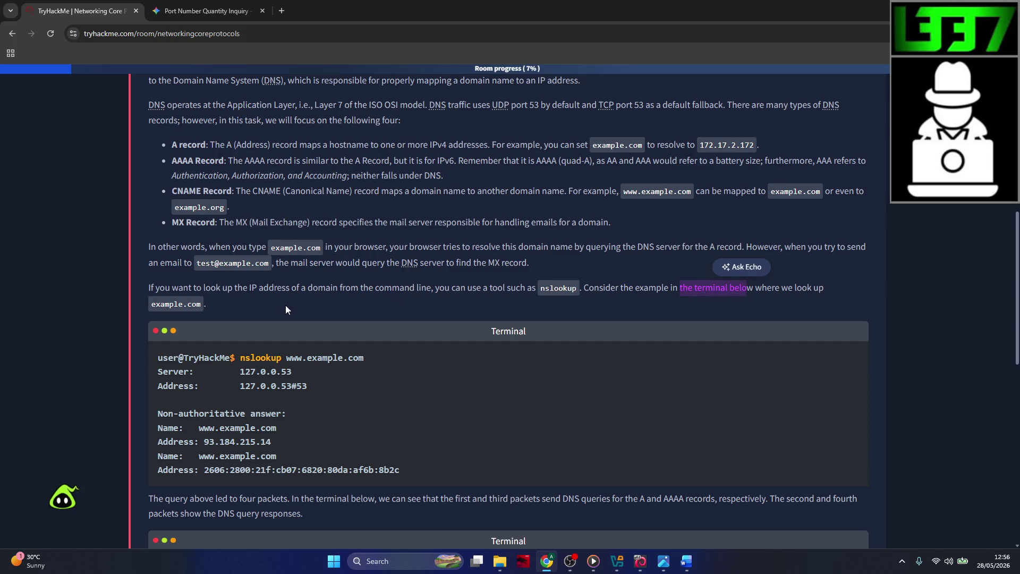
pyautogui.click(234, 307)
pyautogui.scroll(-1, 235, 303)
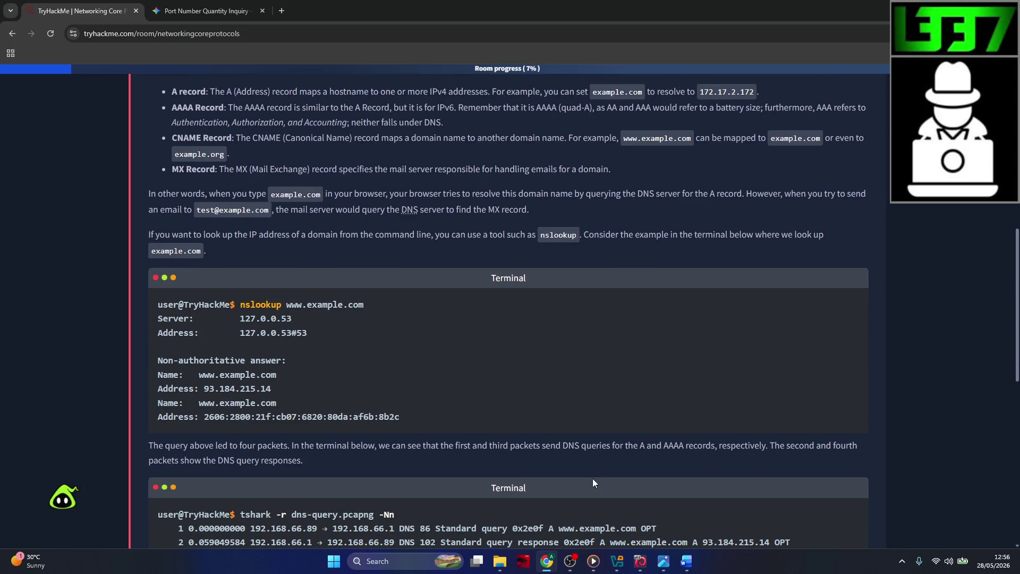
# Step: Run nslookup google.com in the Kali terminal, then return to the TryHackMe room
pyautogui.moveTo(640, 561)
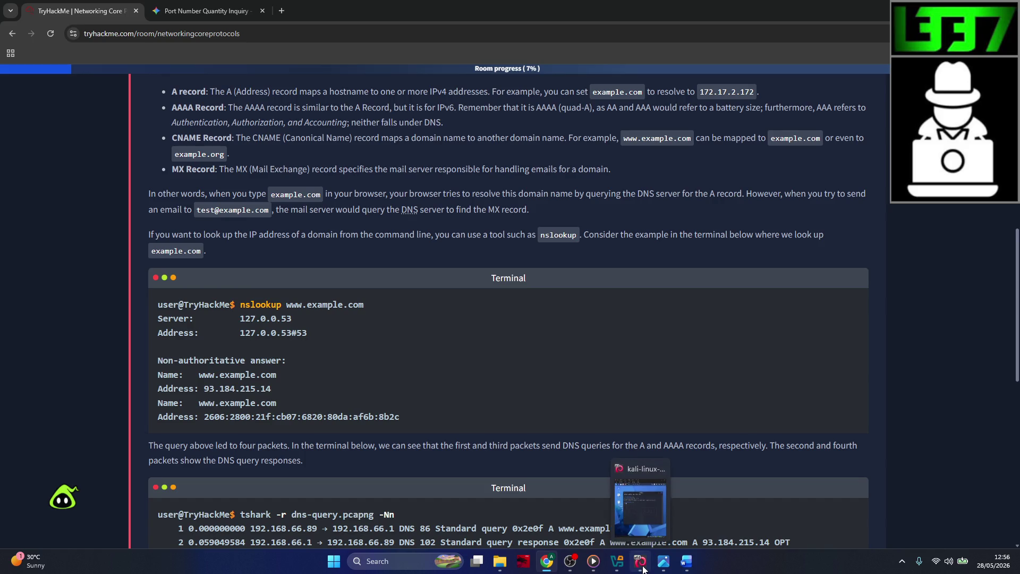
pyautogui.click(651, 535)
pyautogui.write('nsloo')
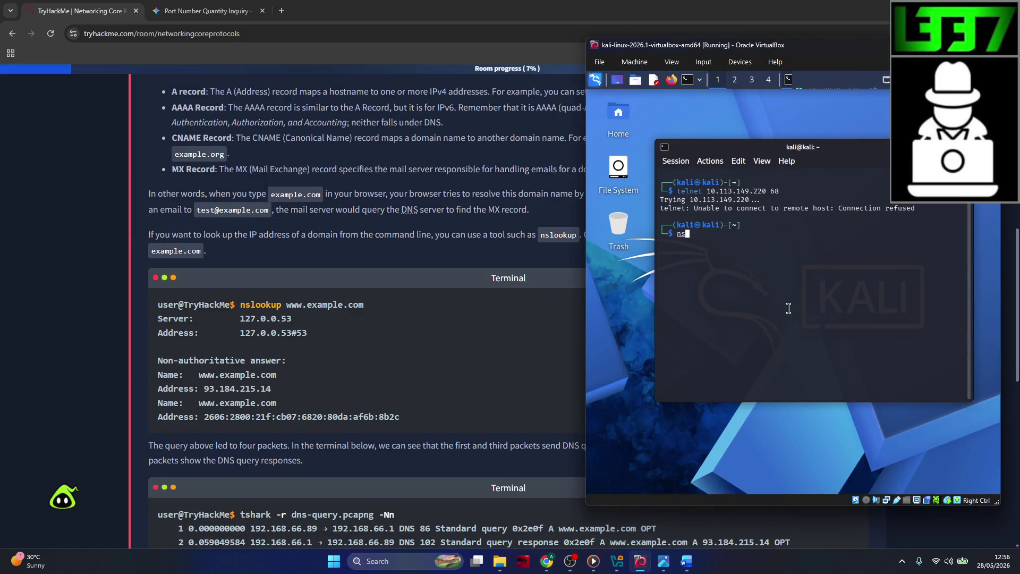
pyautogui.write('ky')
pyautogui.write('p google.com')
pyautogui.press('Return')
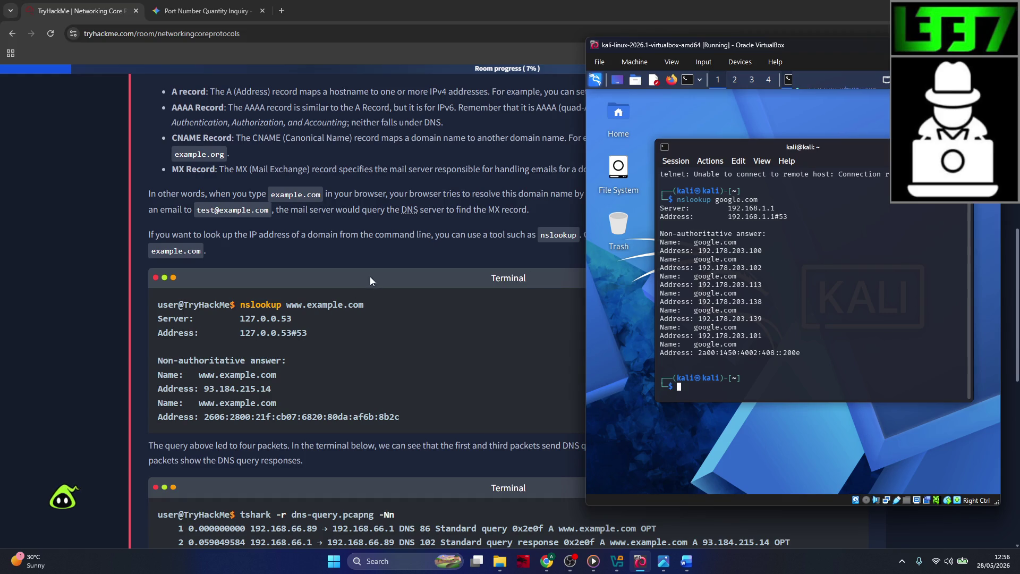
pyautogui.click(373, 248)
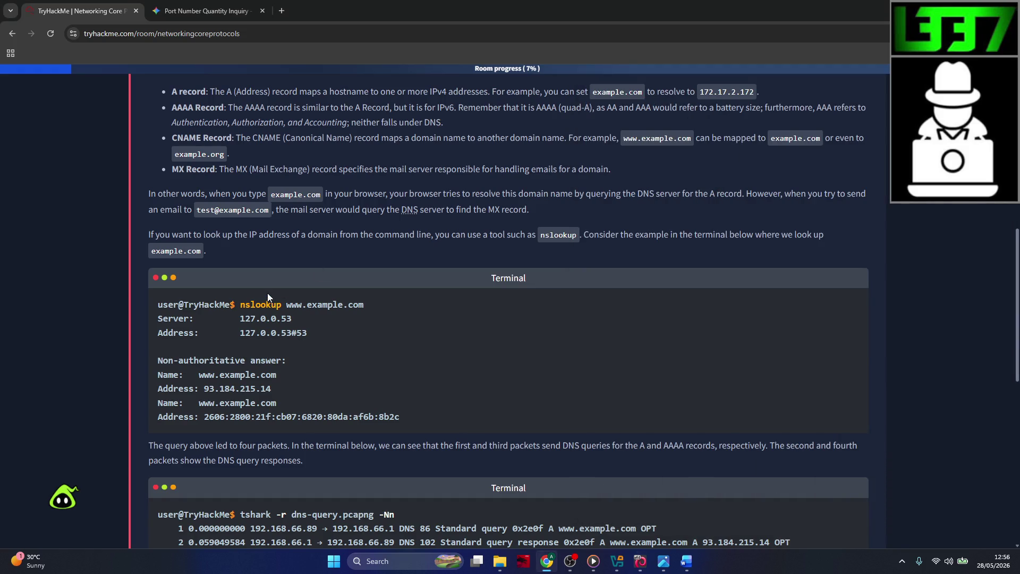
# Step: Read the tshark capture of the four DNS packets, highlighting the A and AAAA query types
pyautogui.scroll(-1, 454, 275)
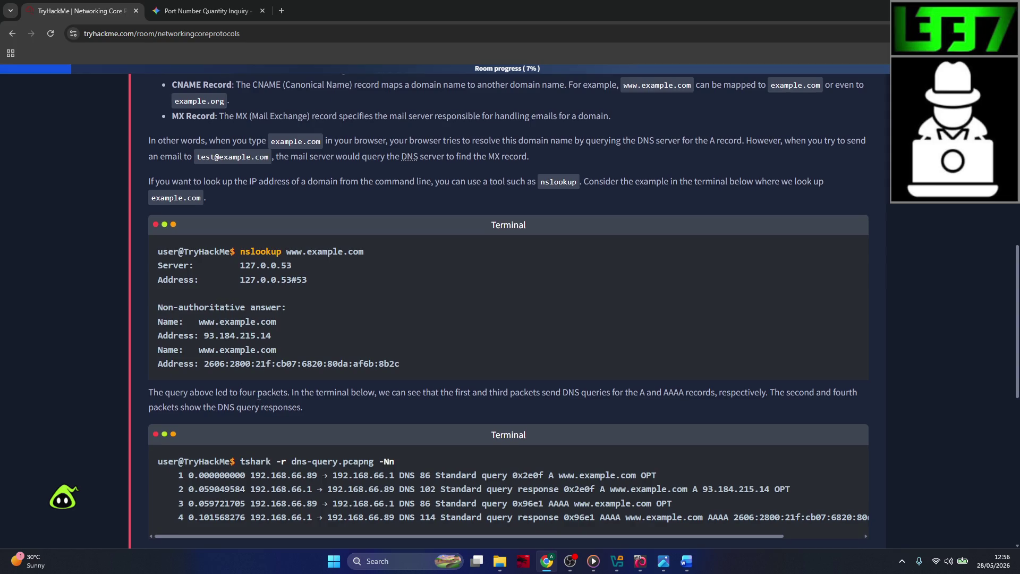
pyautogui.moveTo(316, 392); pyautogui.dragTo(511, 393)
pyautogui.click(528, 397)
pyautogui.scroll(-1, 287, 299)
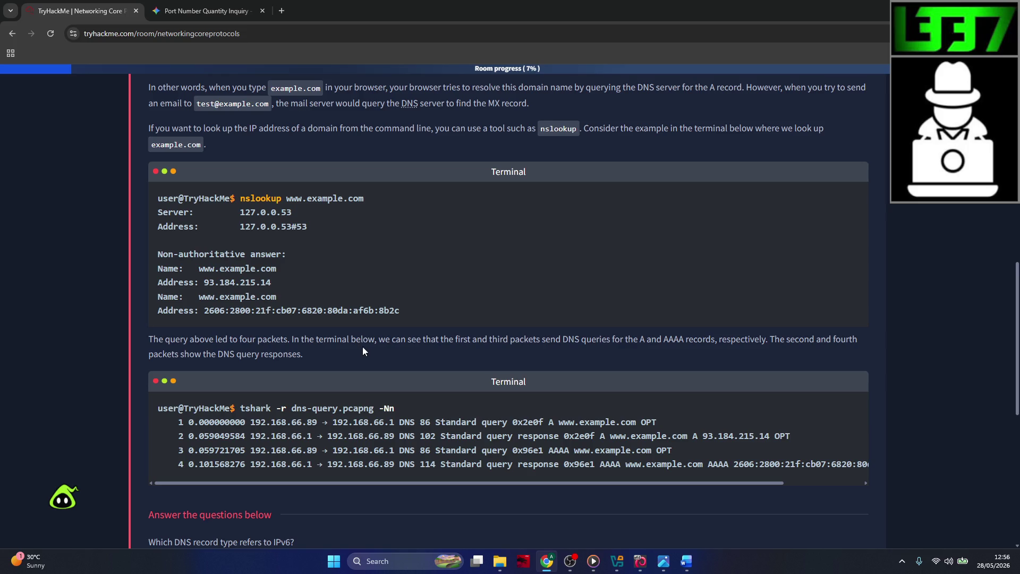
pyautogui.moveTo(509, 339)
pyautogui.mouseDown()
pyautogui.moveTo(649, 346)
pyautogui.moveTo(507, 363)
pyautogui.mouseUp()
pyautogui.click(507, 363)
pyautogui.moveTo(247, 425); pyautogui.dragTo(321, 423)
pyautogui.moveTo(429, 419); pyautogui.dragTo(402, 423)
pyautogui.moveTo(556, 422); pyautogui.dragTo(548, 422)
pyautogui.doubleClick(558, 450)
pyautogui.click(440, 305)
pyautogui.scroll(-3, 404, 297)
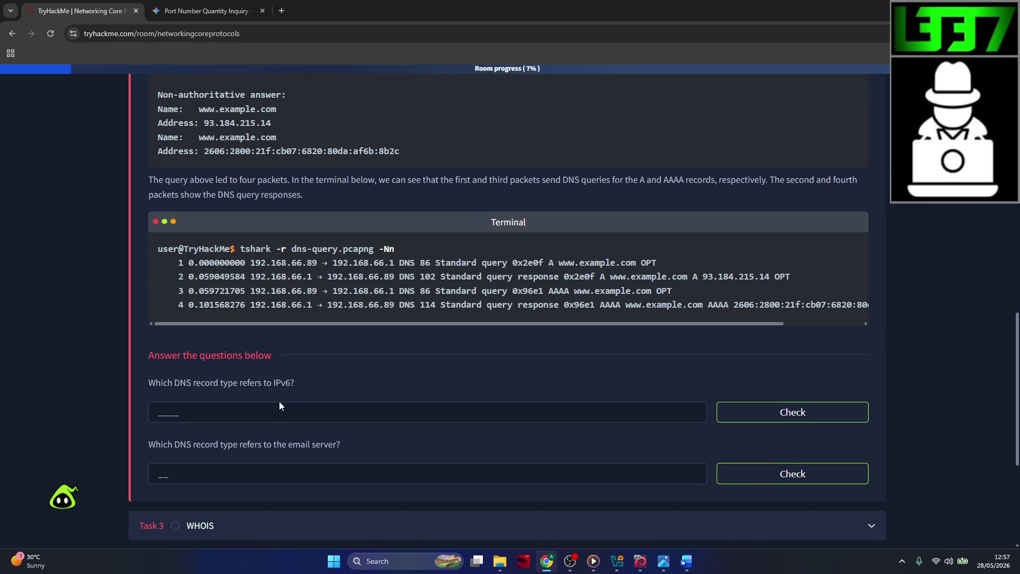
# Step: Answer AAAA for the IPv6 record and MX for the email-server record, then expand Task 3 WHOIS
pyautogui.click(293, 414)
pyautogui.write('AAAA')
pyautogui.click(752, 414)
pyautogui.scroll(5, 207, 406)
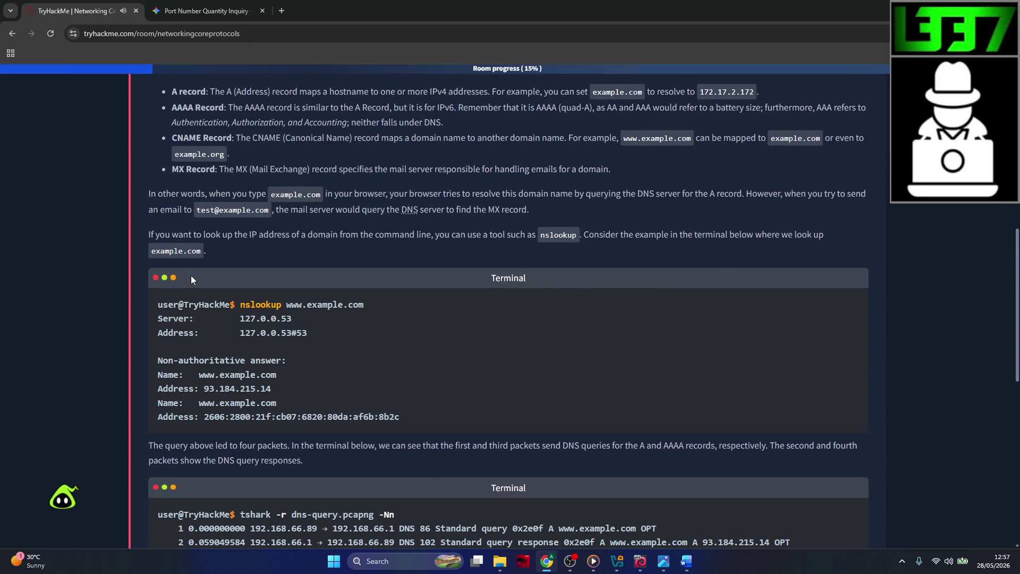
pyautogui.scroll(-6, 190, 275)
pyautogui.click(184, 420)
pyautogui.write('MX')
pyautogui.press('Return')
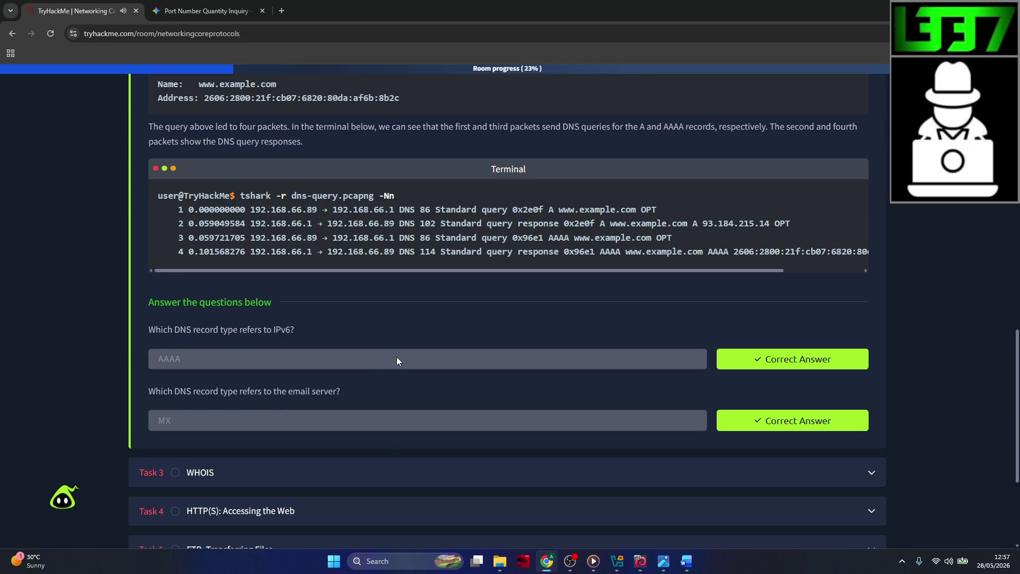
pyautogui.scroll(-1, 396, 356)
pyautogui.click(880, 429)
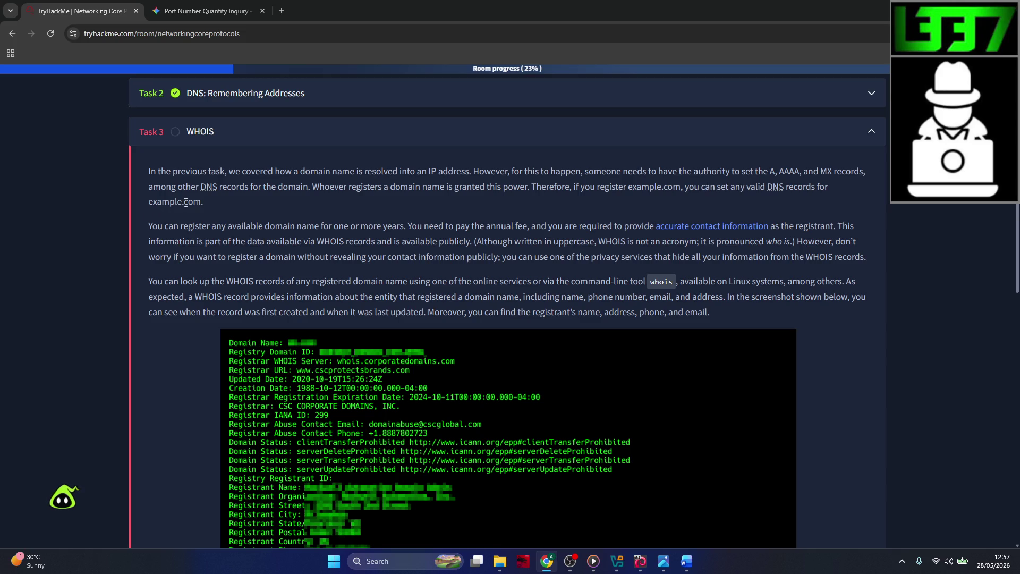
pyautogui.moveTo(191, 224); pyautogui.dragTo(303, 224)
pyautogui.click(395, 235)
pyautogui.moveTo(175, 257); pyautogui.dragTo(387, 256)
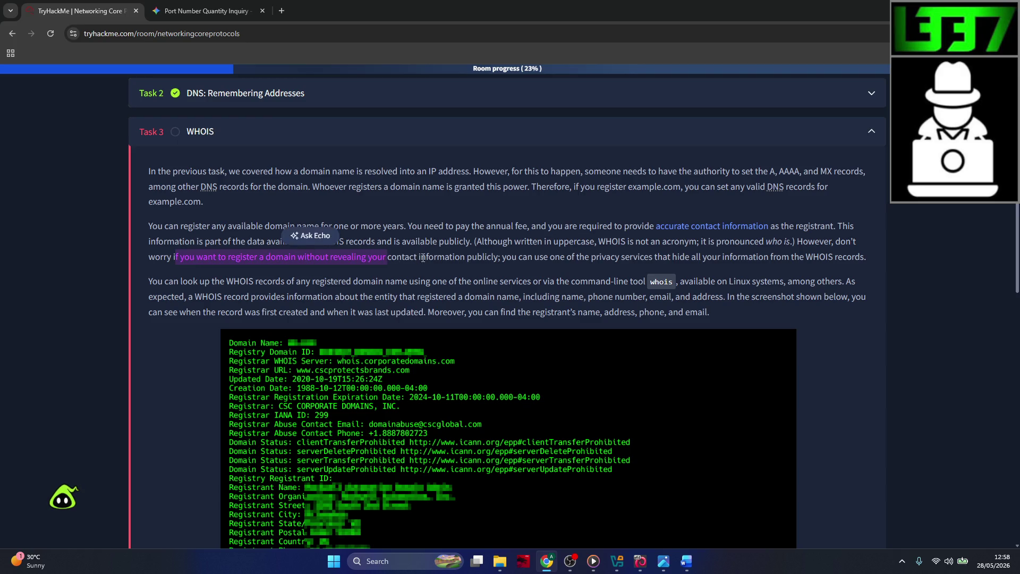
pyautogui.click(423, 258)
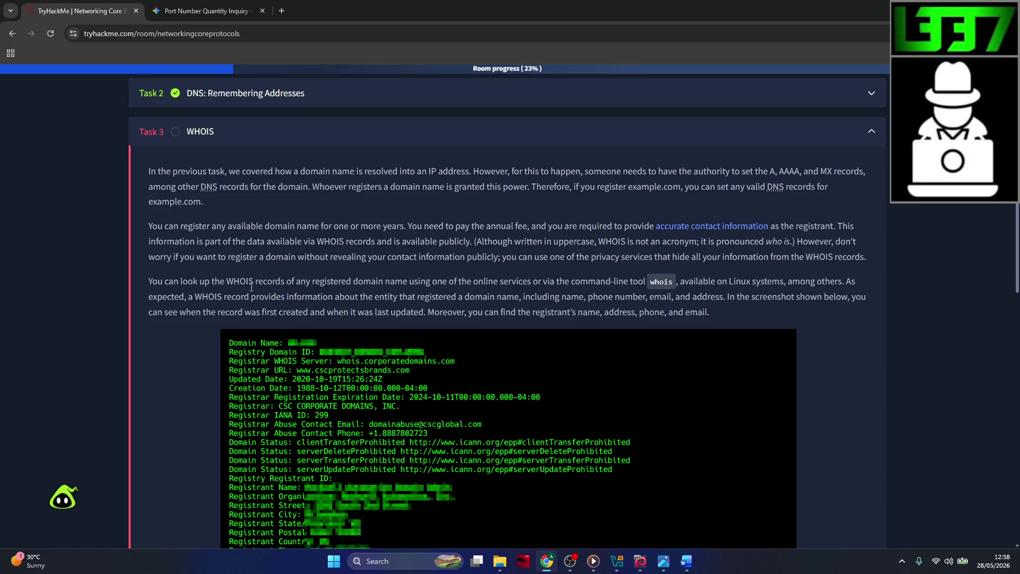
pyautogui.scroll(-1, 251, 287)
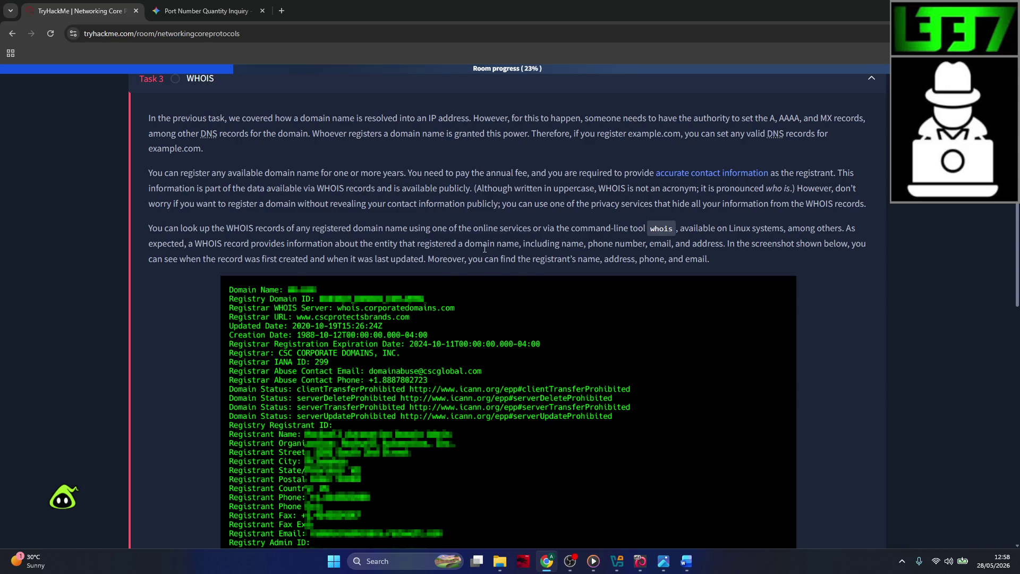
pyautogui.hotkey('alt', 'Tab')
pyautogui.write('WHOIS google.com')
# Step: Replace the mistyped uppercase WHOIS with a lowercase whois google.com lookup and run it
pyautogui.press('Return')
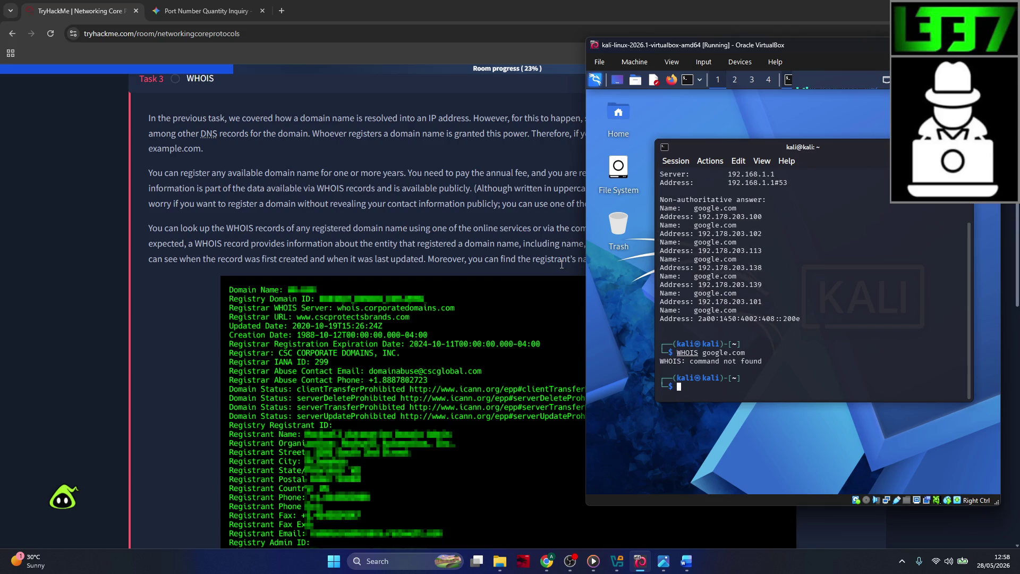
pyautogui.write('WHOIS')
pyautogui.click(398, 254)
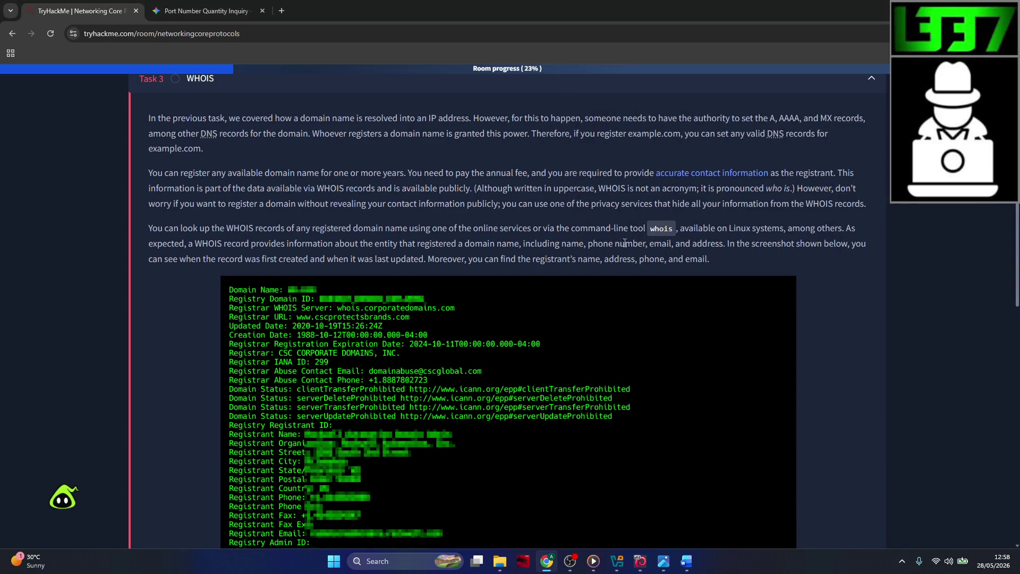
pyautogui.hotkey('alt', 'Tab')
pyautogui.press('BackSpace')
pyautogui.press('BackSpace')
pyautogui.press('BackSpace')
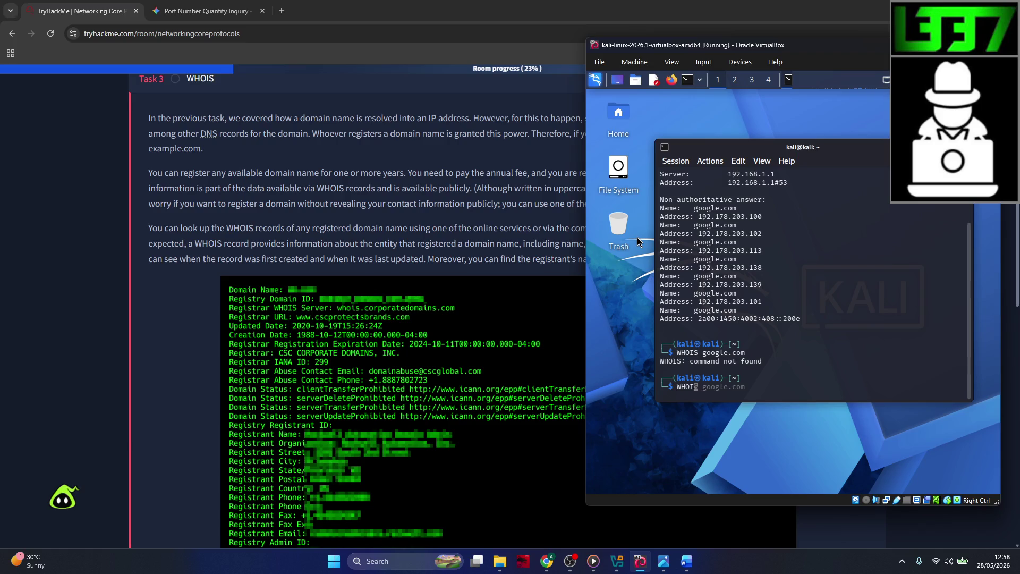
pyautogui.write('whois google')
pyautogui.write('.com')
pyautogui.press('Return')
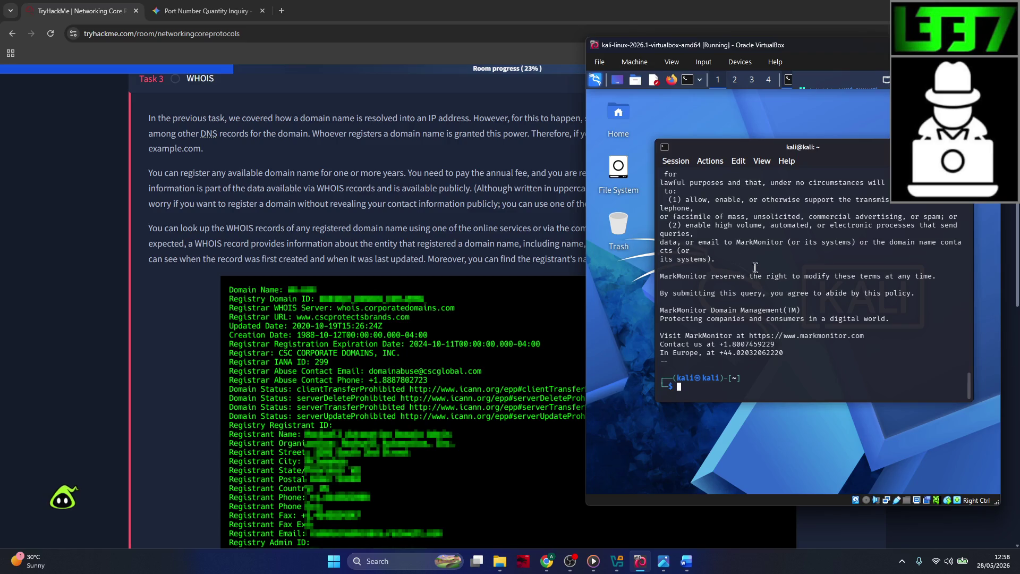
# Step: Enlarge the terminal to review Google's MarkMonitor WHOIS record, then clear the screen
pyautogui.moveTo(655, 401)
pyautogui.mouseDown()
pyautogui.moveTo(607, 448)
pyautogui.moveTo(601, 479)
pyautogui.mouseUp()
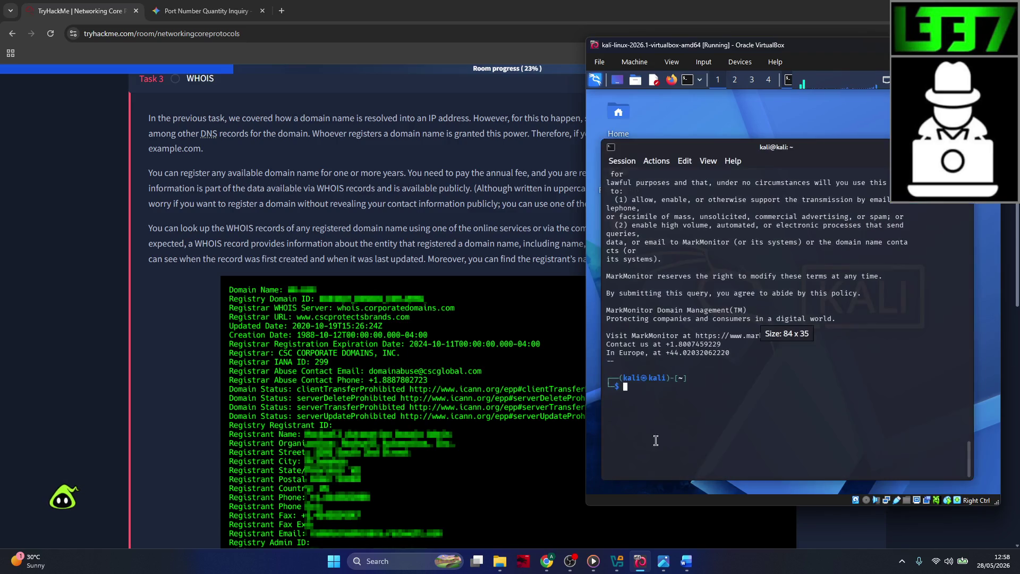
pyautogui.scroll(12, 744, 340)
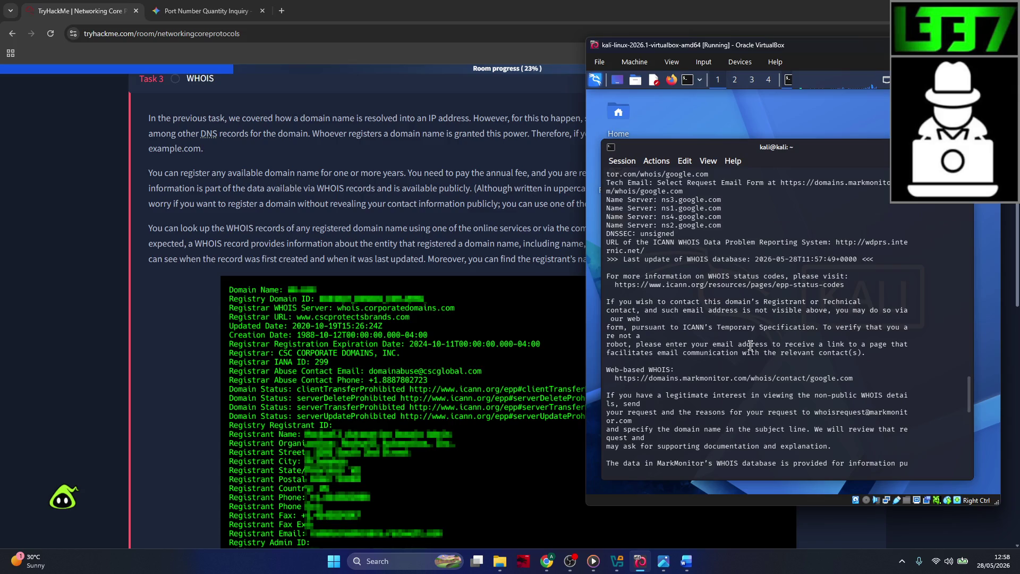
pyautogui.scroll(10, 747, 311)
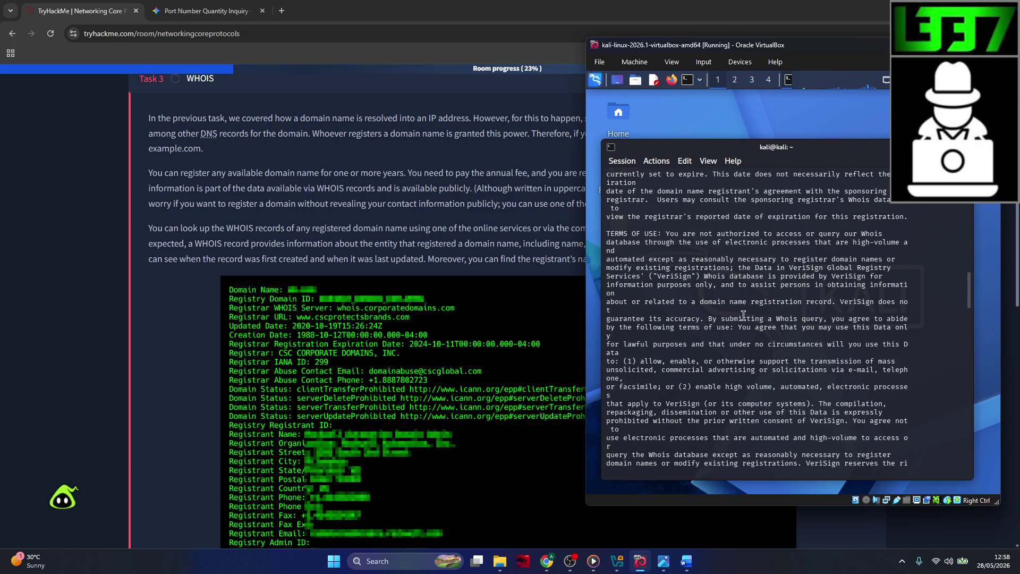
pyautogui.scroll(3, 739, 325)
pyautogui.scroll(11, 739, 327)
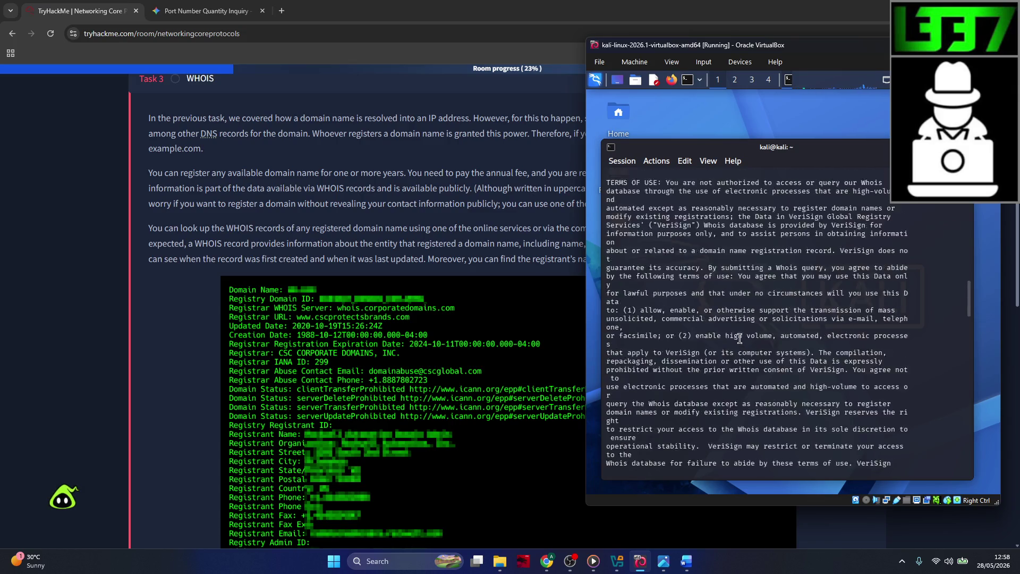
pyautogui.scroll(10, 739, 335)
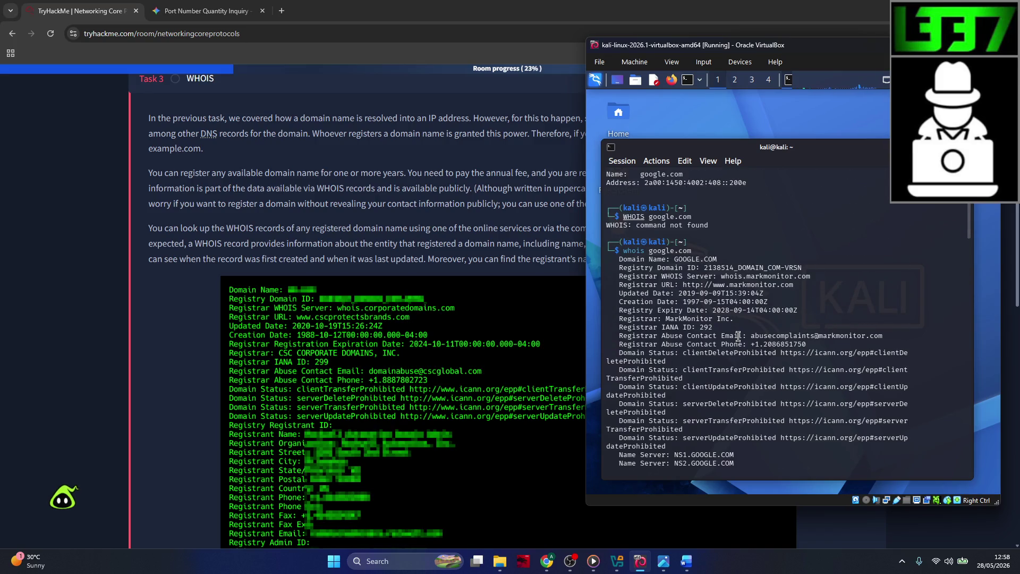
pyautogui.write('clear')
pyautogui.press('Return')
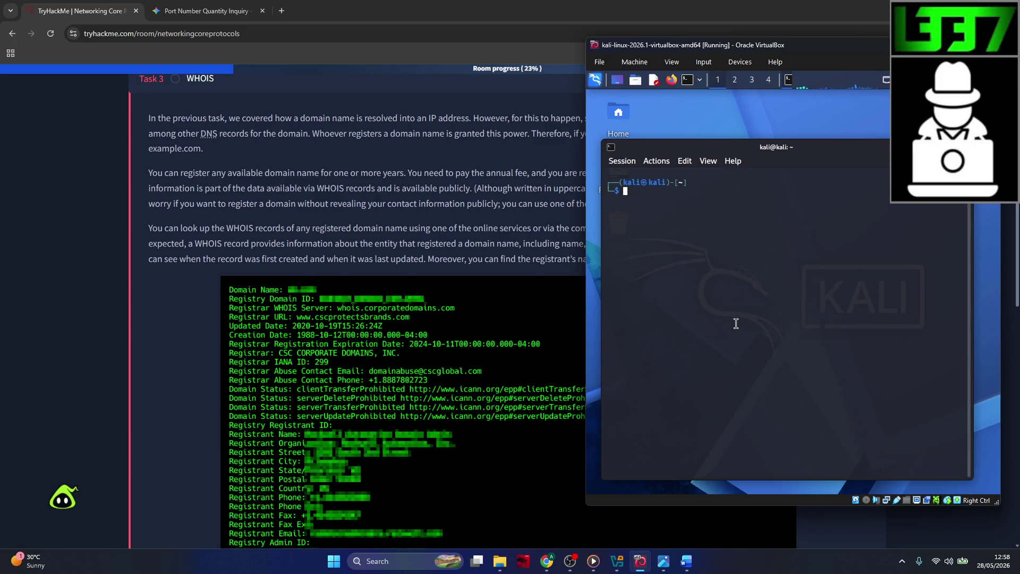
# Step: Run whois google.com | more to page the WHOIS output
pyautogui.write('whois google.com more')
pyautogui.press('Return')
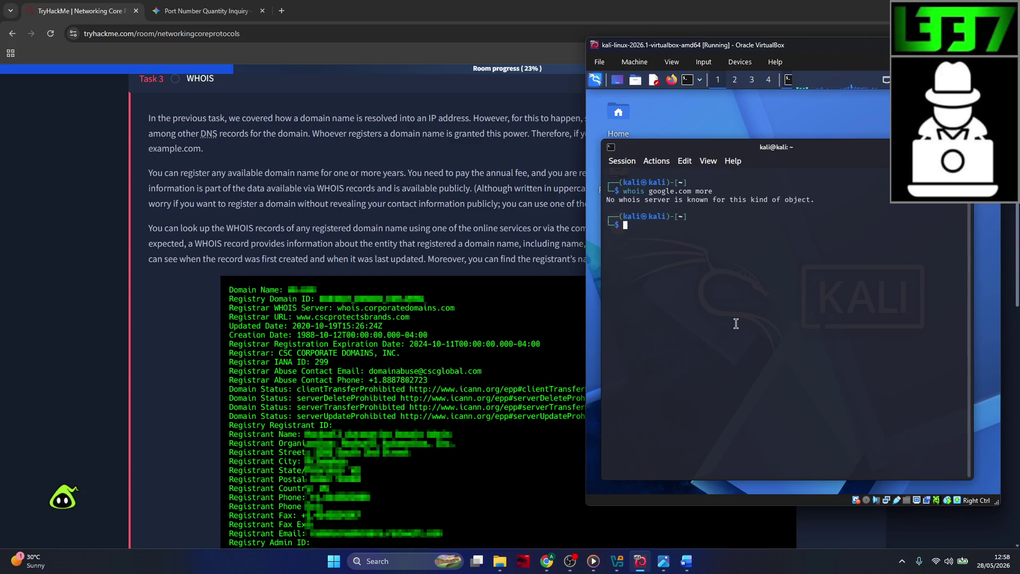
pyautogui.press('Up')
pyautogui.press('Left')
pyautogui.press('Left')
pyautogui.press('Left')
pyautogui.write('|')
pyautogui.press('Return')
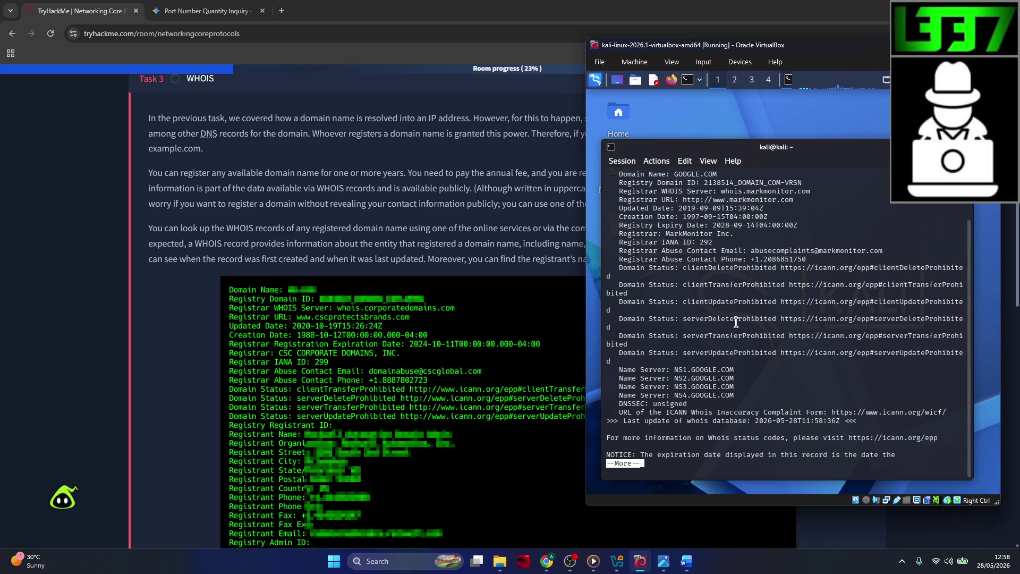
# Step: Page through the WHOIS record to its MarkMonitor footer, clear the terminal, and return to TryHackMe
pyautogui.scroll(1, 721, 304)
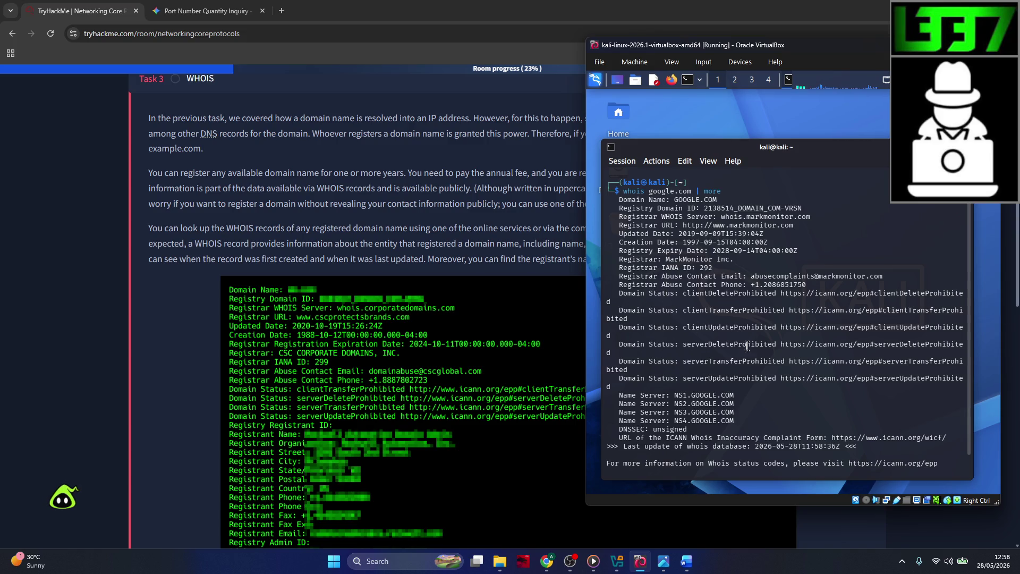
pyautogui.scroll(-1, 726, 409)
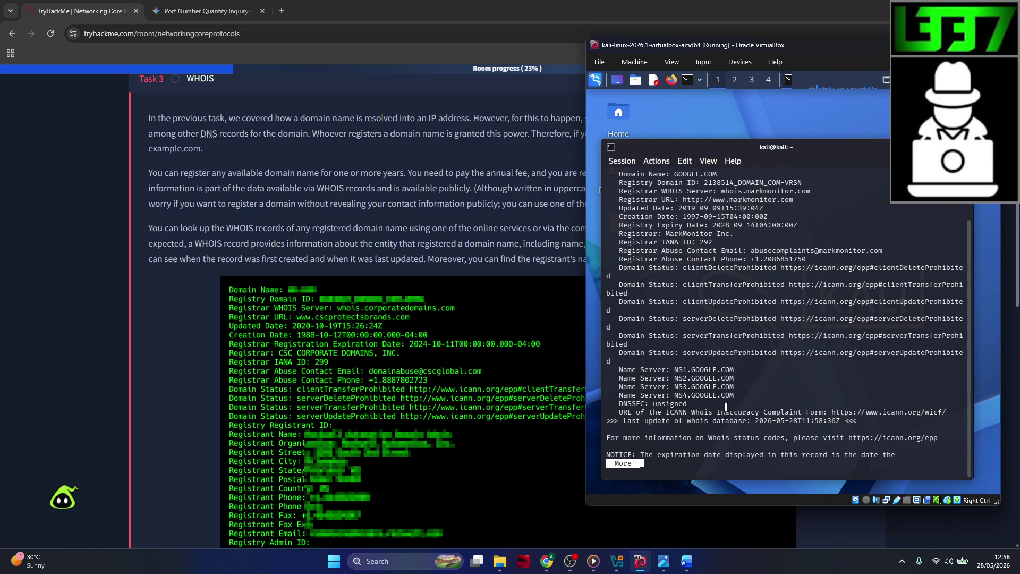
pyautogui.press('space')
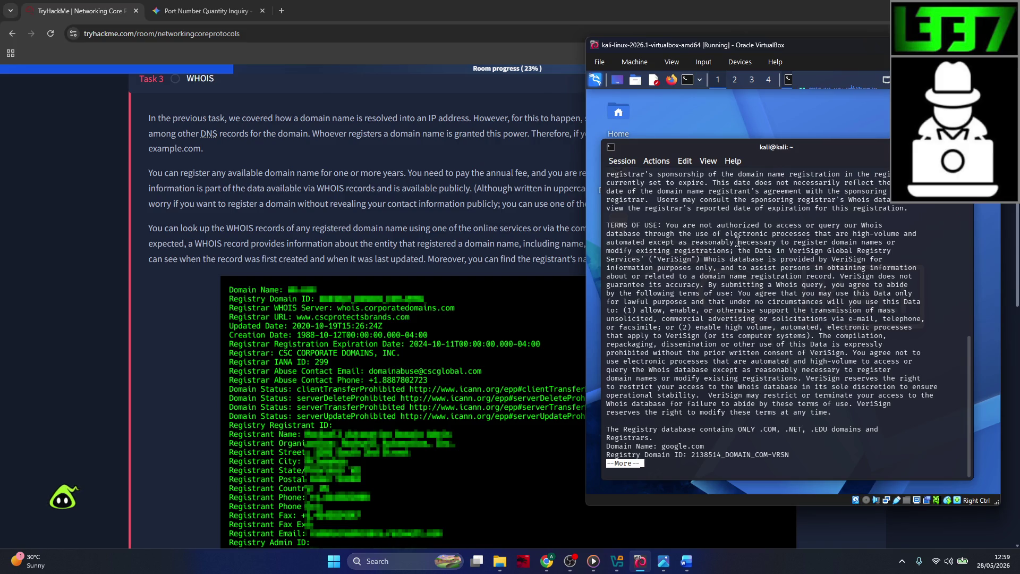
pyautogui.scroll(3, 702, 242)
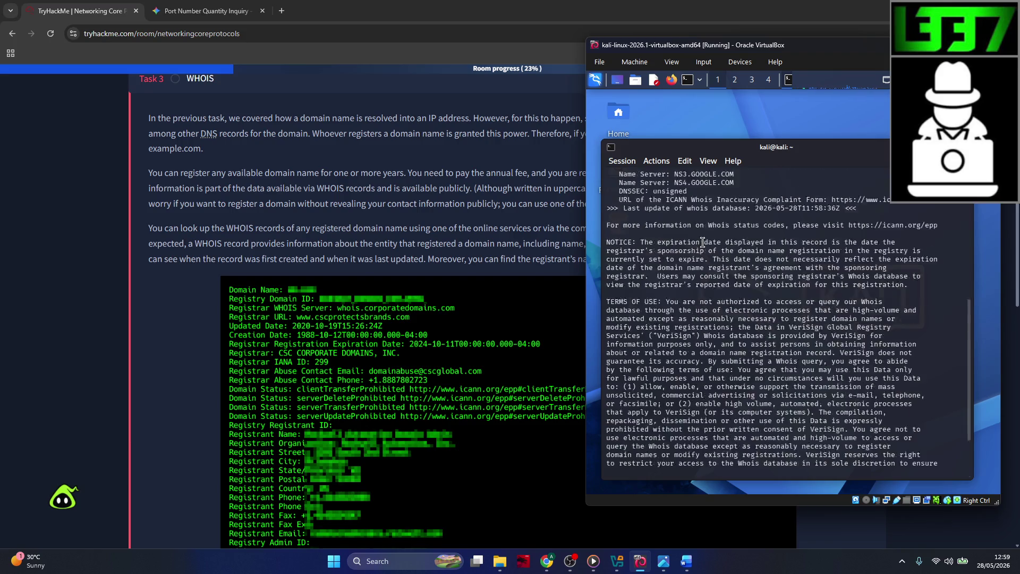
pyautogui.scroll(3, 702, 242)
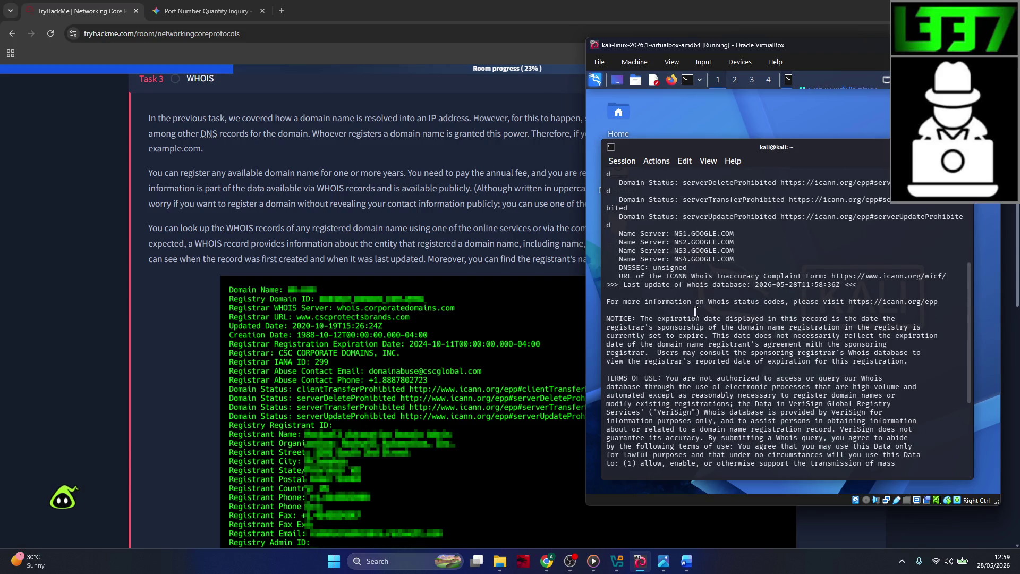
pyautogui.scroll(-5, 680, 292)
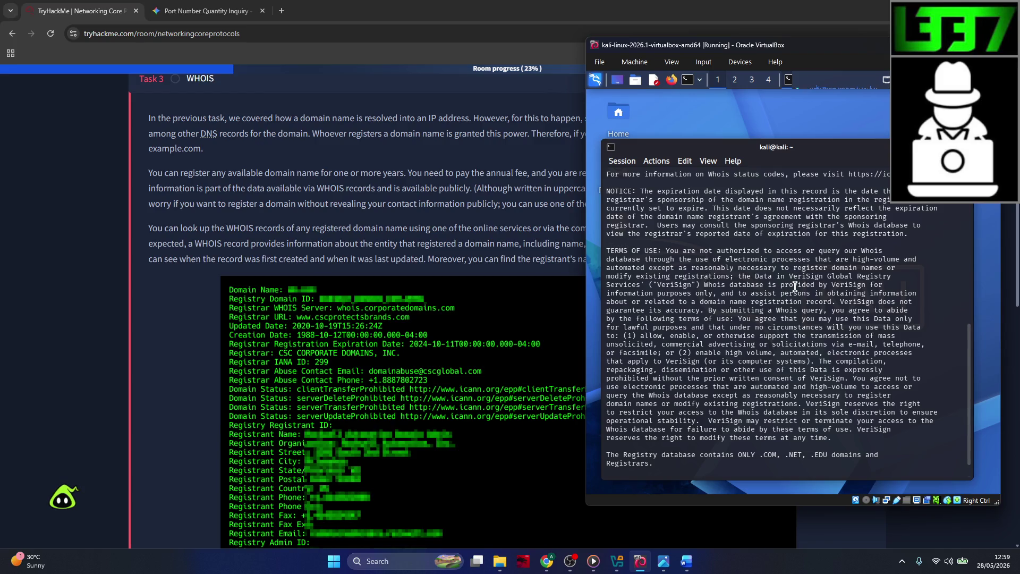
pyautogui.scroll(-1, 794, 287)
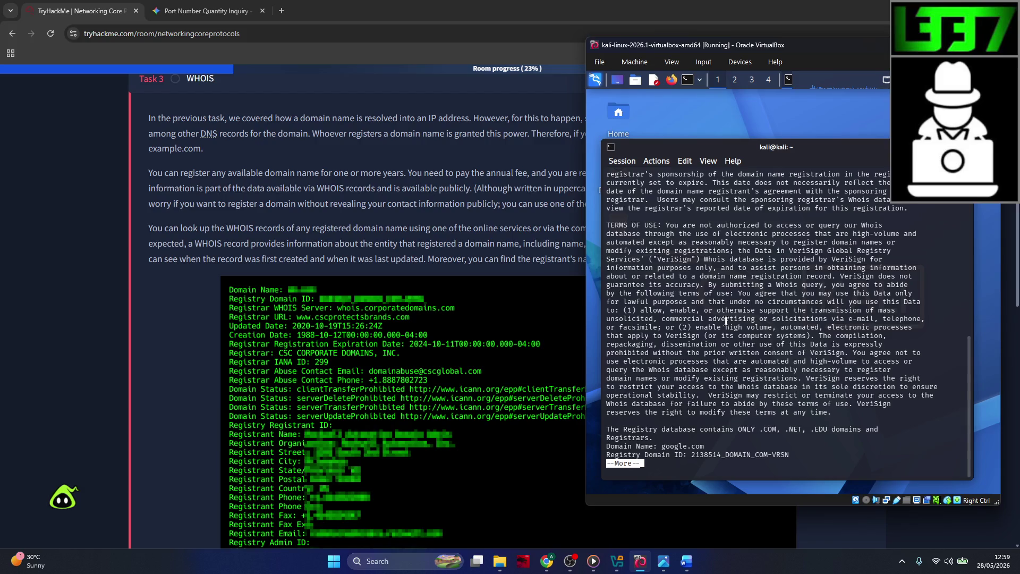
pyautogui.press('space')
pyautogui.press('space')
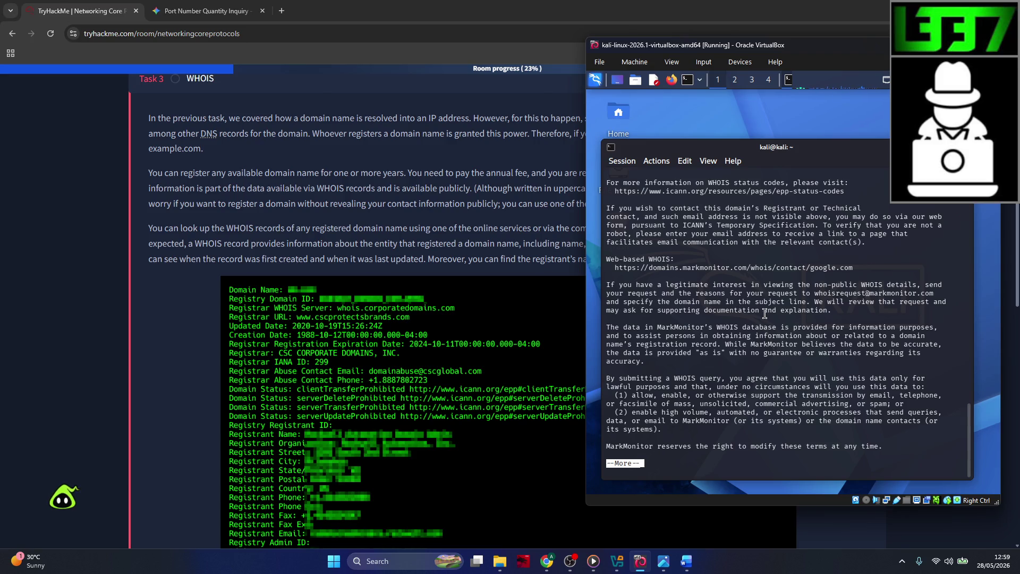
pyautogui.press('space')
pyautogui.write('clear')
pyautogui.press('Return')
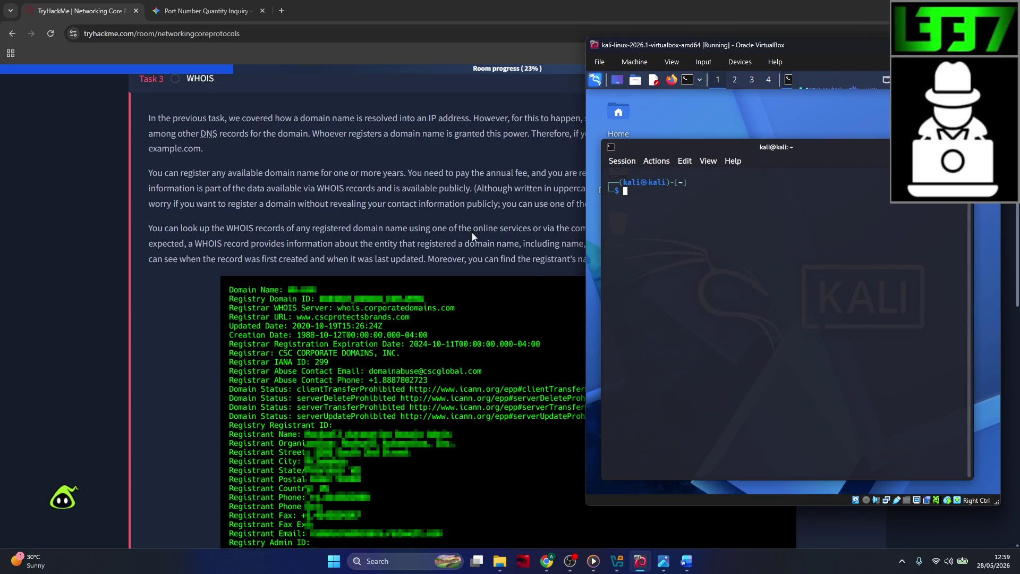
pyautogui.click(383, 235)
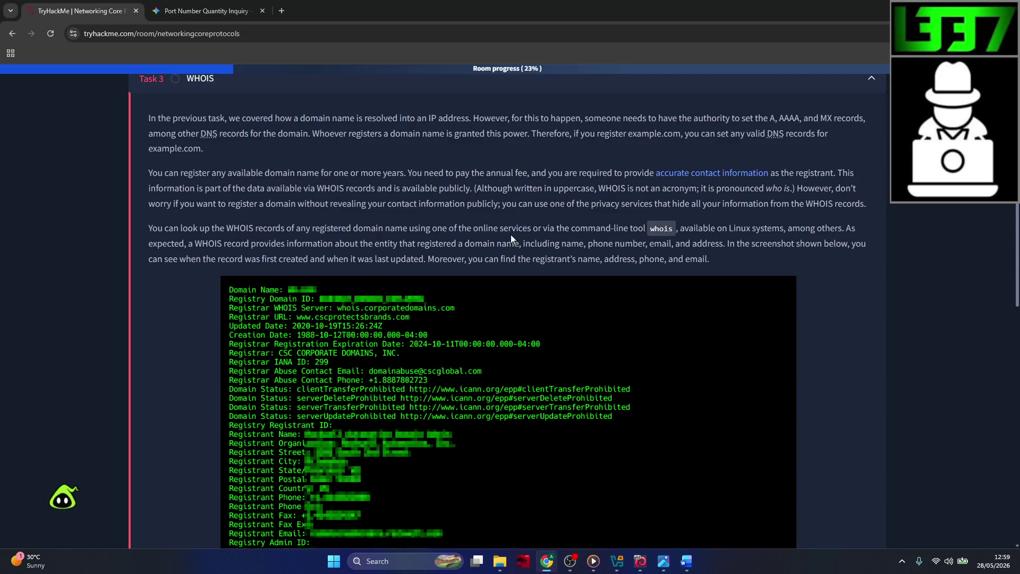
# Step: Scroll to the x.com and twitter.com creation date questions, then switch back to the Kali terminal
pyautogui.scroll(-8, 206, 255)
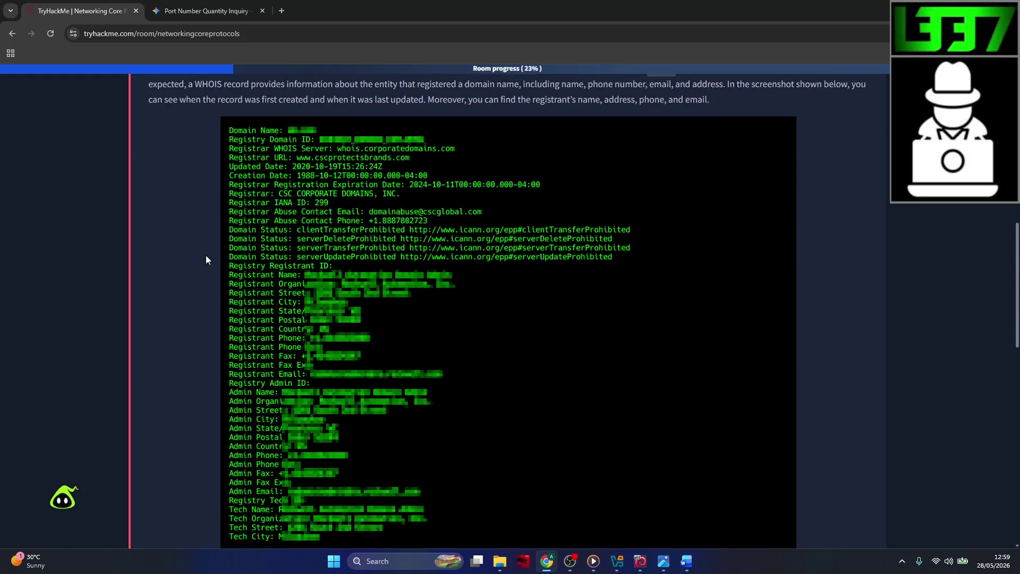
pyautogui.scroll(-1, 209, 255)
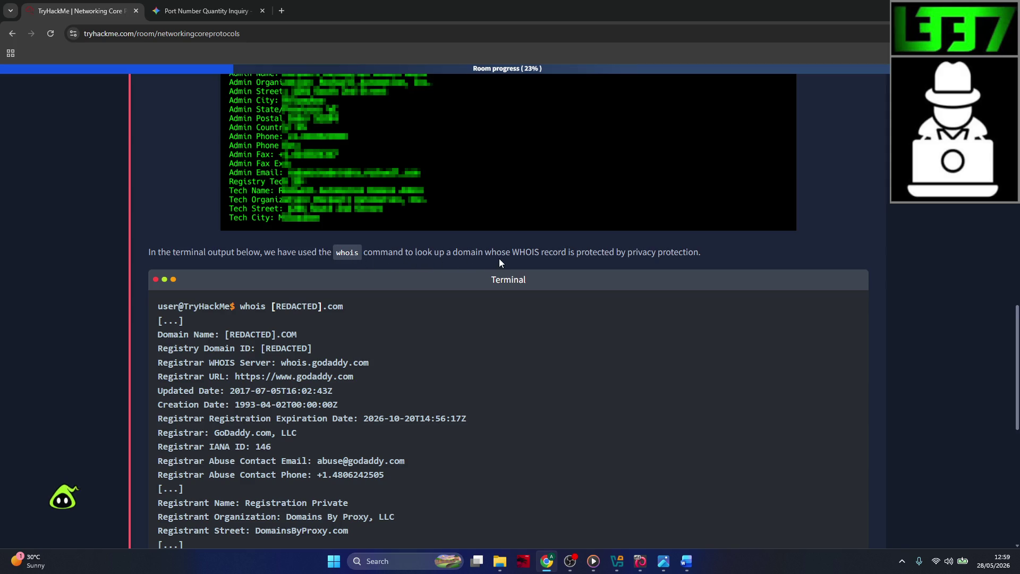
pyautogui.scroll(-4, 447, 254)
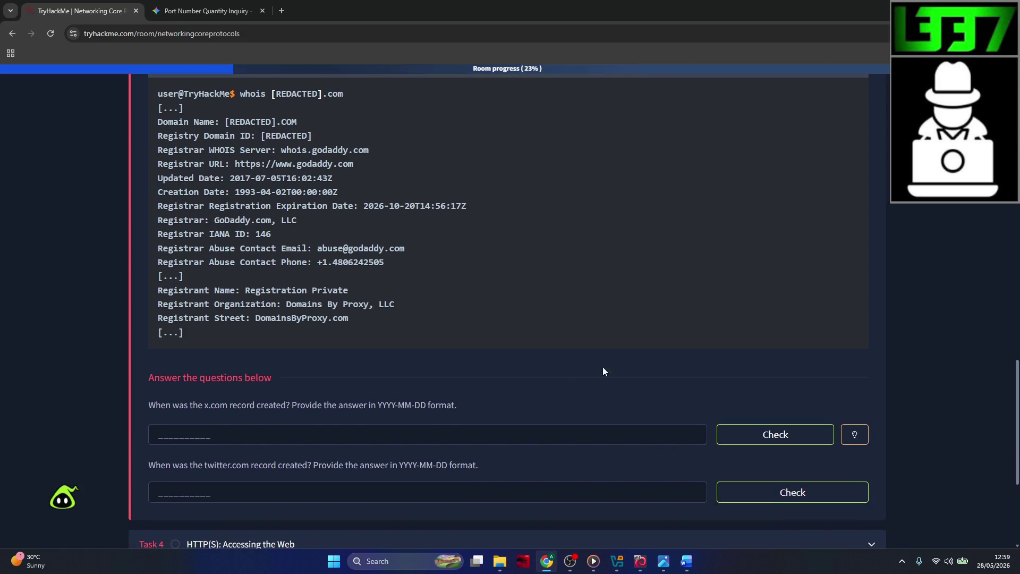
pyautogui.hotkey('alt', 'Tab')
# Step: Run whois x.com, clear, then rerun it through more to read the 1993-04-02 creation date
pyautogui.write('whois x.com')
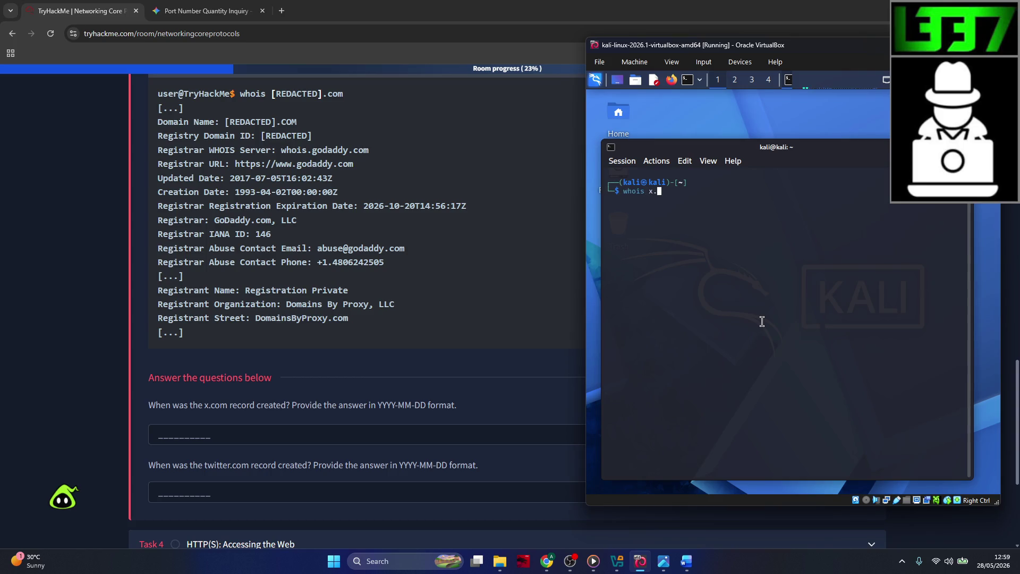
pyautogui.press('Return')
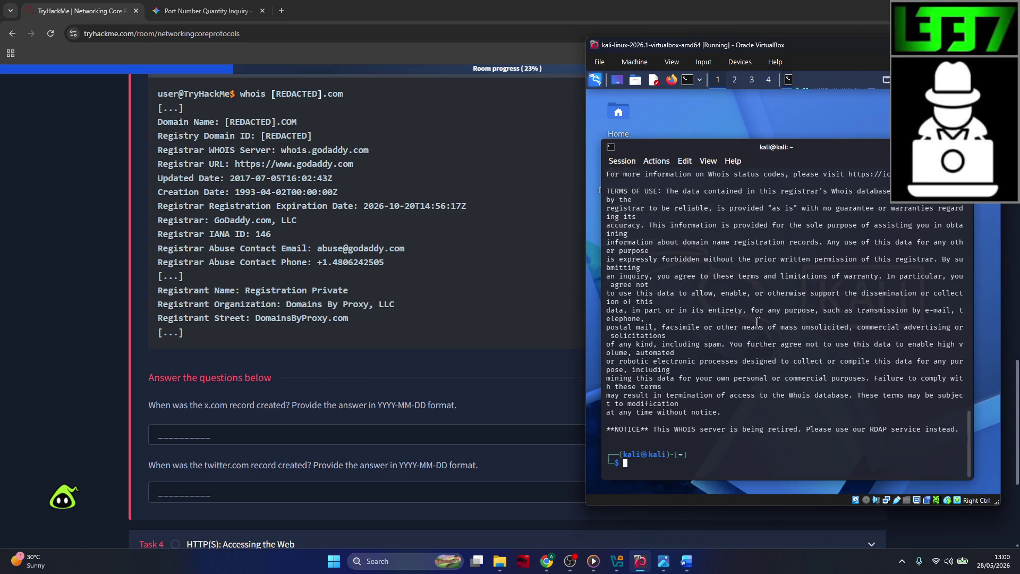
pyautogui.scroll(5, 756, 322)
pyautogui.scroll(-5, 749, 320)
pyautogui.write('clear')
pyautogui.press('Return')
pyautogui.write('whois x.com | more')
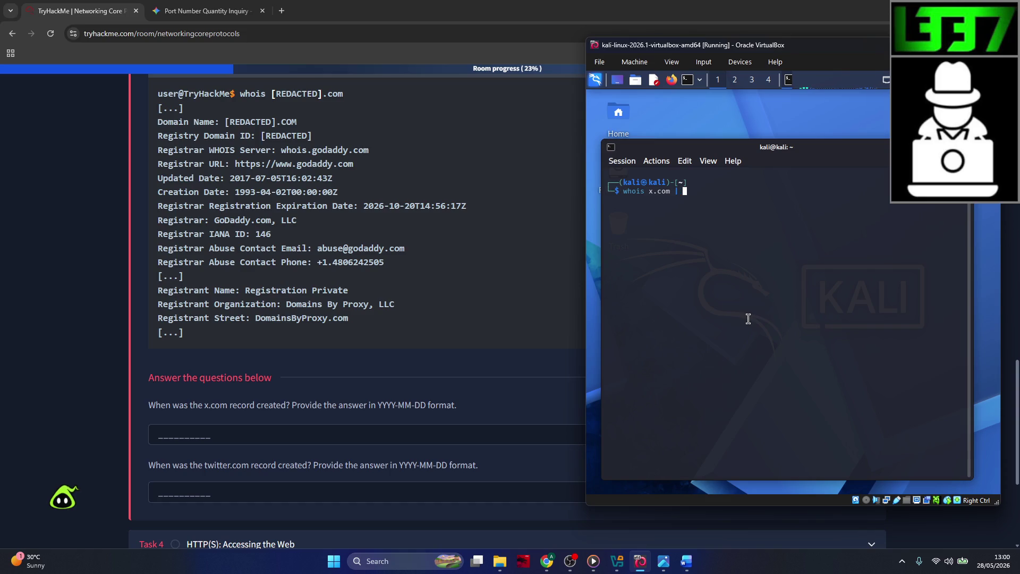
pyautogui.press('Return')
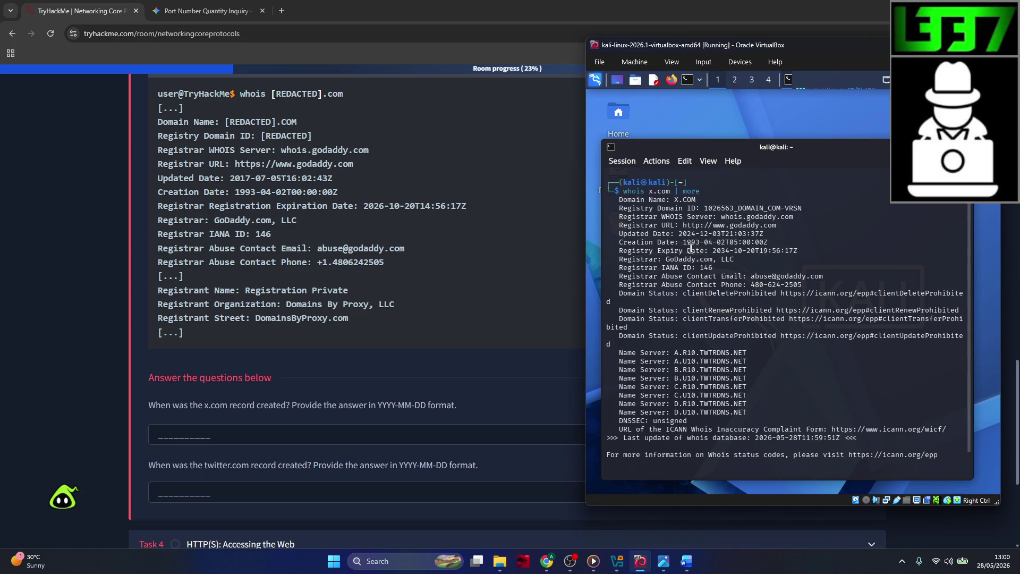
pyautogui.click(205, 435)
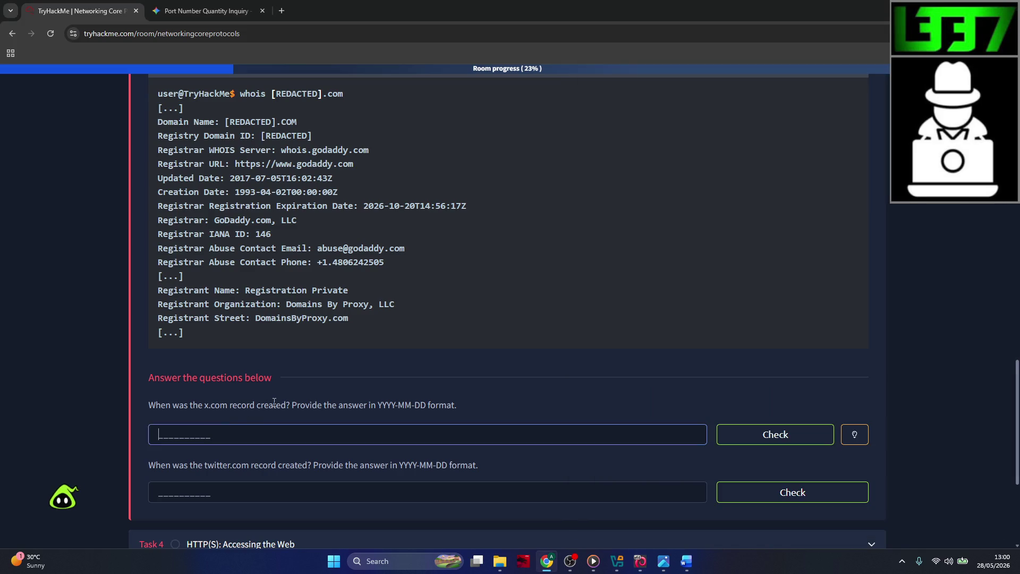
# Step: Enter 1993-04-02 as x.com's creation date, raising room progress to 30%
pyautogui.write('930')
pyautogui.press('BackSpace')
pyautogui.press('BackSpace')
pyautogui.press('BackSpace')
pyautogui.write('-4')
pyautogui.press('BackSpace')
pyautogui.write('04-')
pyautogui.write('02')
pyautogui.press('Return')
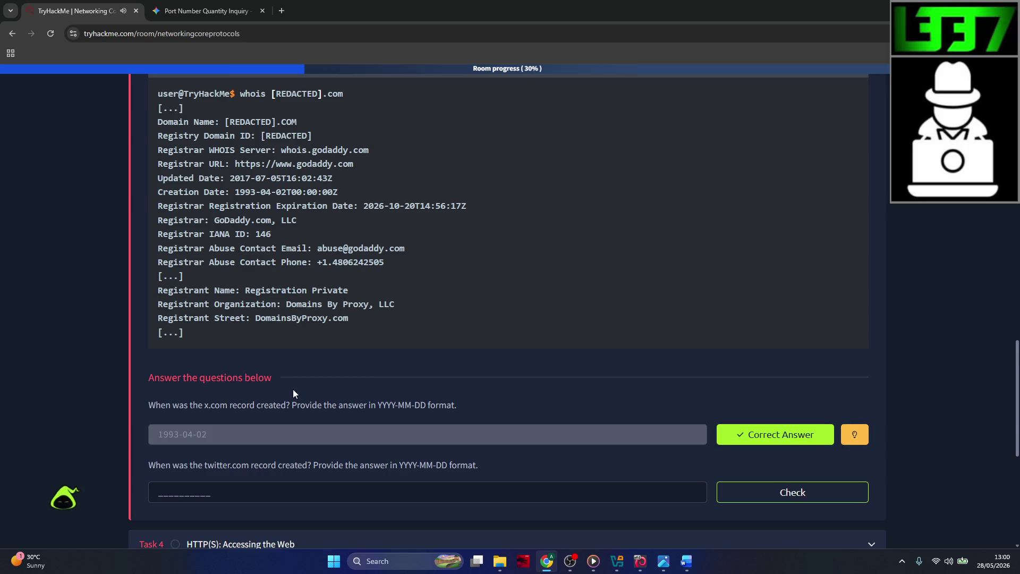
pyautogui.scroll(-2, 292, 389)
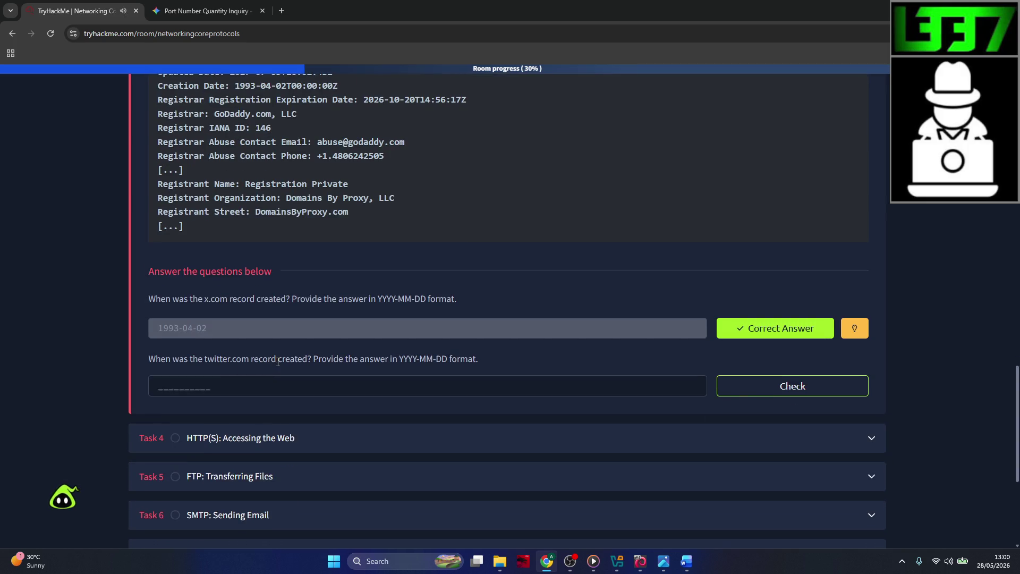
pyautogui.hotkey('alt', 'Tab')
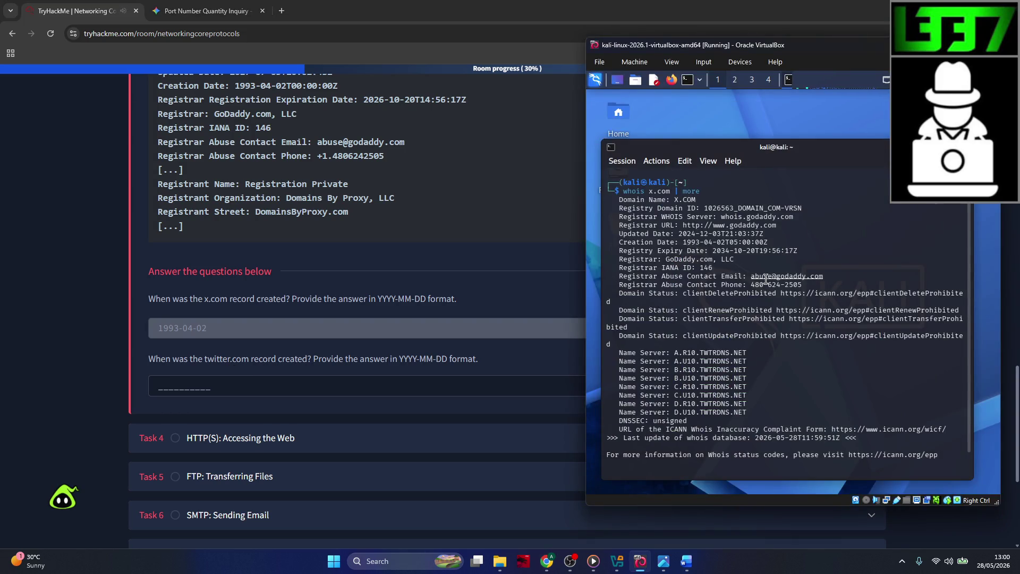
# Step: Clear the terminal and run 'whois twitter.com | more'
pyautogui.press('space')
pyautogui.write('clear')
pyautogui.press('Return')
pyautogui.write('whois twitter.com | more')
pyautogui.press('Return')
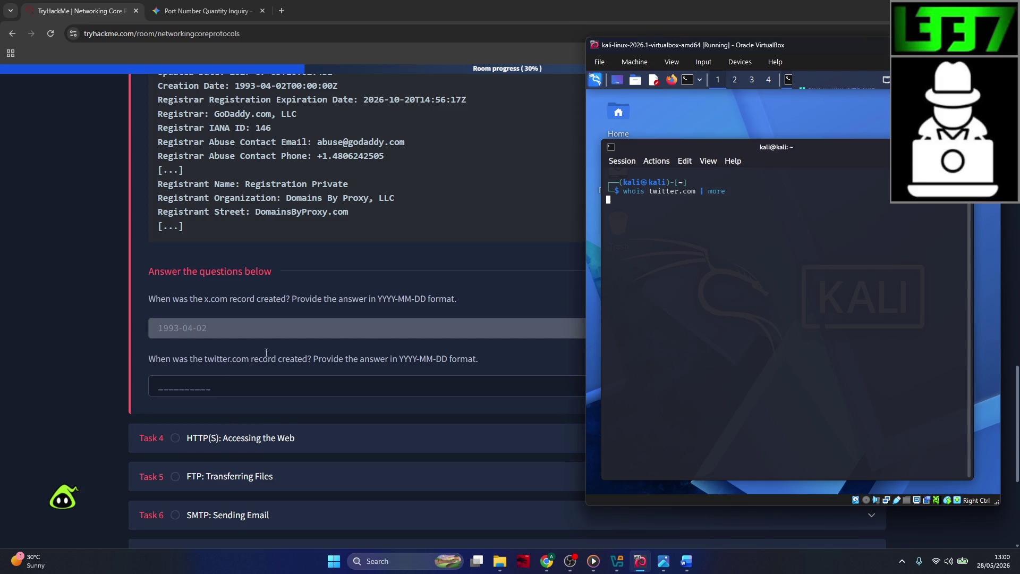
# Step: Rerun 'whois x.com | more' and scroll through its record, showing creation date 1993-04-02
pyautogui.press('q')
pyautogui.press('Up')
pyautogui.press('Up')
pyautogui.press('Up')
pyautogui.press('Return')
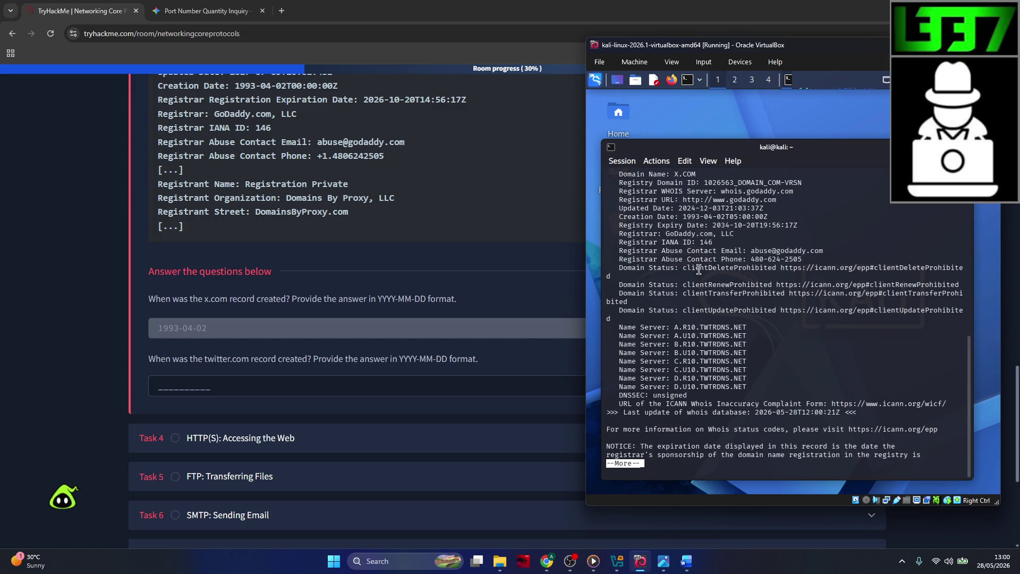
pyautogui.scroll(2, 726, 261)
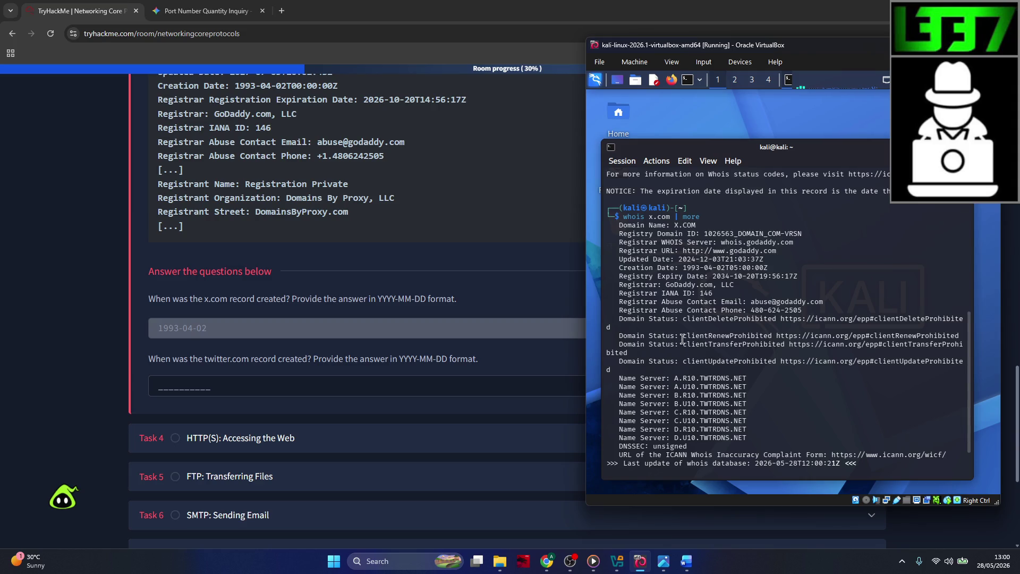
pyautogui.scroll(-2, 695, 320)
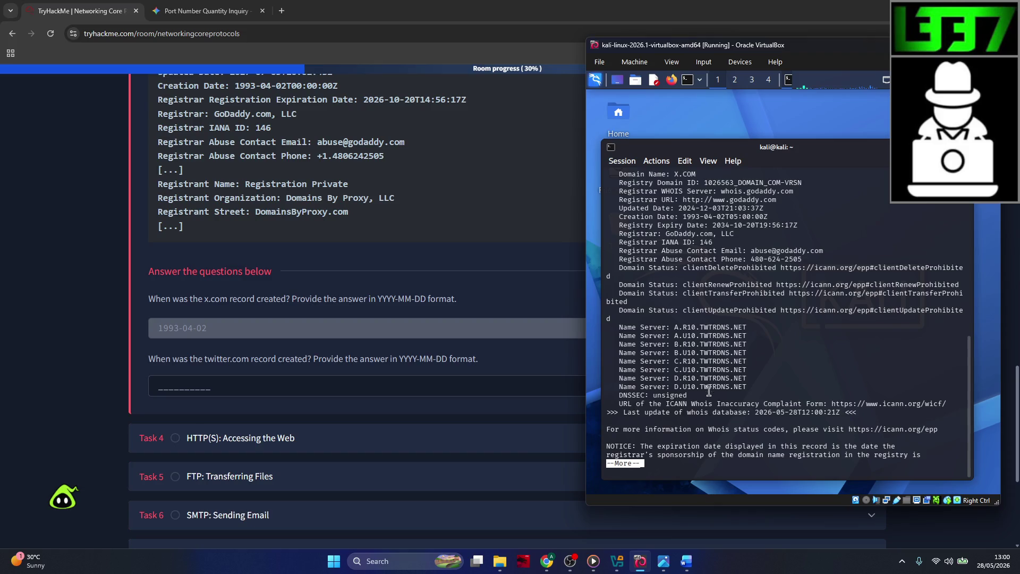
pyautogui.press('q')
pyautogui.press('Up')
pyautogui.press('Return')
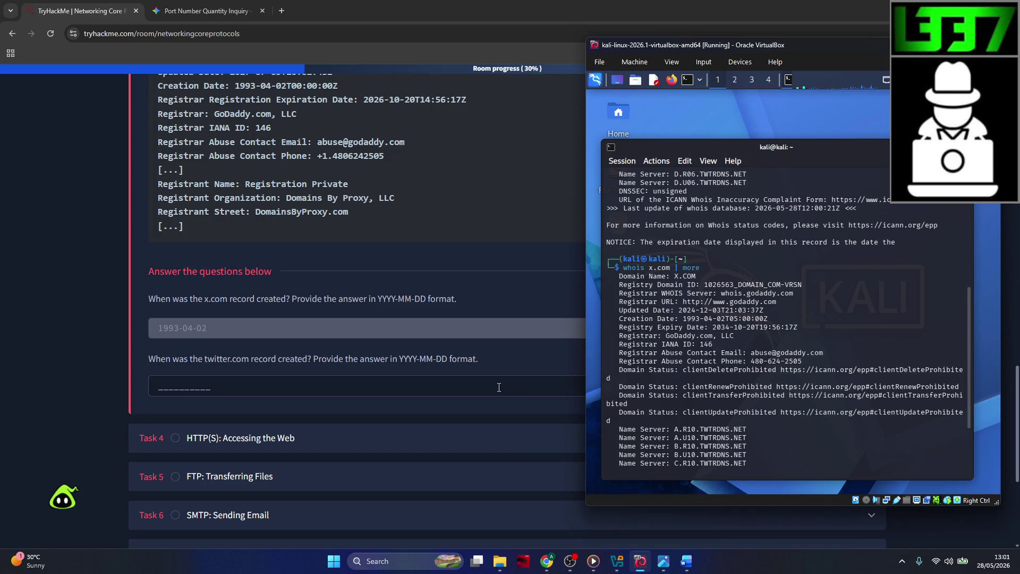
# Step: Submit 2024-12-03 as twitter.com's creation date, which TryHackMe marks incorrect
pyautogui.click(396, 387)
pyautogui.write('2024')
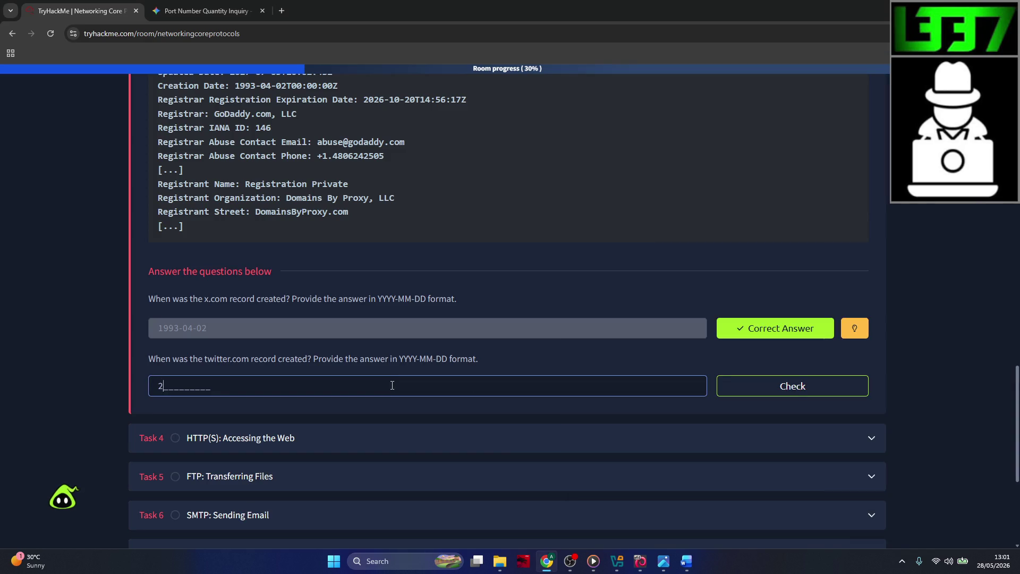
pyautogui.press('BackSpace')
pyautogui.write('-12-03')
pyautogui.press('Return')
# Step: Switch between the TryHackMe page and the Kali terminal
pyautogui.hotkey('alt', 'Tab')
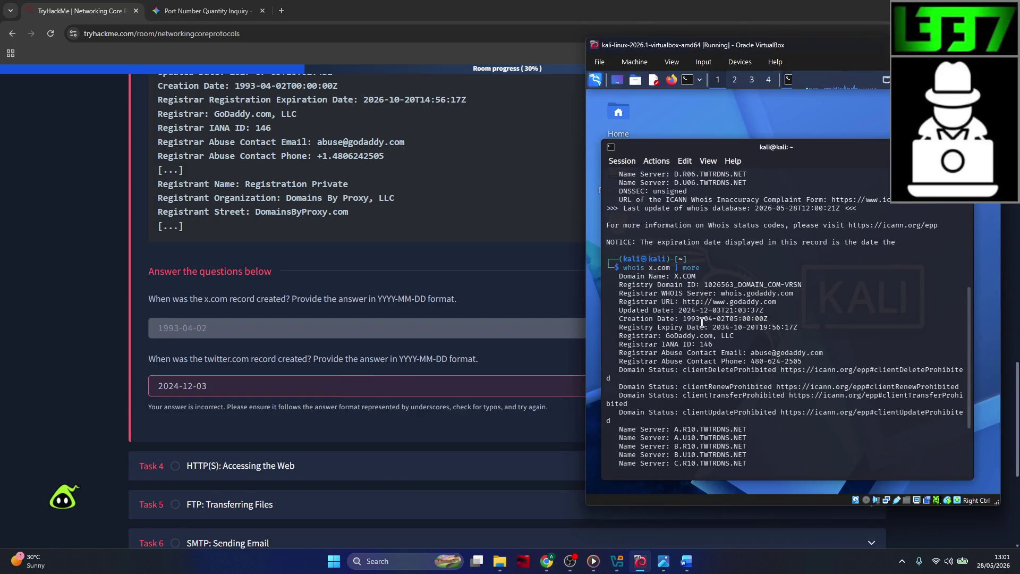
pyautogui.click(283, 362)
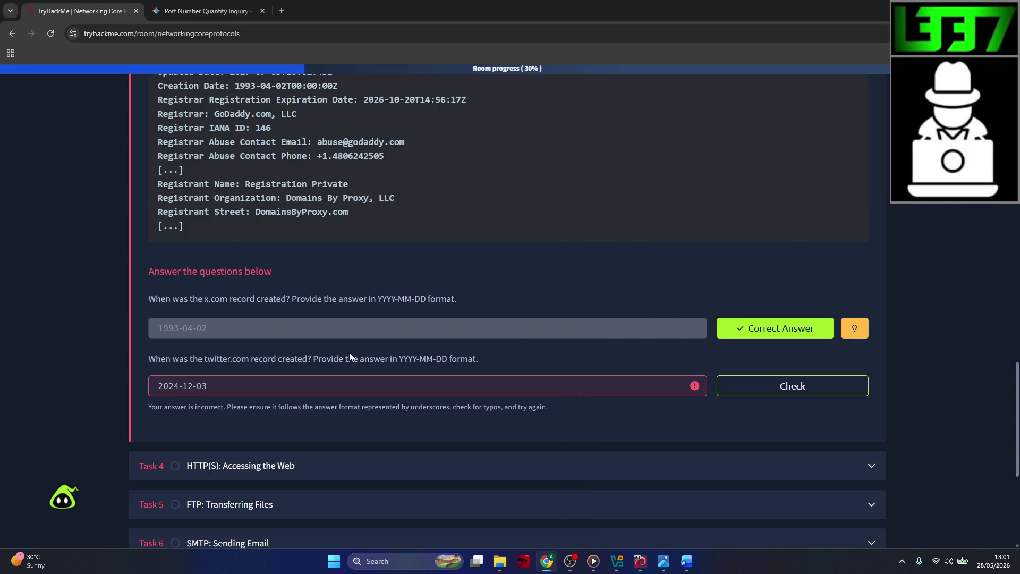
pyautogui.hotkey('alt', 'Tab')
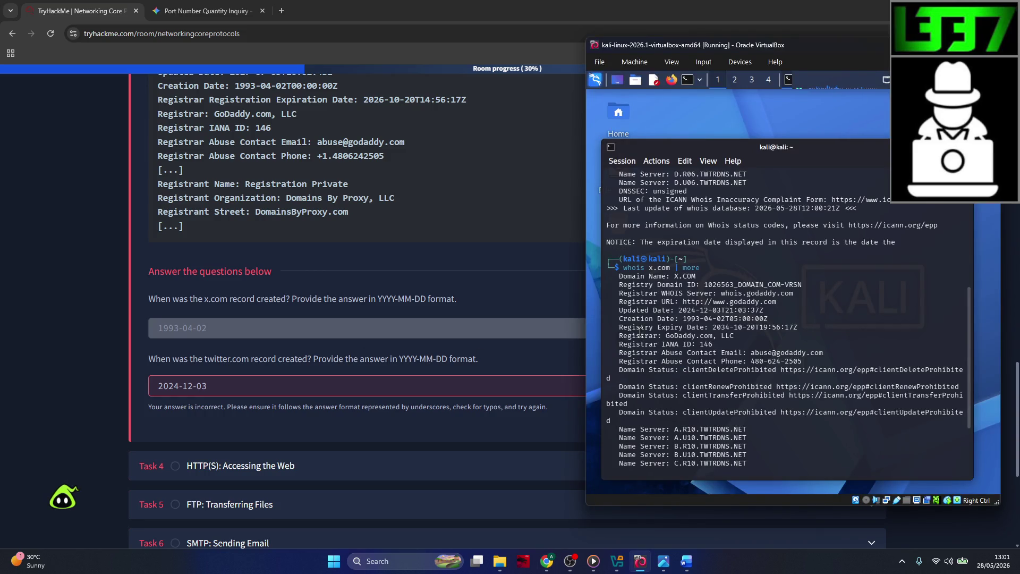
# Step: Page through the x.com WHOIS output to its end, reaching the RDAP retirement notice
pyautogui.scroll(-4, 792, 337)
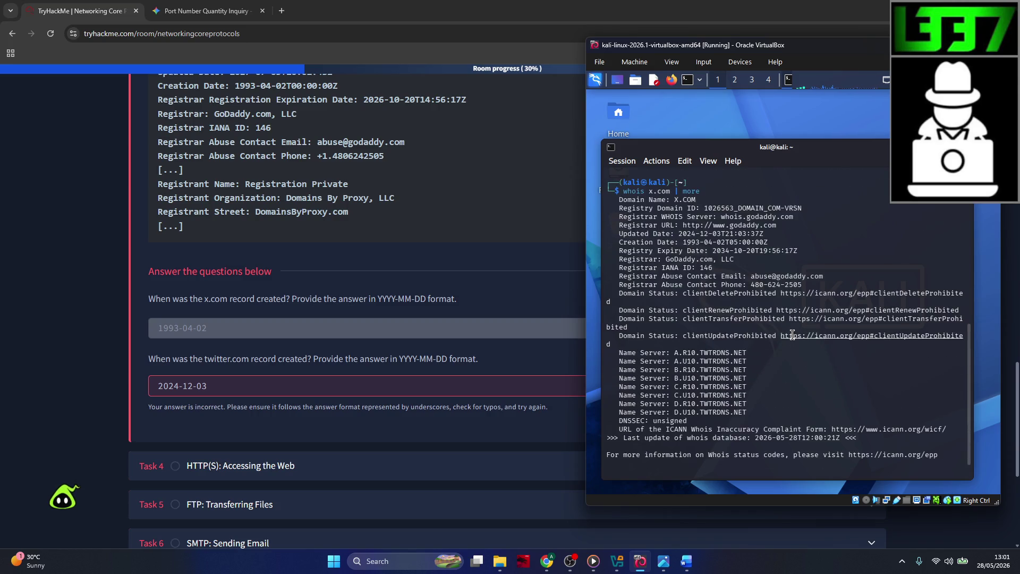
pyautogui.press('space')
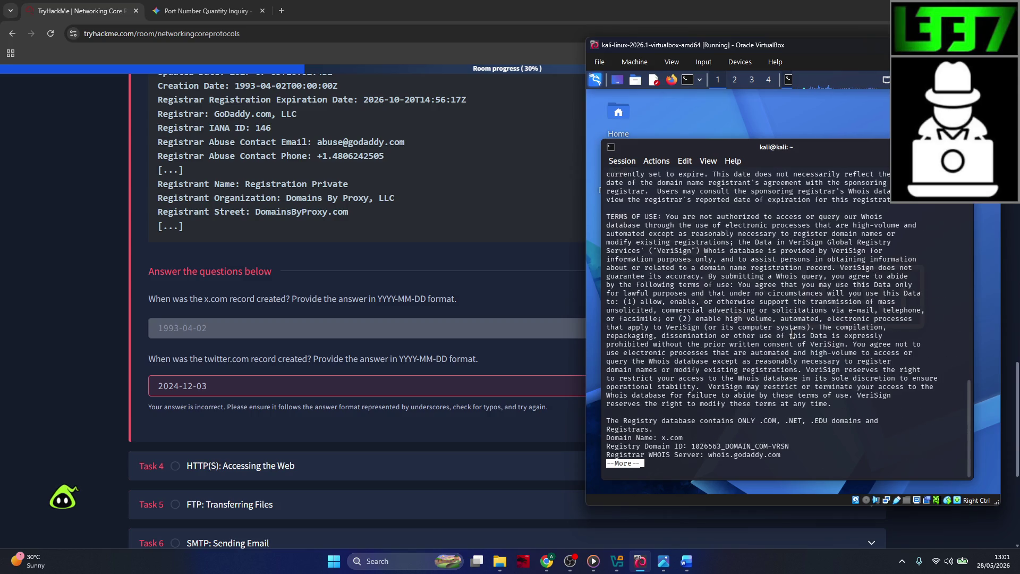
pyautogui.scroll(5, 790, 333)
pyautogui.scroll(5, 788, 333)
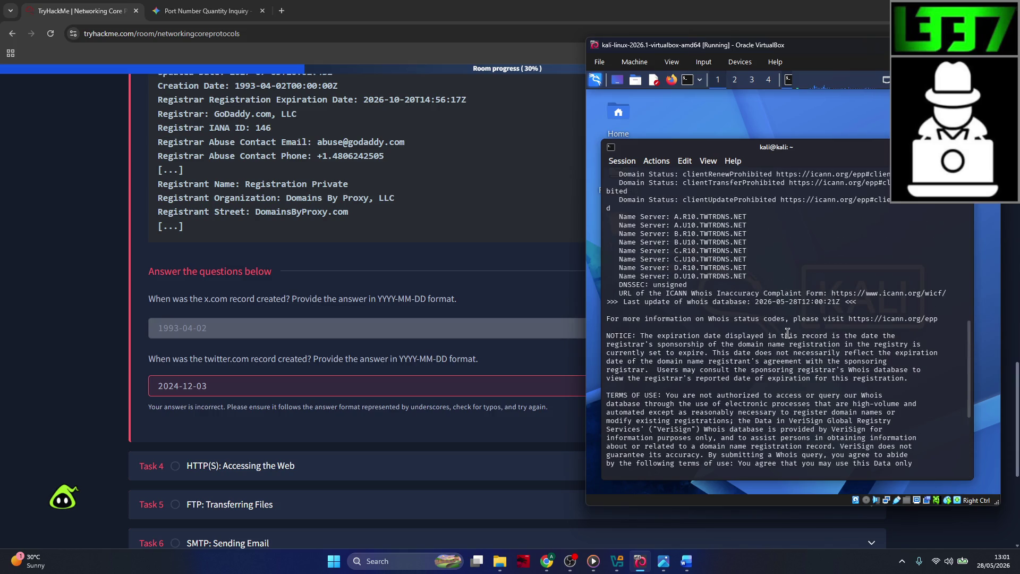
pyautogui.scroll(-6, 778, 333)
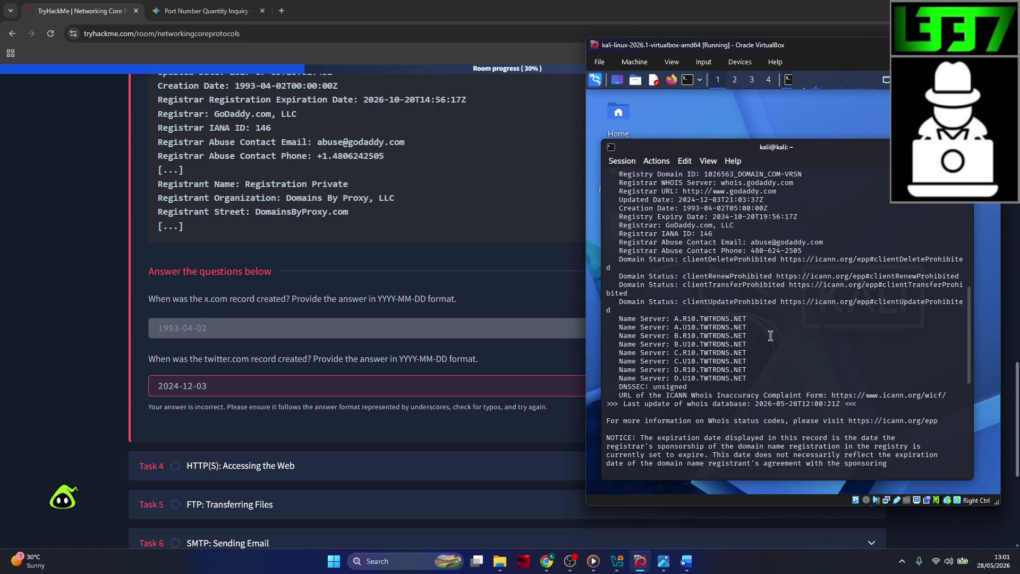
pyautogui.scroll(-11, 771, 336)
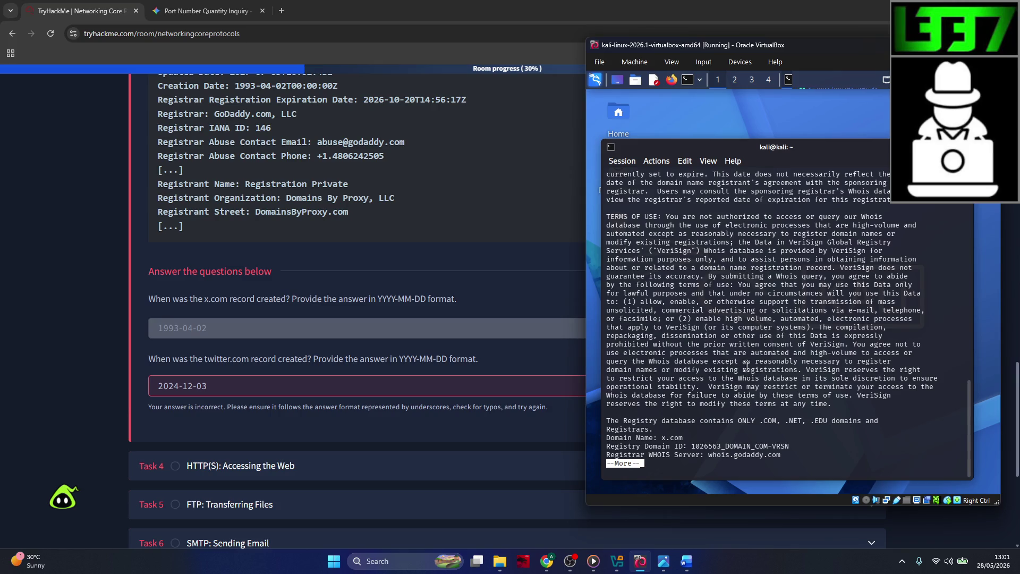
pyautogui.press('space')
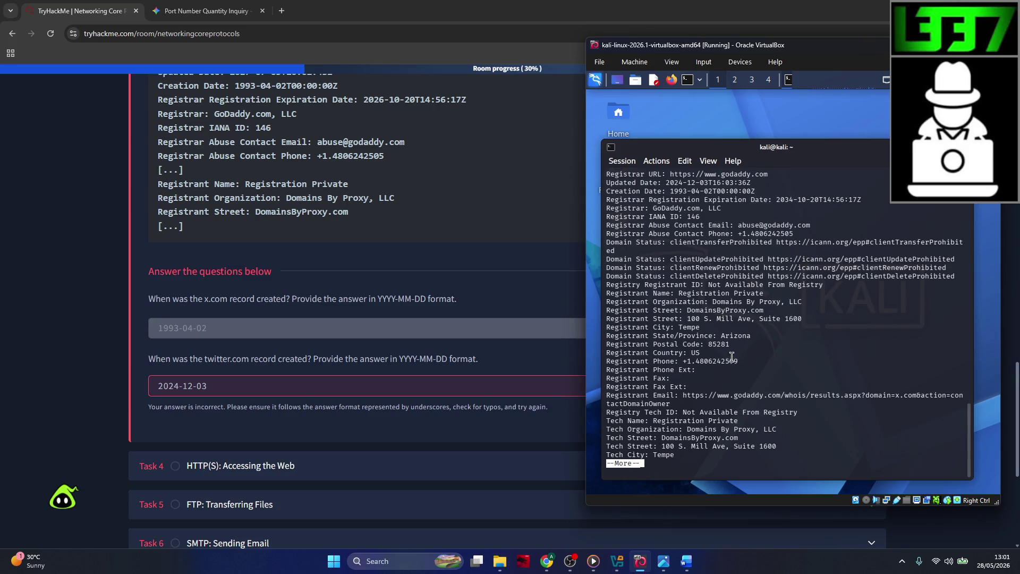
pyautogui.scroll(7, 732, 357)
pyautogui.scroll(-7, 758, 353)
pyautogui.press('space')
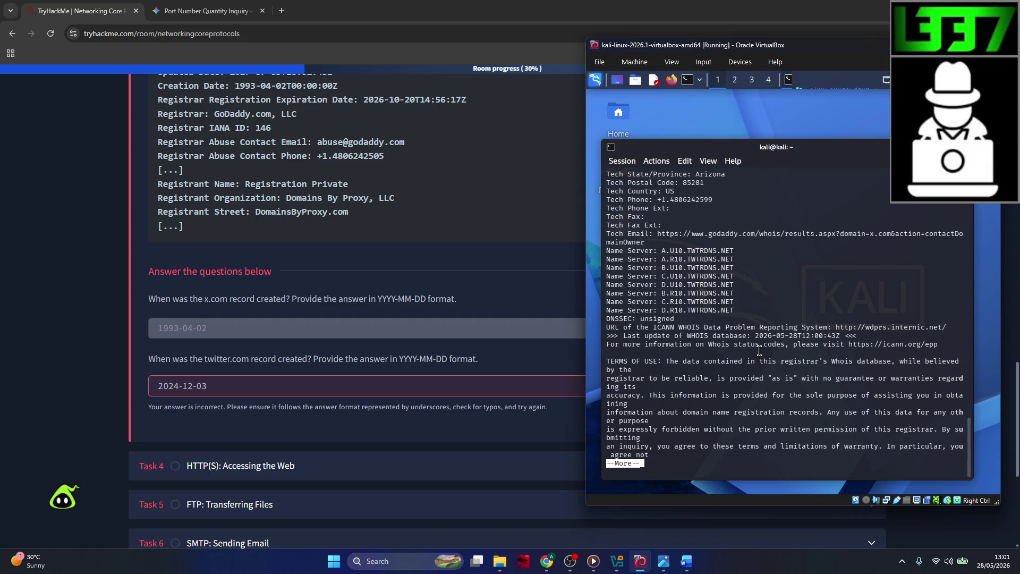
pyautogui.press('space')
pyautogui.scroll(5, 760, 351)
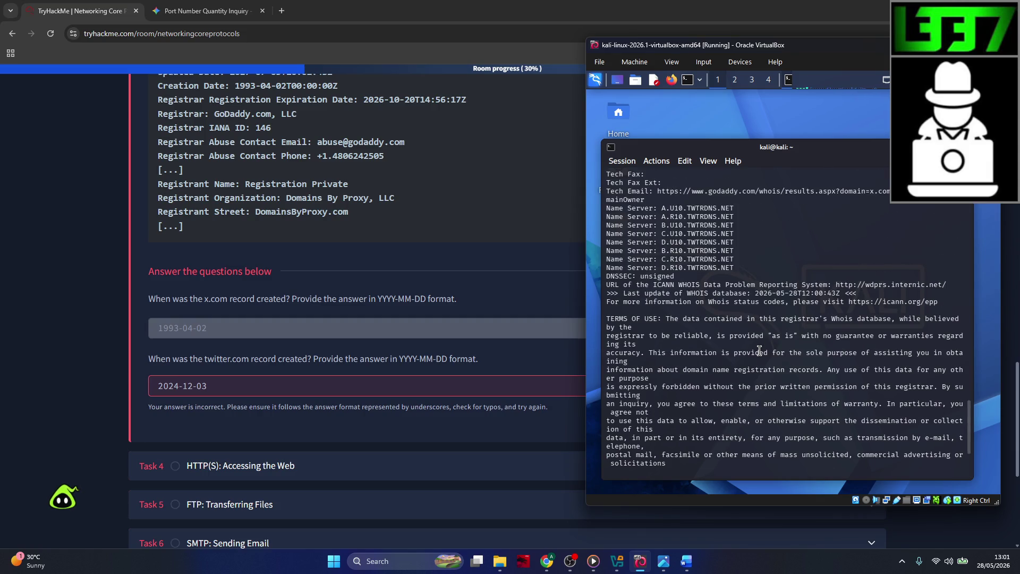
pyautogui.scroll(7, 760, 351)
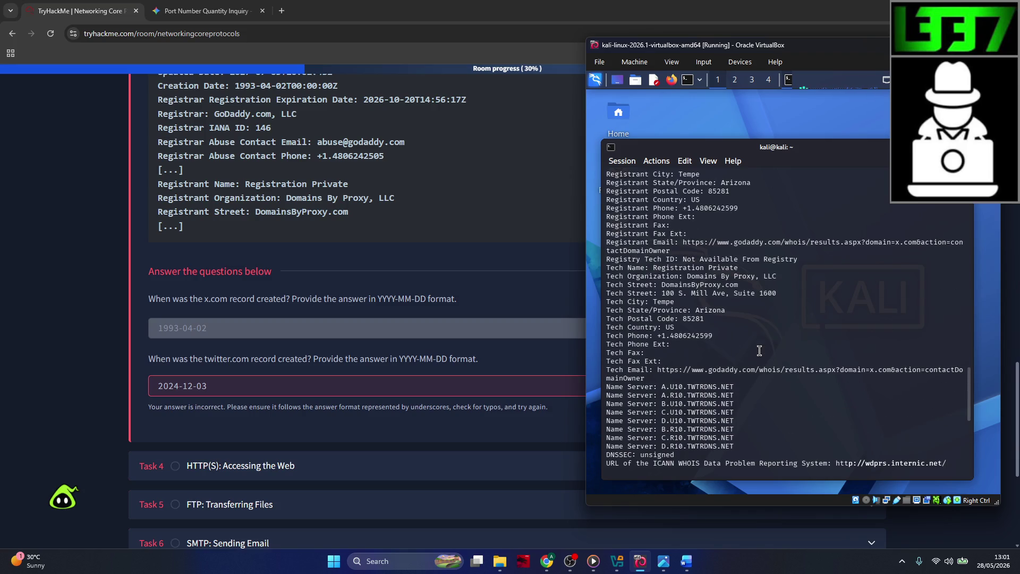
pyautogui.scroll(3, 760, 351)
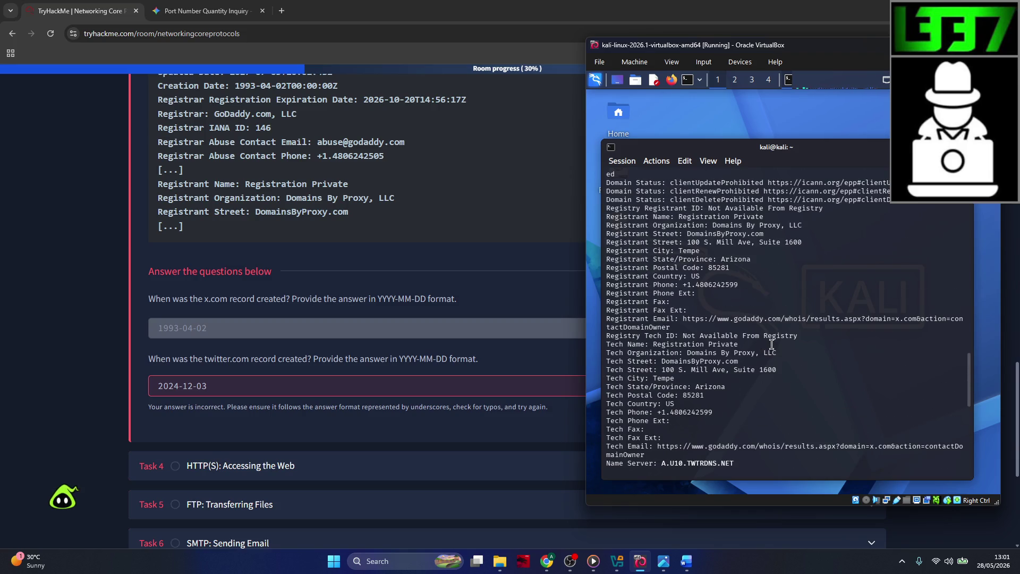
pyautogui.scroll(3, 772, 344)
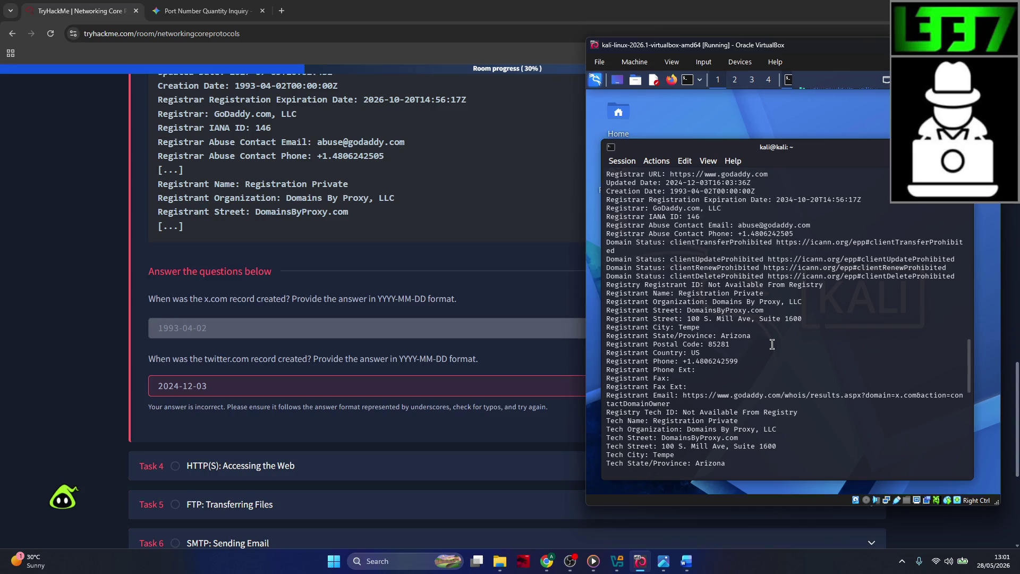
pyautogui.scroll(3, 772, 344)
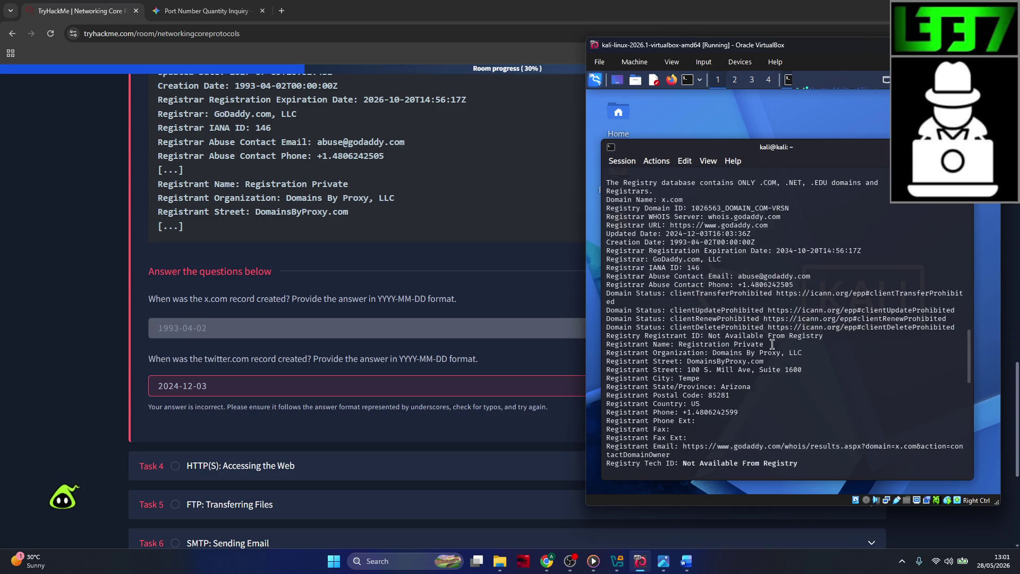
pyautogui.scroll(5, 772, 344)
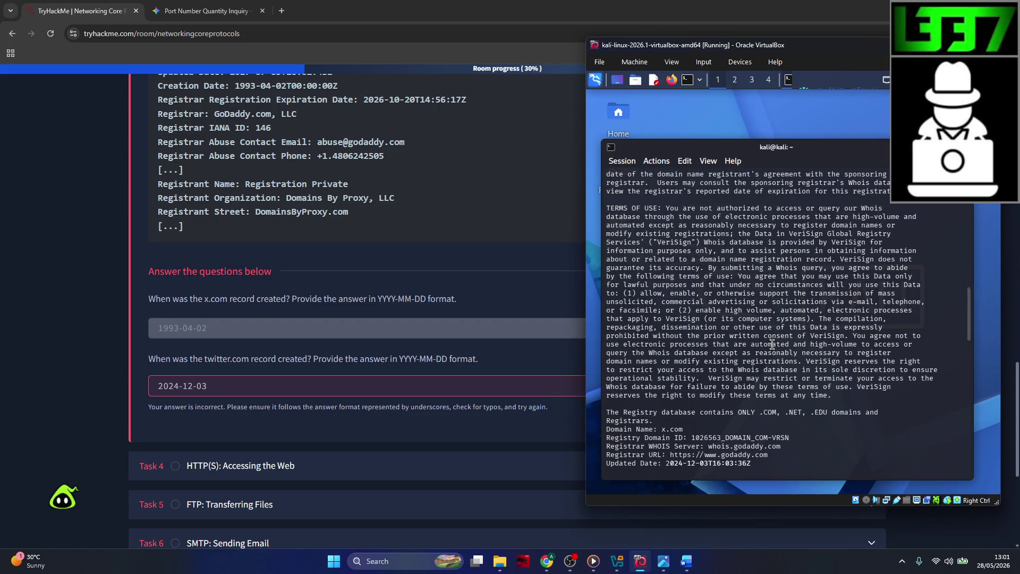
pyautogui.scroll(-1, 670, 367)
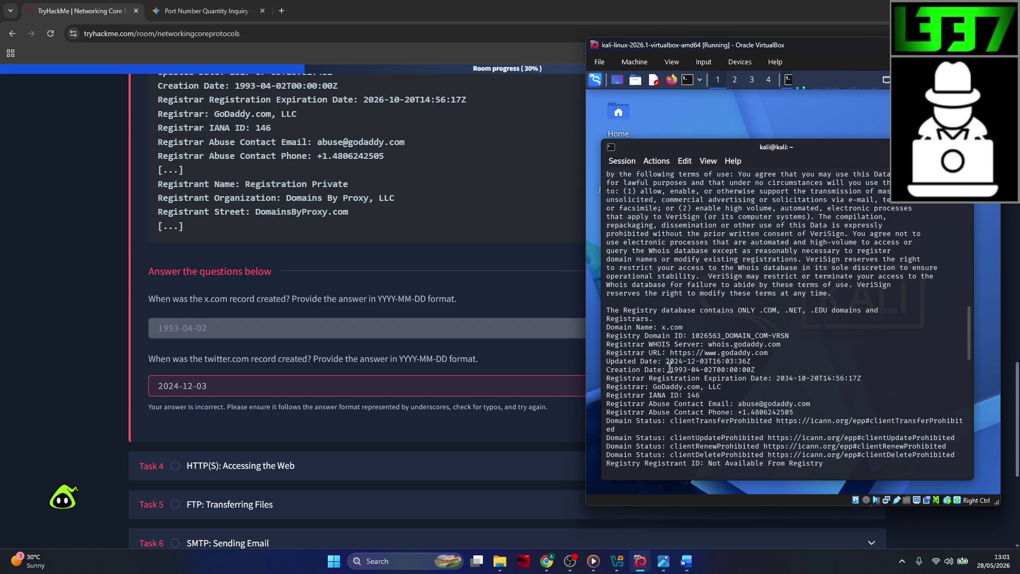
pyautogui.scroll(10, 685, 355)
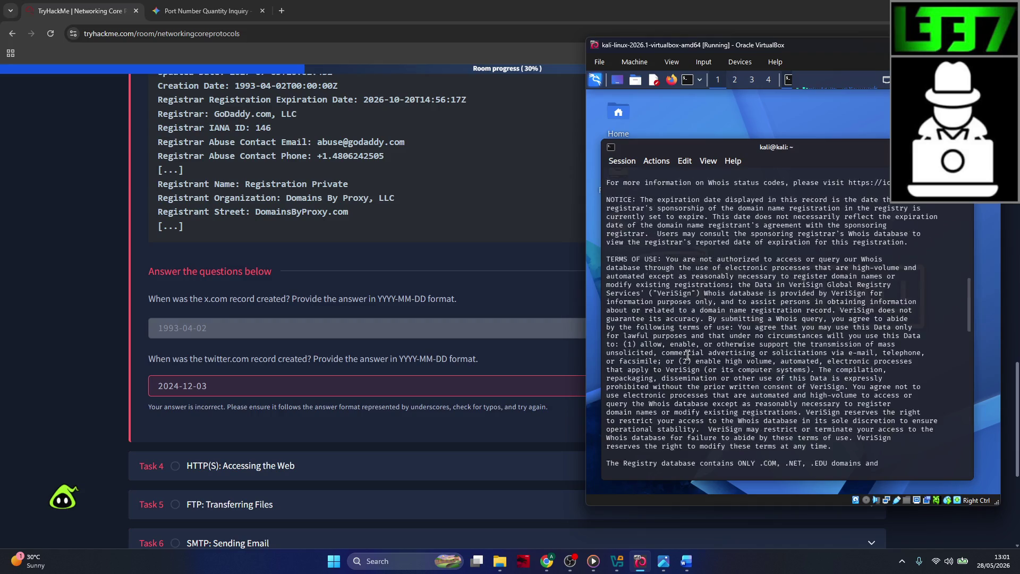
pyautogui.scroll(9, 688, 354)
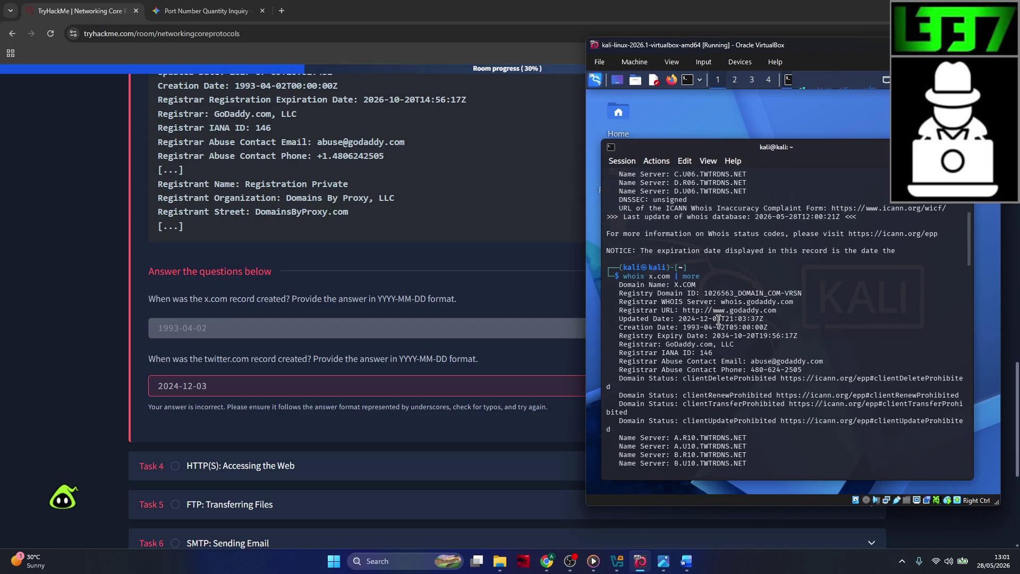
# Step: Clear the terminal and run a WHOIS lookup on twitter.com
pyautogui.write('clear')
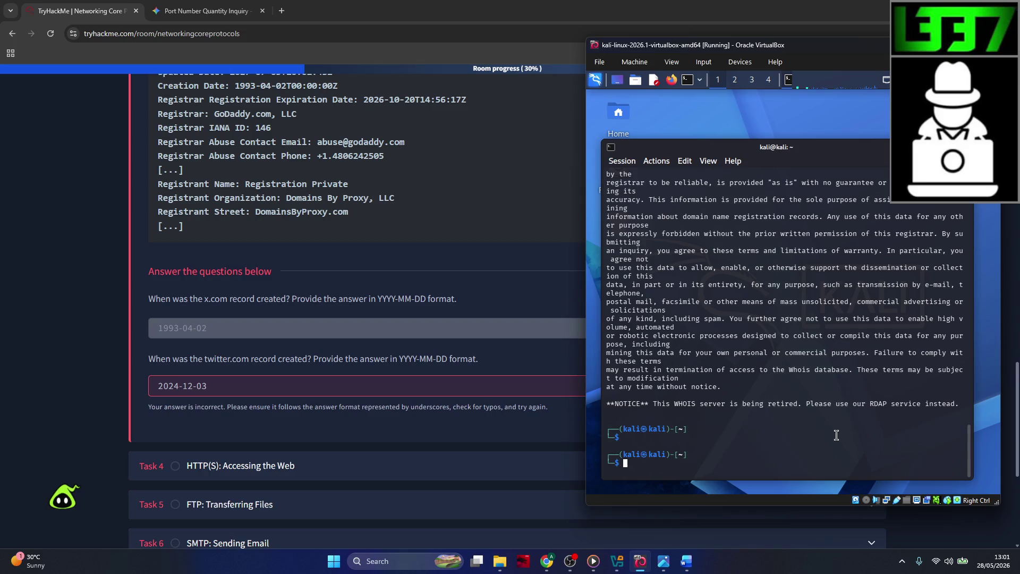
pyautogui.press('Return')
pyautogui.write('whois')
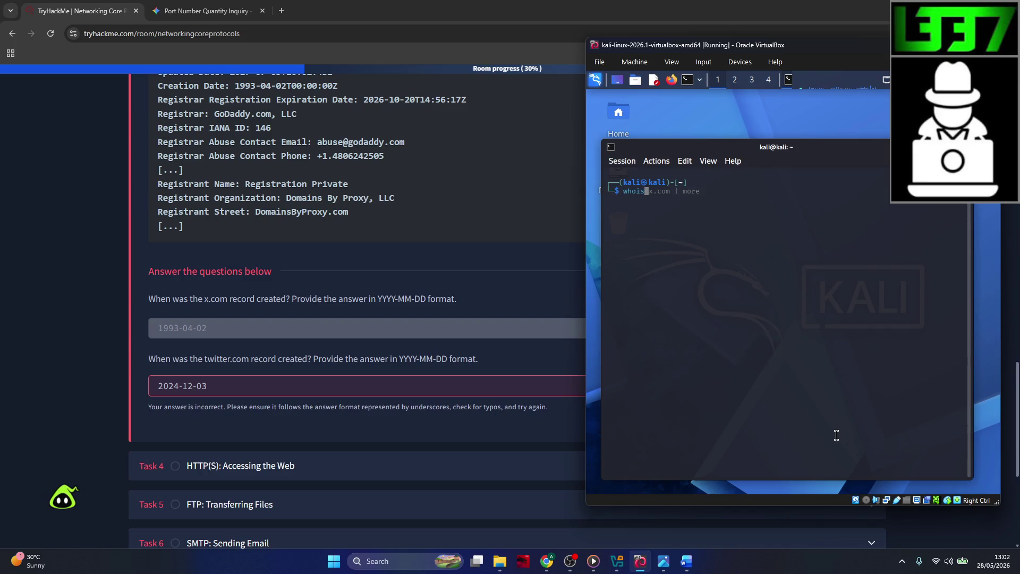
pyautogui.write('twitter.')
pyautogui.write('com')
pyautogui.press('Return')
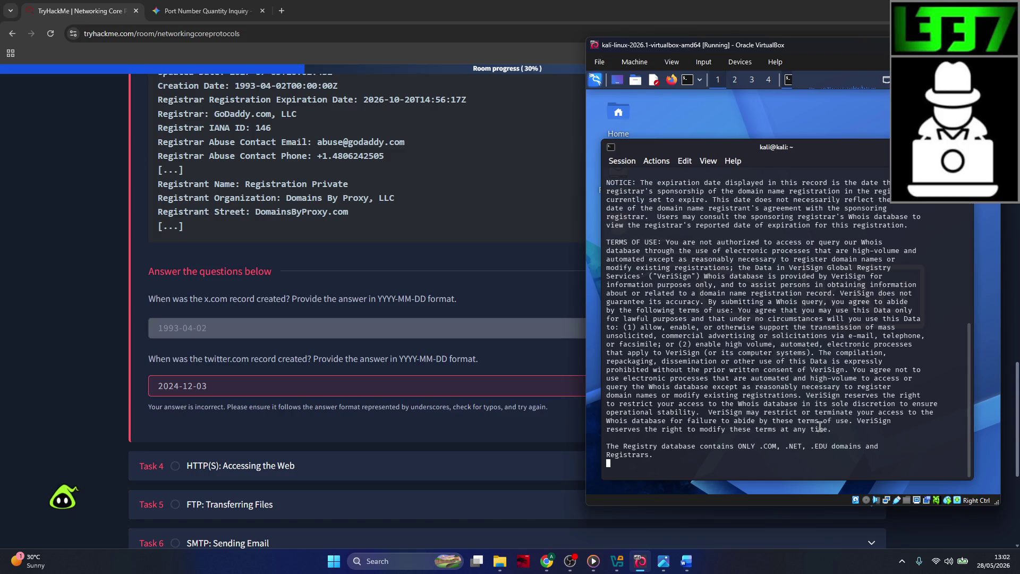
pyautogui.scroll(12, 790, 425)
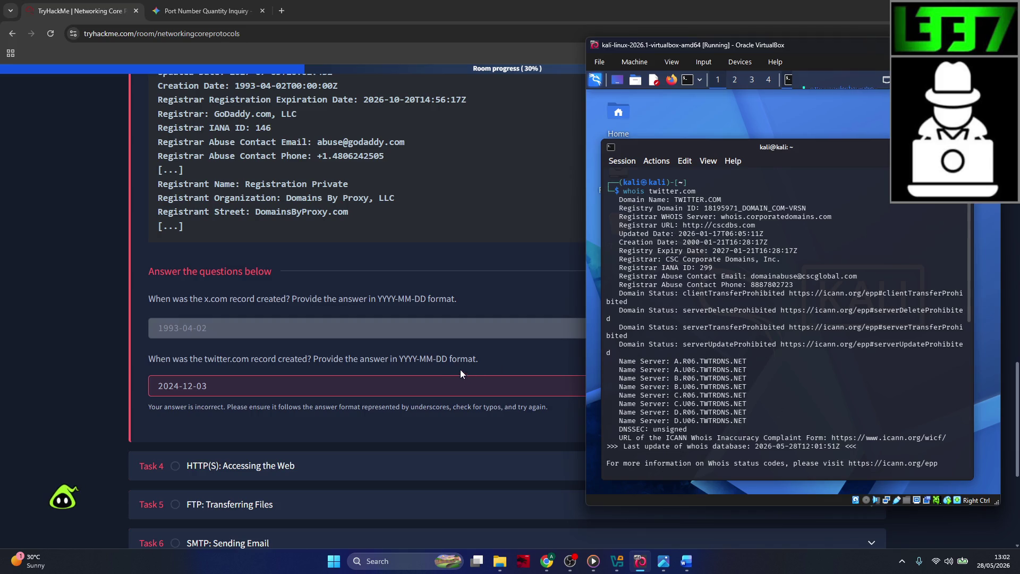
# Step: Correct the twitter.com creation-date answer to 2000-01-21 and submit it
pyautogui.click(357, 383)
pyautogui.press('BackSpace')
pyautogui.press('BackSpace')
pyautogui.press('BackSpace')
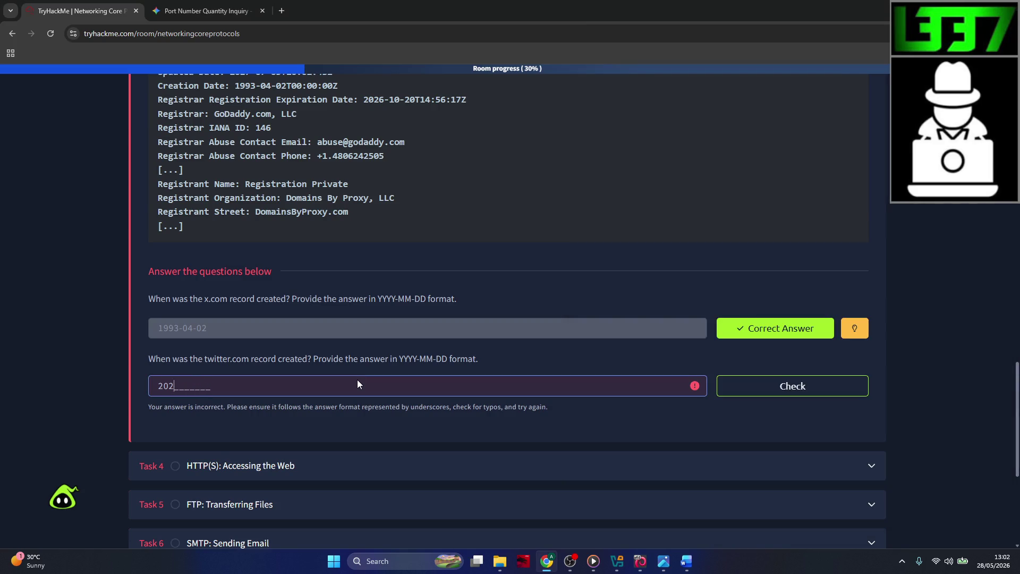
pyautogui.write('00-01021')
pyautogui.press('BackSpace')
pyautogui.press('BackSpace')
pyautogui.press('BackSpace')
pyautogui.write('-21')
pyautogui.press('Return')
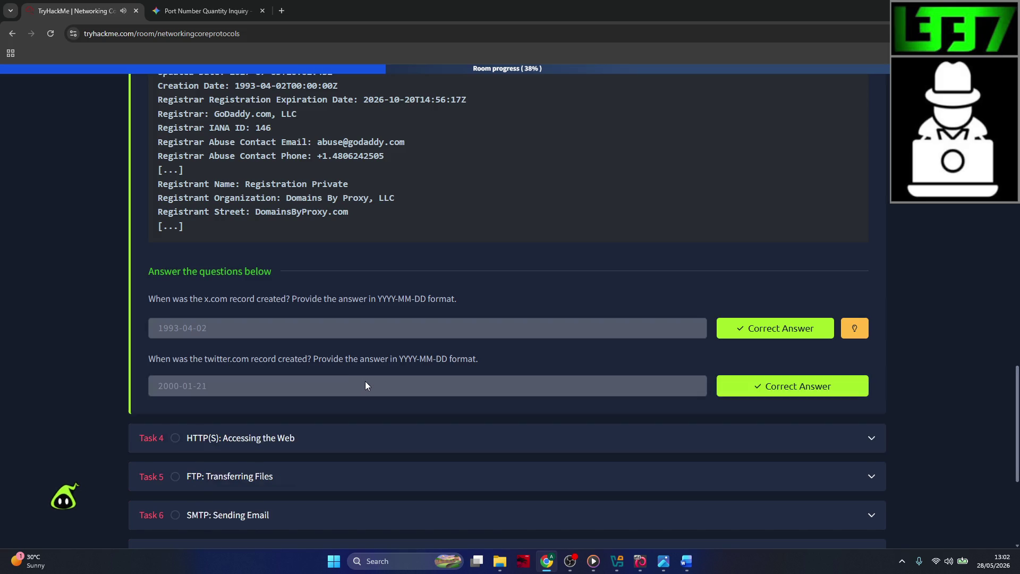
pyautogui.scroll(-1, 384, 343)
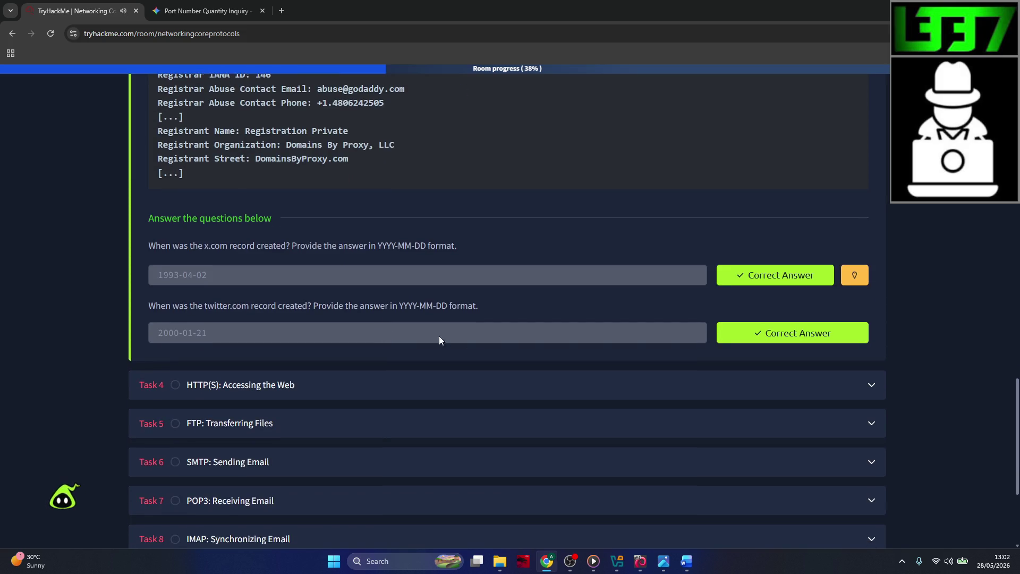
pyautogui.click(871, 386)
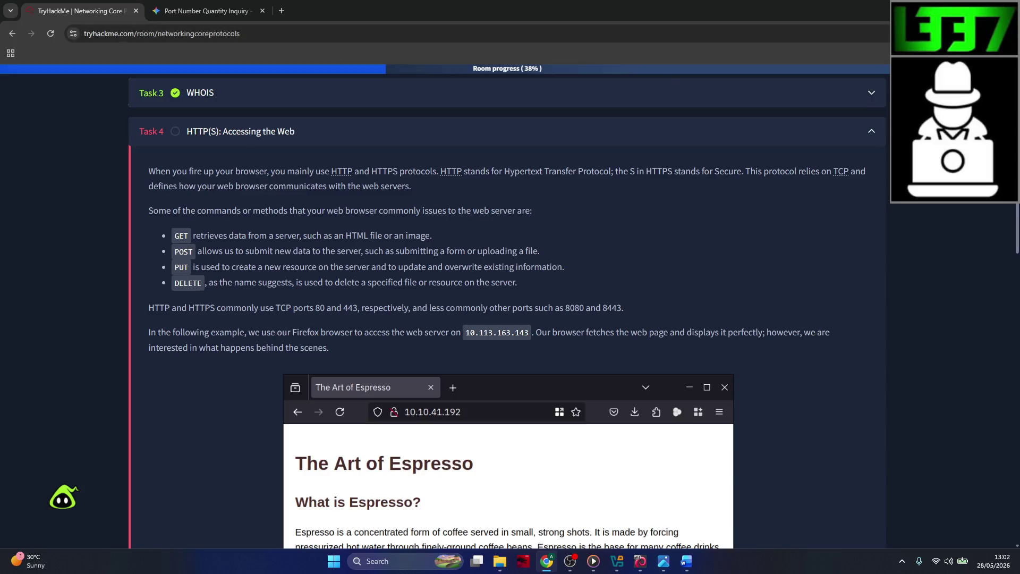
# Step: Read Task 4's explanation of HTTP request methods GET, POST and PUT
pyautogui.click(16, 53)
pyautogui.click(389, 307)
pyautogui.moveTo(776, 171); pyautogui.dragTo(850, 171)
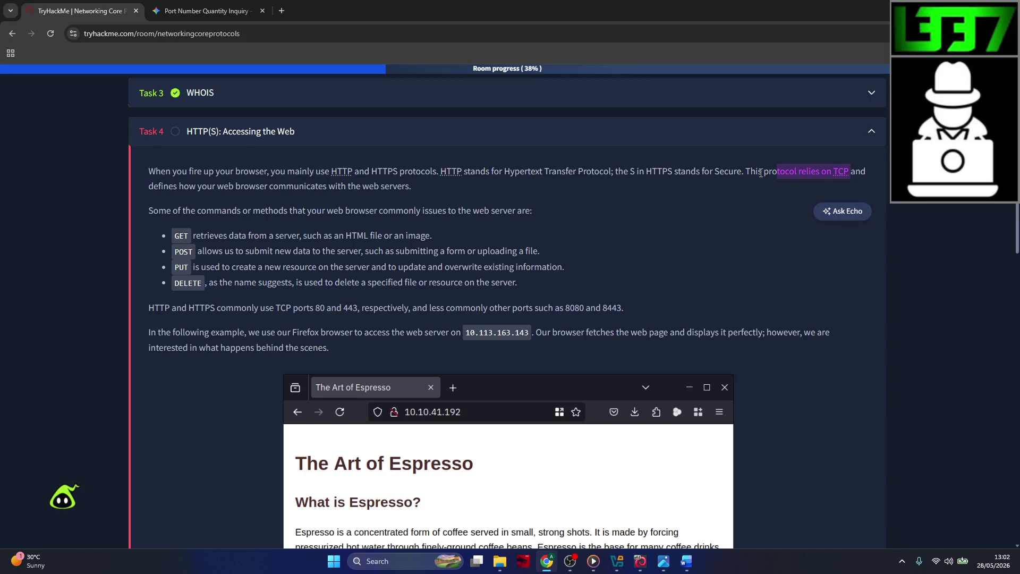
pyautogui.moveTo(140, 192); pyautogui.dragTo(297, 193)
pyautogui.click(297, 192)
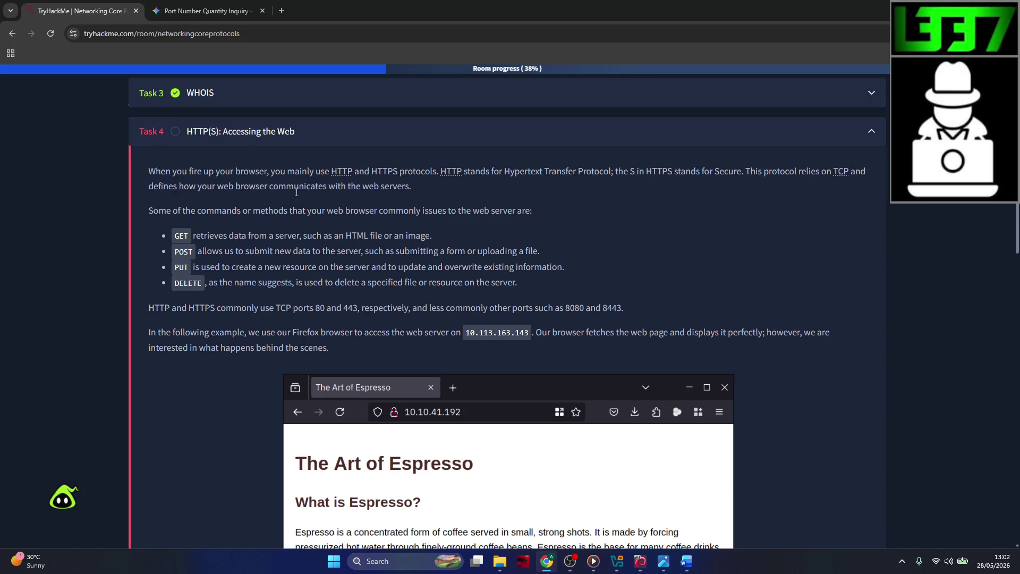
pyautogui.moveTo(179, 211); pyautogui.dragTo(473, 214)
pyautogui.click(310, 236)
pyautogui.moveTo(238, 235); pyautogui.dragTo(292, 236)
pyautogui.click(339, 235)
pyautogui.moveTo(393, 235); pyautogui.dragTo(432, 236)
pyautogui.click(277, 248)
pyautogui.moveTo(225, 250); pyautogui.dragTo(472, 251)
pyautogui.click(272, 270)
pyautogui.moveTo(223, 270); pyautogui.dragTo(541, 267)
pyautogui.click(250, 287)
# Step: Read about ports 80, 443 and 8080, then copy the web server IP 10.113.163.143
pyautogui.scroll(-1, 375, 280)
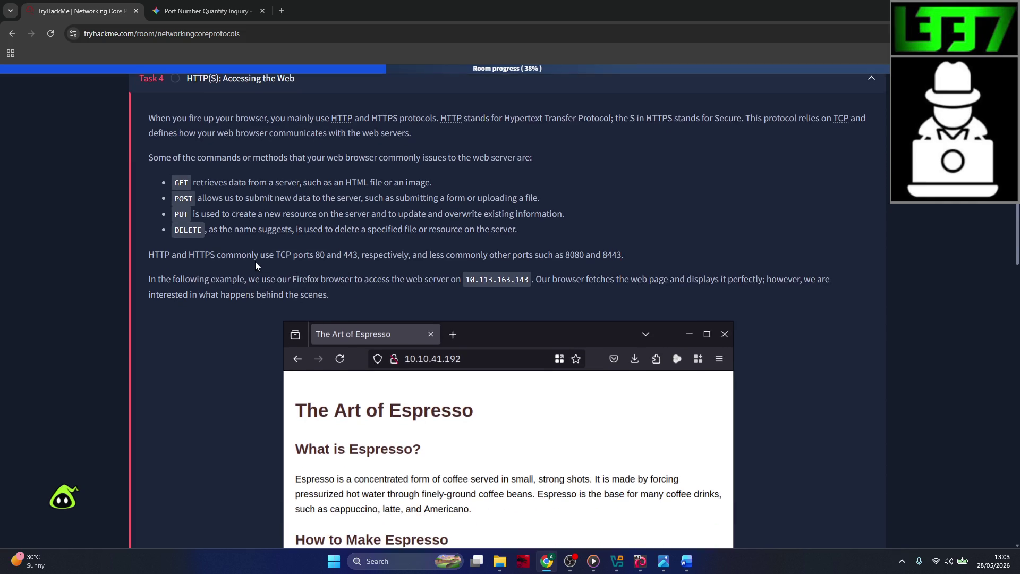
pyautogui.moveTo(357, 255); pyautogui.dragTo(315, 255)
pyautogui.click(381, 257)
pyautogui.doubleClick(584, 256)
pyautogui.click(615, 259)
pyautogui.scroll(-1, 504, 272)
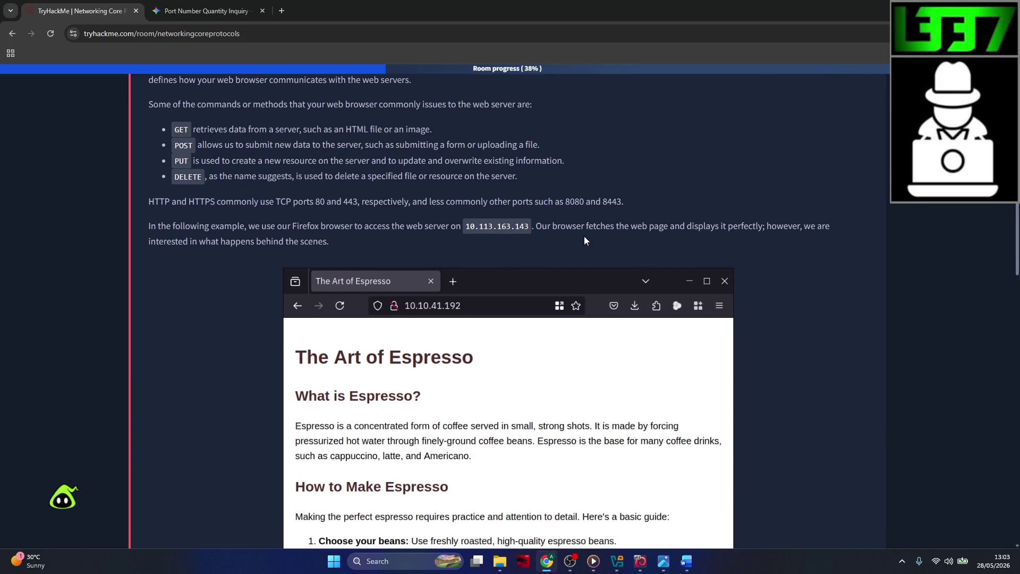
pyautogui.click(527, 227)
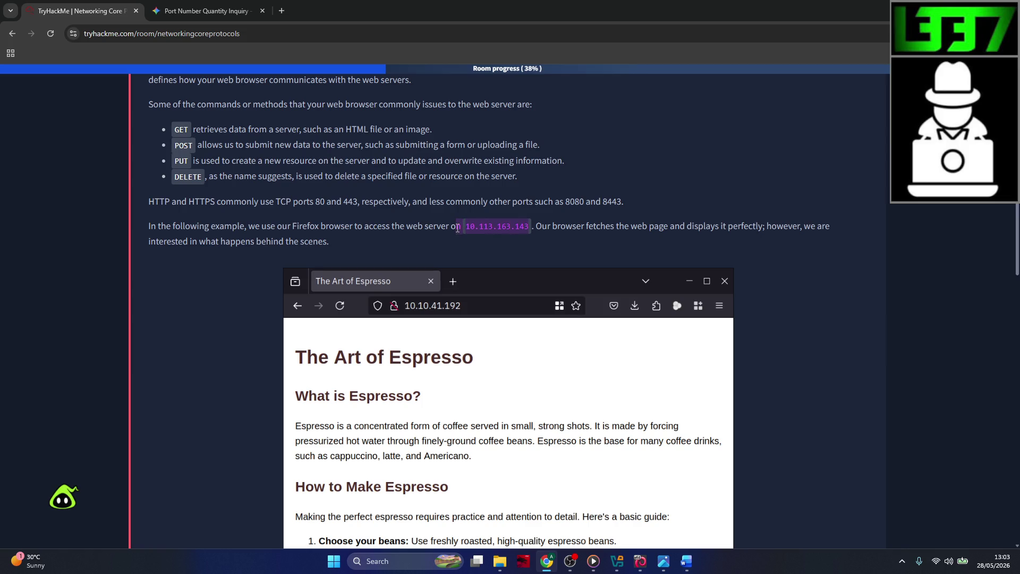
pyautogui.moveTo(528, 227); pyautogui.dragTo(464, 227)
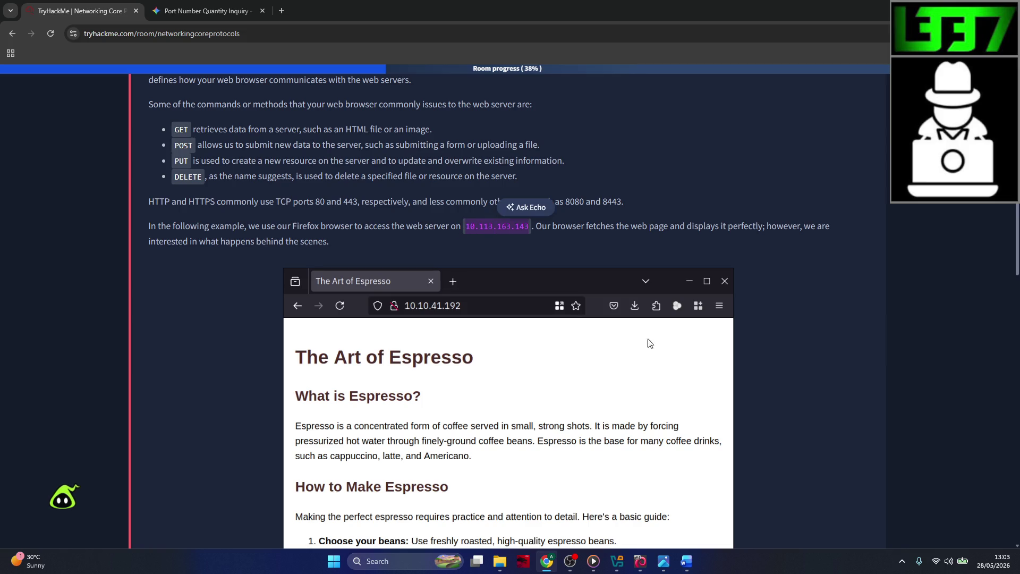
pyautogui.click(638, 562)
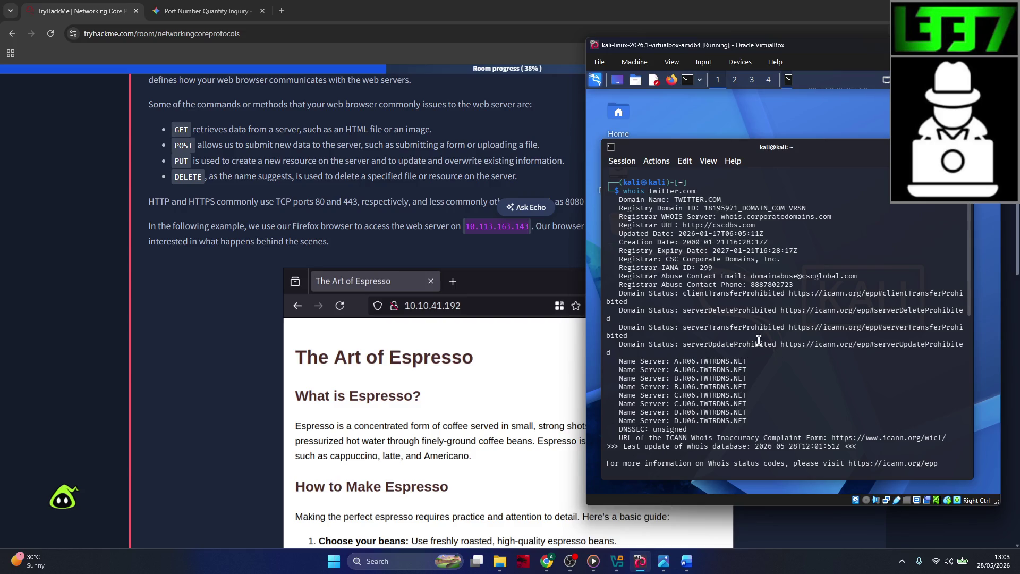
pyautogui.click(672, 79)
pyautogui.hotkey('ctrl', 'v')
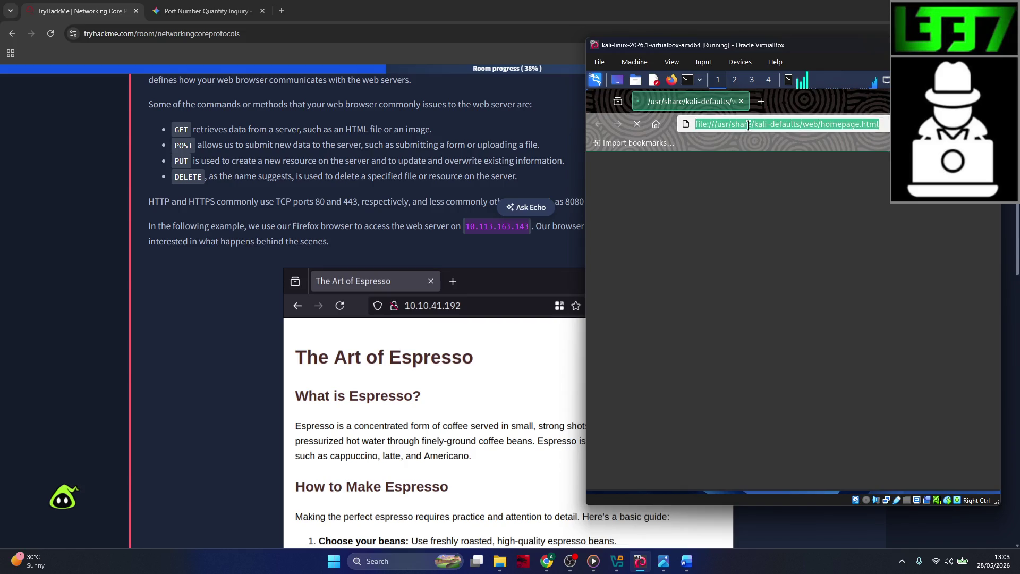
pyautogui.press('Return')
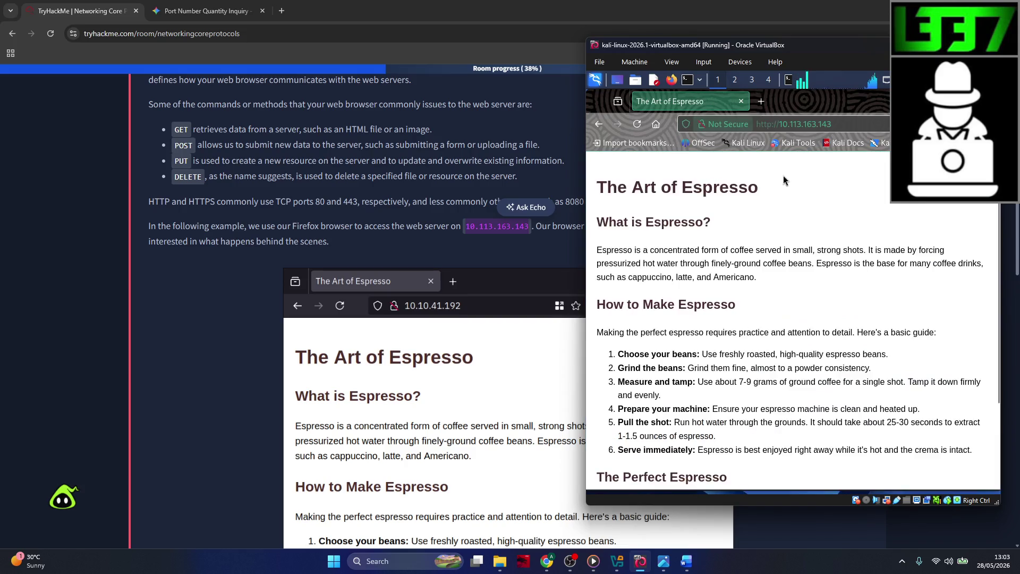
pyautogui.scroll(-1, 731, 236)
pyautogui.scroll(2, 731, 236)
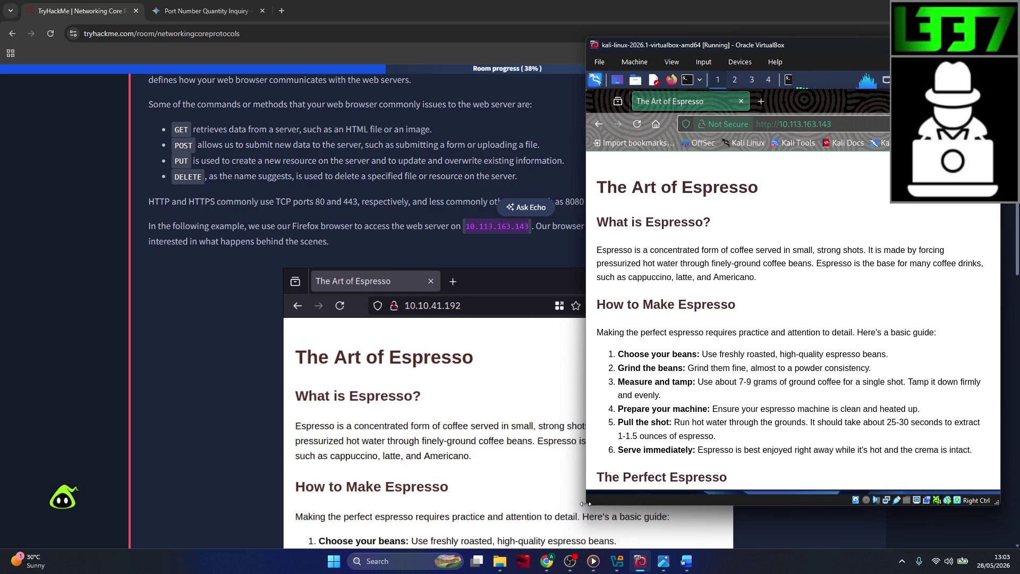
# Step: Widen the VirtualBox window and bring up a Kali terminal
pyautogui.moveTo(587, 508); pyautogui.dragTo(364, 507)
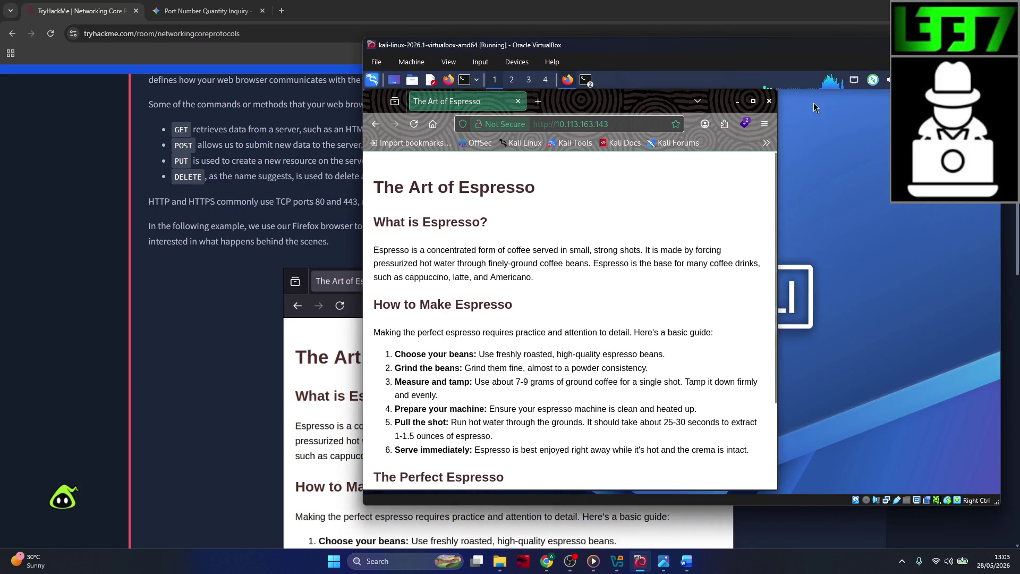
pyautogui.click(738, 104)
pyautogui.click(465, 79)
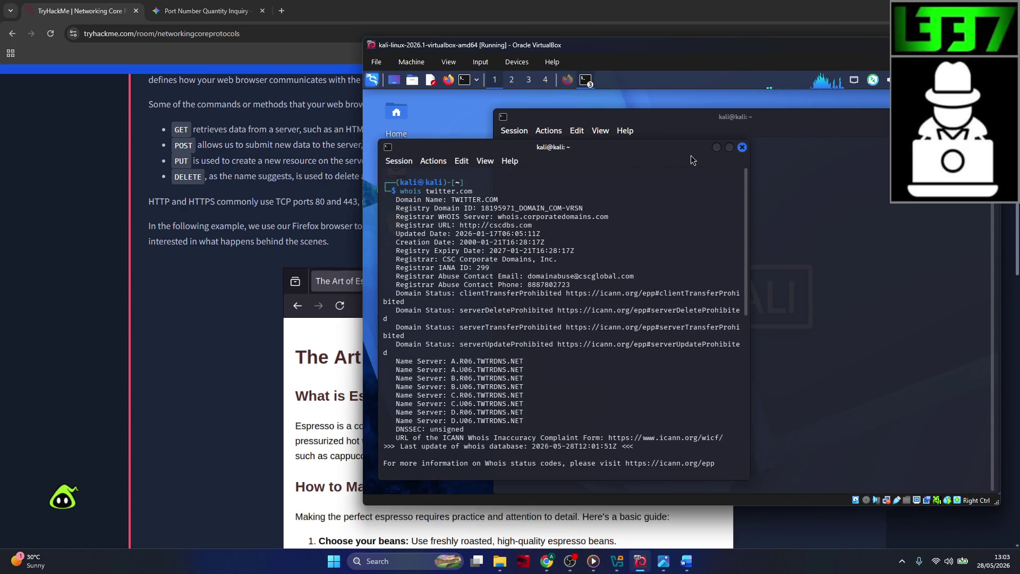
# Step: Close the extra terminal and open /etc/hosts in nano with sudo
pyautogui.click(985, 116)
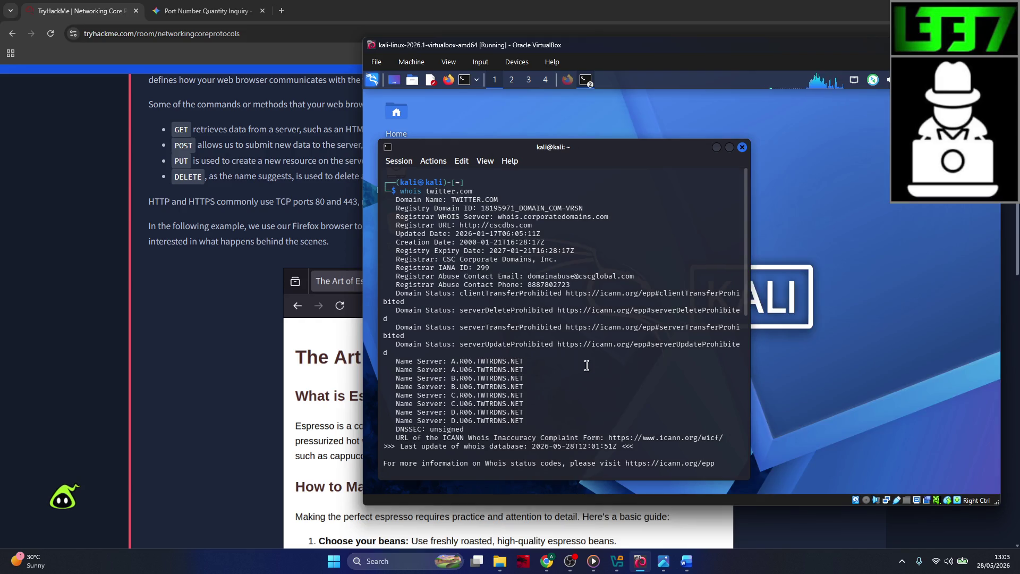
pyautogui.scroll(-10, 586, 366)
pyautogui.hotkey('ctrl', 'l')
pyautogui.write('sudo nano e/')
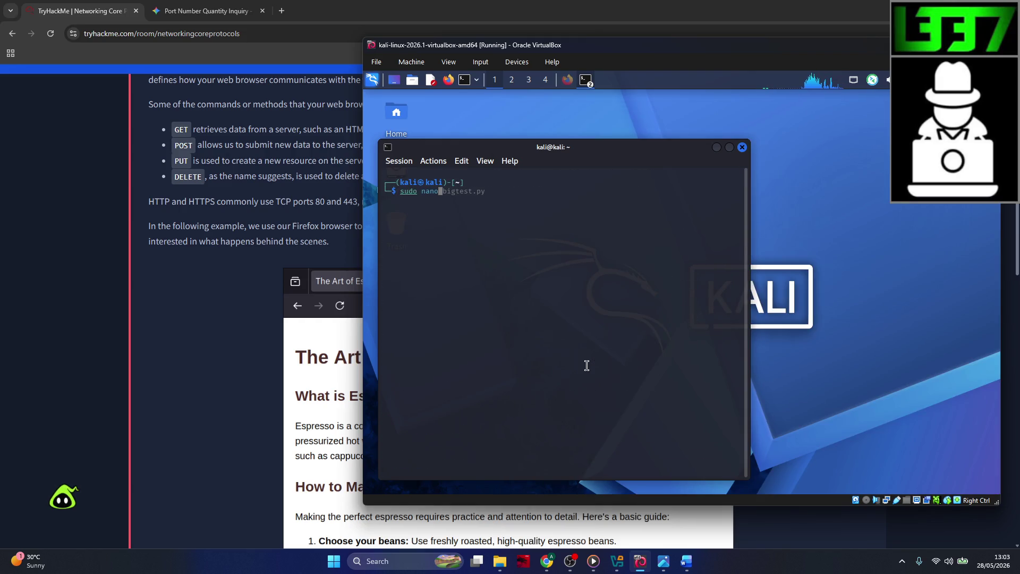
pyautogui.press('BackSpace')
pyautogui.press('BackSpace')
pyautogui.write('/etc/hosts')
pyautogui.press('Return')
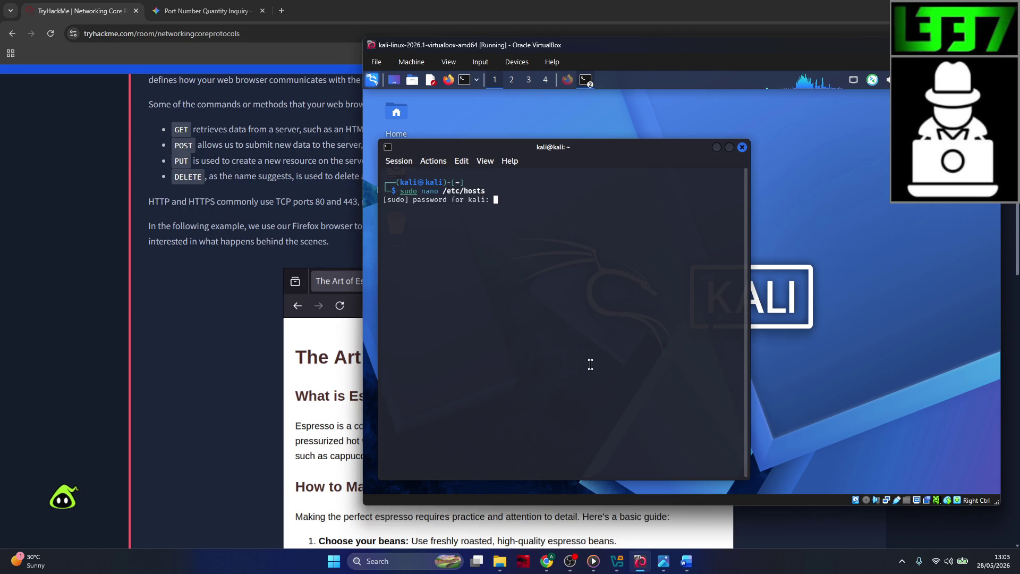
pyautogui.press('Return')
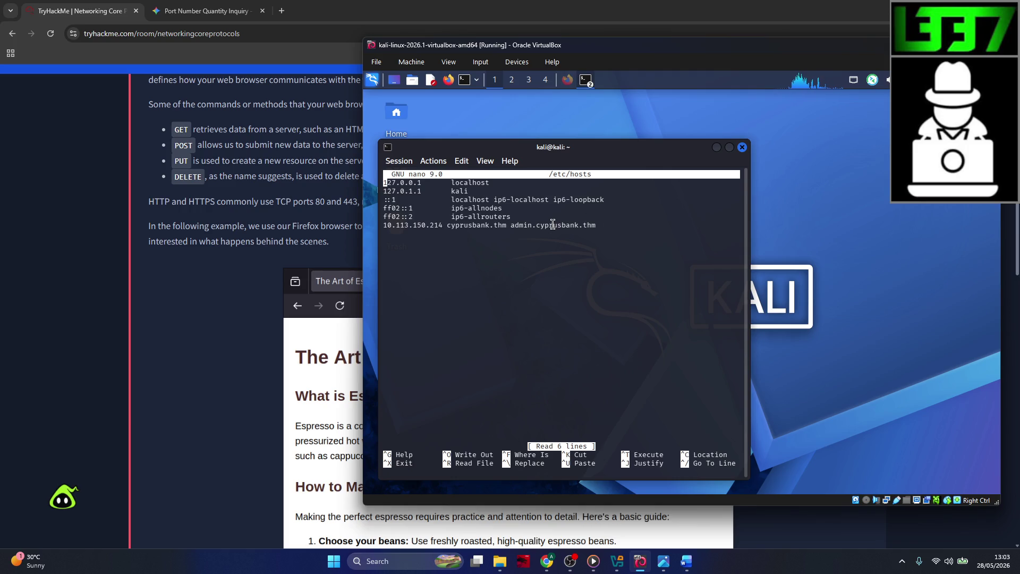
# Step: Start a new hosts line with the target IP 10.113.163.143
pyautogui.press('Down')
pyautogui.press('Down')
pyautogui.press('Right')
pyautogui.press('Right')
pyautogui.press('Down')
pyautogui.press('Down')
pyautogui.press('Down')
pyautogui.press('Right')
pyautogui.press('Right')
pyautogui.press('Right')
pyautogui.press('Right')
pyautogui.press('Right')
pyautogui.press('Right')
pyautogui.press('Right')
pyautogui.press('Right')
pyautogui.press('Right')
pyautogui.click(267, 262)
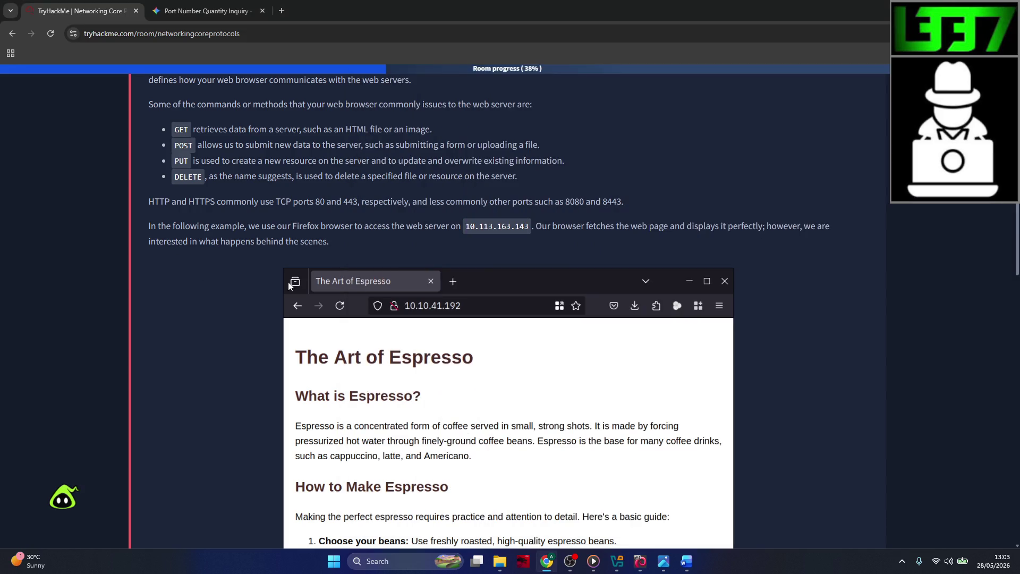
pyautogui.hotkey('alt', 'Tab')
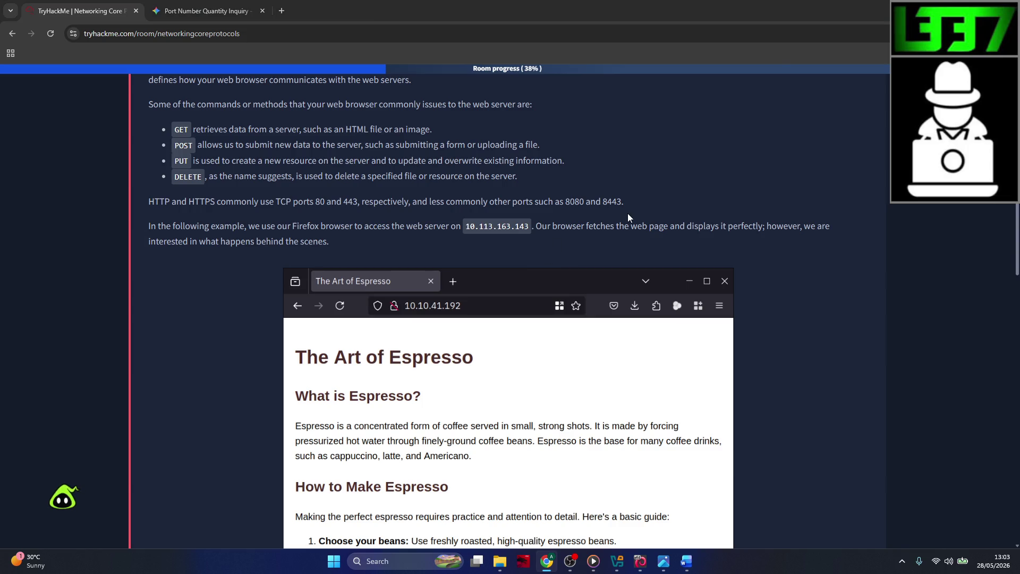
pyautogui.write('10.163.')
pyautogui.click(163, 410)
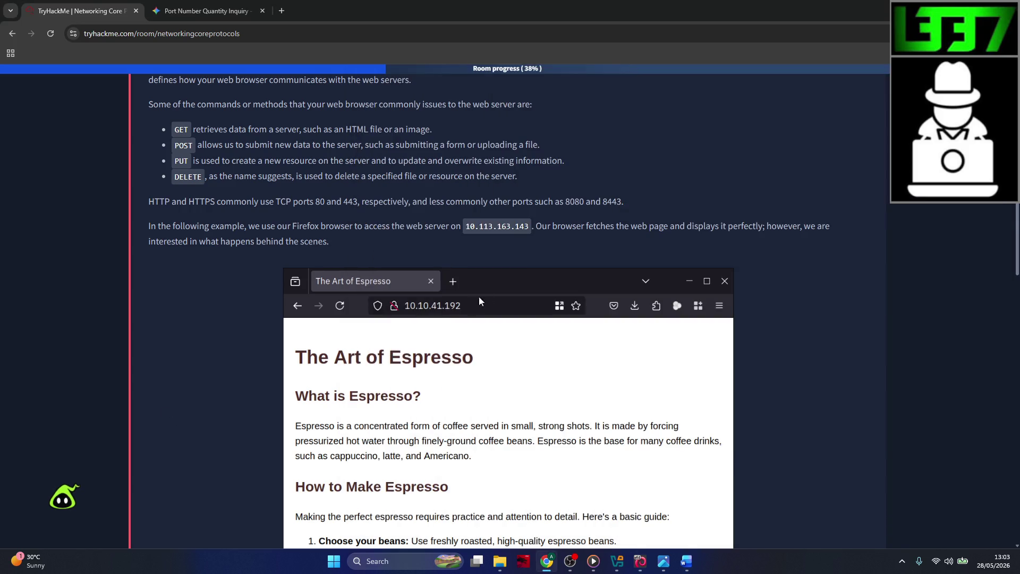
pyautogui.hotkey('alt', 'Tab')
pyautogui.write('143')
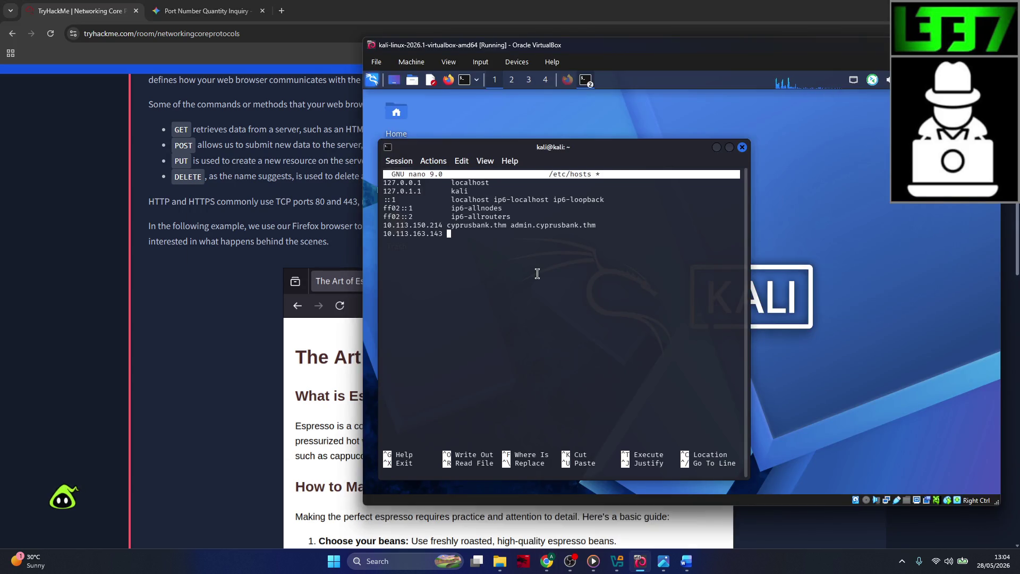
# Step: Complete the entry with theartofespresso.thm and save /etc/hosts
pyautogui.click(170, 345)
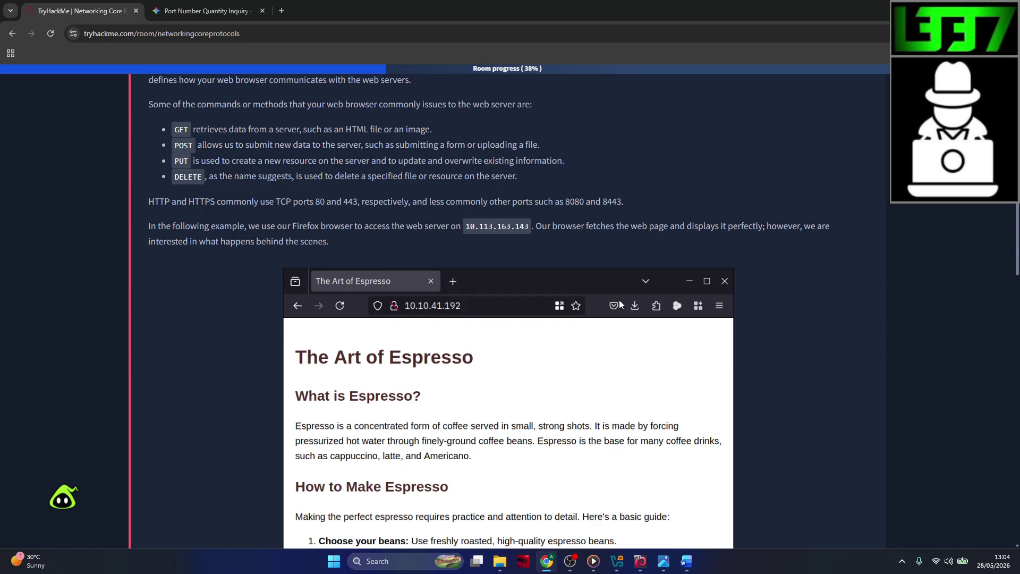
pyautogui.hotkey('alt', 'Tab')
pyautogui.write('theart')
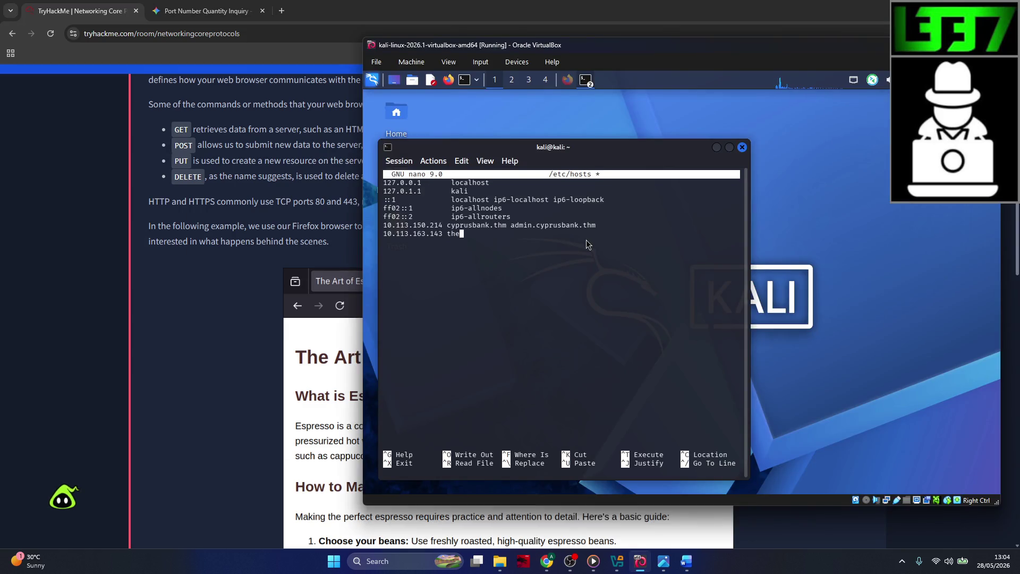
pyautogui.write('ofespress')
pyautogui.write('o.thm')
pyautogui.click(164, 332)
pyautogui.hotkey('alt', 'Tab')
pyautogui.press('BackSpace')
pyautogui.press('BackSpace')
pyautogui.press('BackSpace')
pyautogui.write('hm')
pyautogui.hotkey('ctrl', 'x')
pyautogui.press('y')
pyautogui.press('Return')
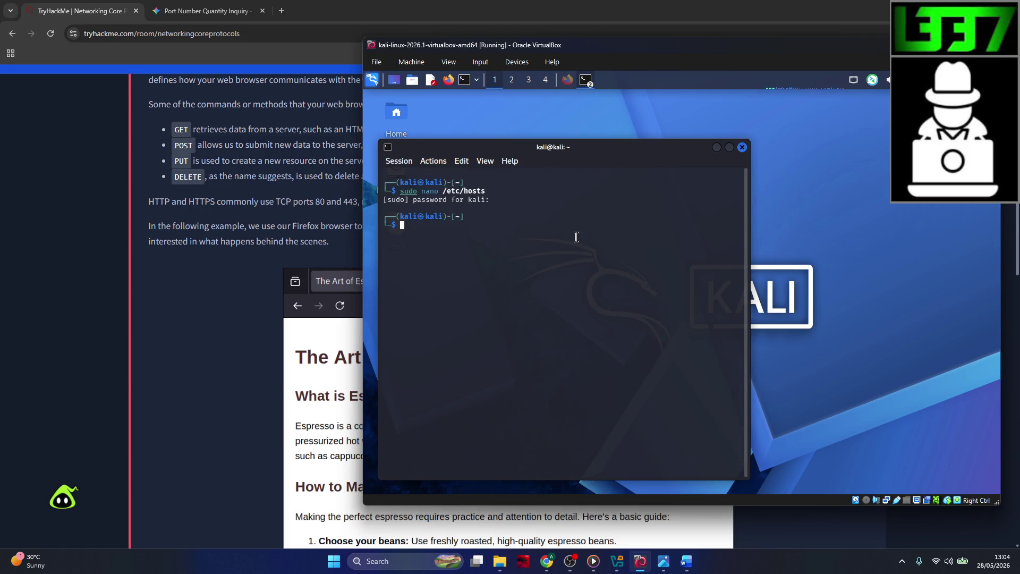
pyautogui.click(566, 82)
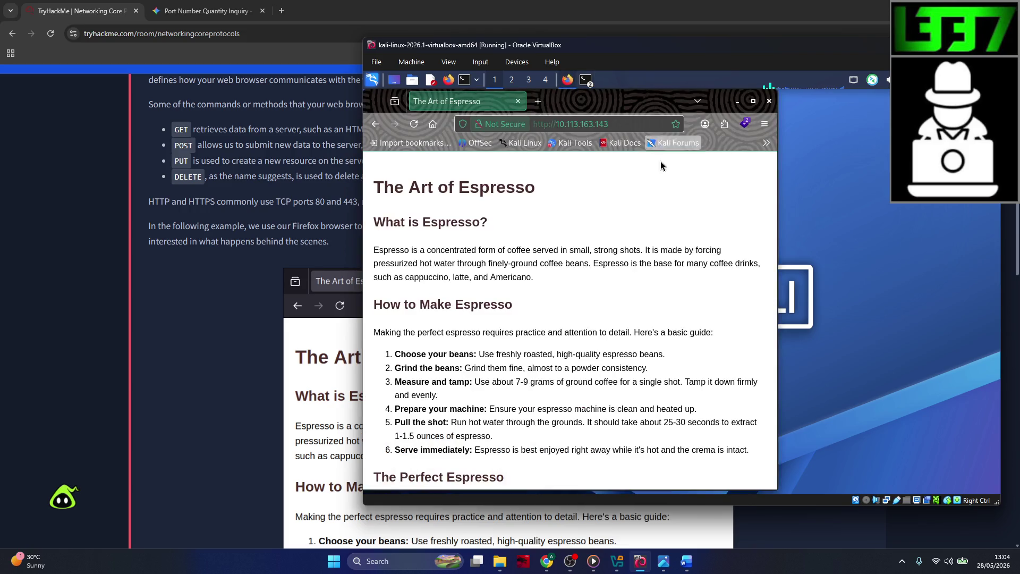
pyautogui.hotkey('ctrl', 't')
pyautogui.write('theartof')
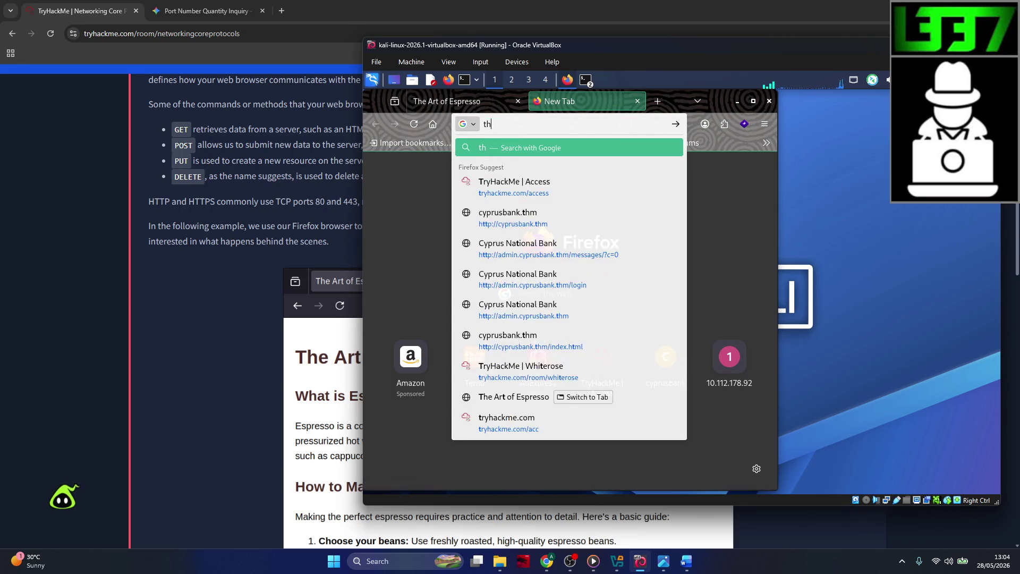
pyautogui.write('resso.thm')
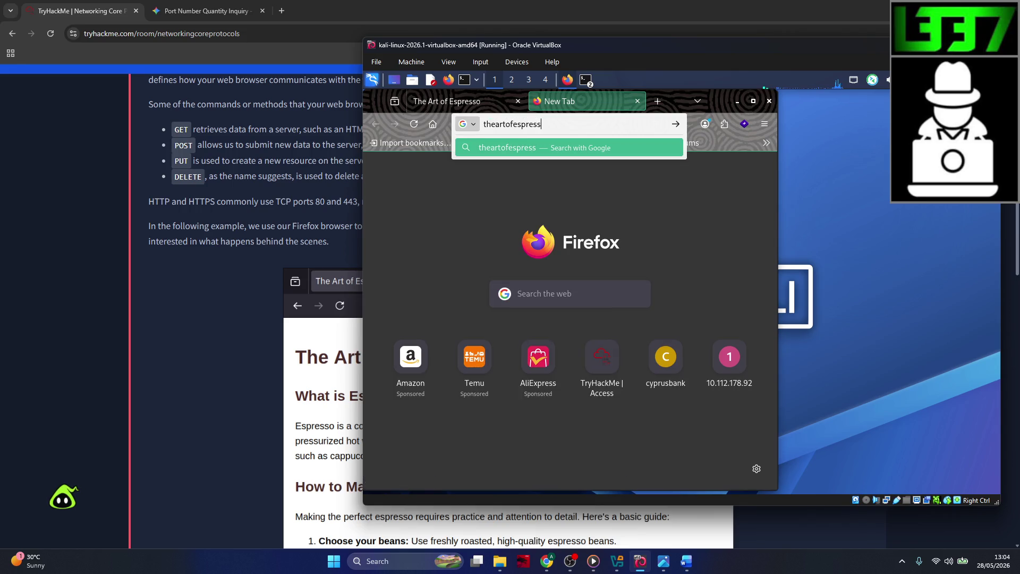
pyautogui.press('Return')
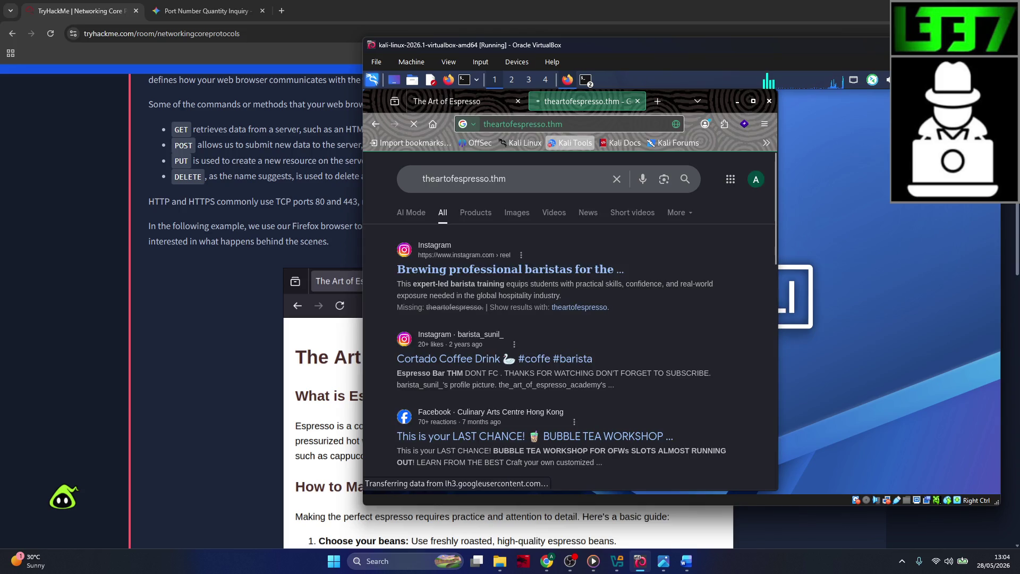
pyautogui.click(500, 124)
pyautogui.click(593, 128)
pyautogui.write('/')
pyautogui.press('Return')
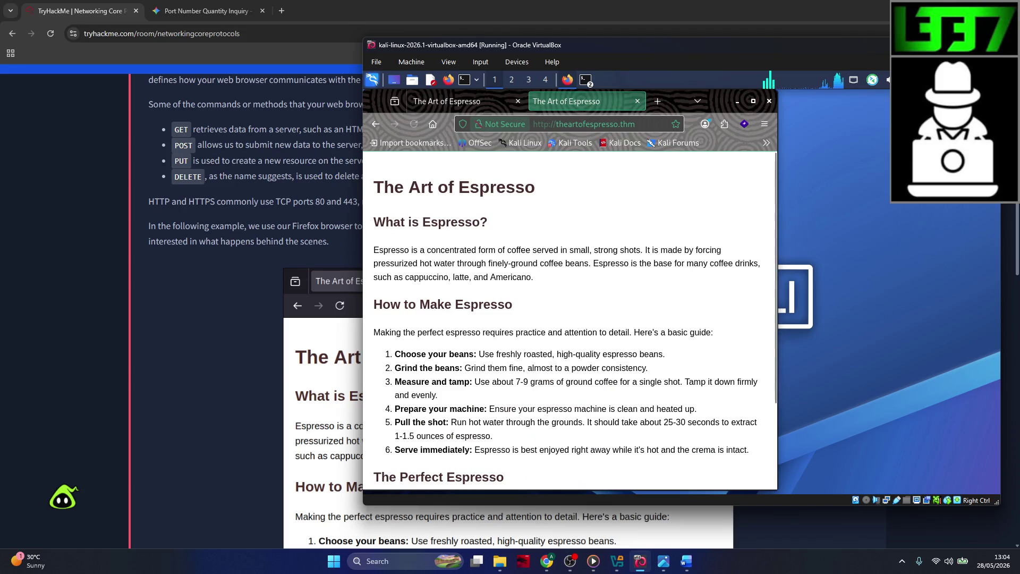
# Step: Close the espresso tab, minimize Firefox and reposition the Kali terminal
pyautogui.moveTo(773, 214); pyautogui.dragTo(967, 214)
pyautogui.scroll(-3, 690, 238)
pyautogui.scroll(3, 689, 232)
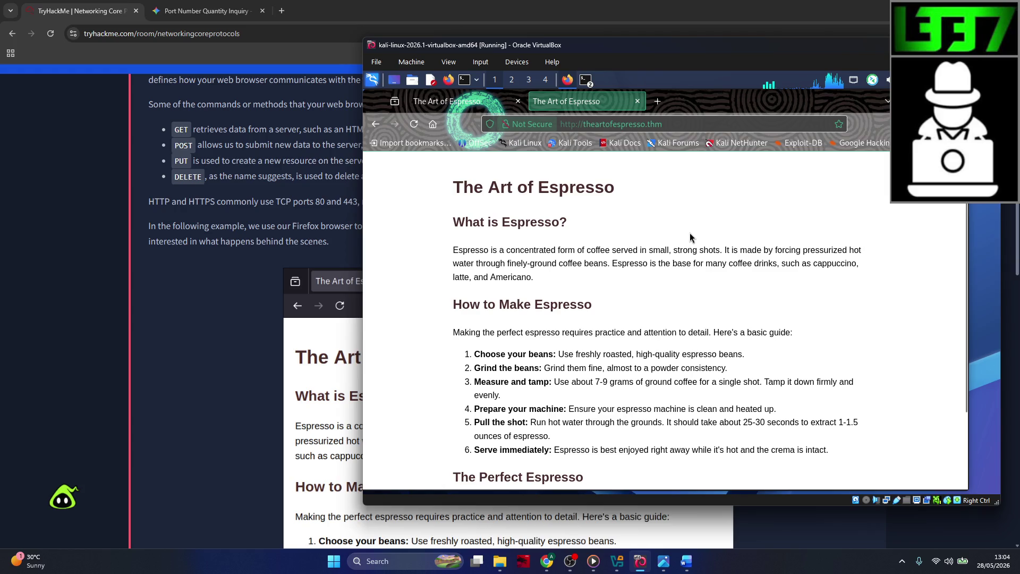
pyautogui.moveTo(735, 94)
pyautogui.mouseDown()
pyautogui.moveTo(735, 105)
pyautogui.moveTo(750, 98)
pyautogui.mouseUp()
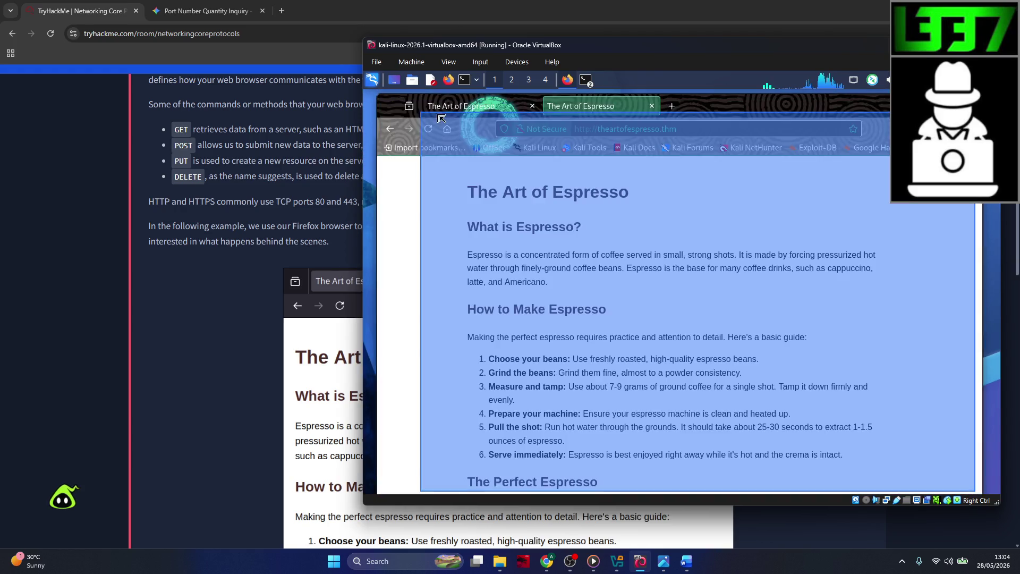
pyautogui.moveTo(441, 118)
pyautogui.mouseDown()
pyautogui.moveTo(526, 159)
pyautogui.moveTo(512, 131)
pyautogui.mouseUp()
pyautogui.click(712, 163)
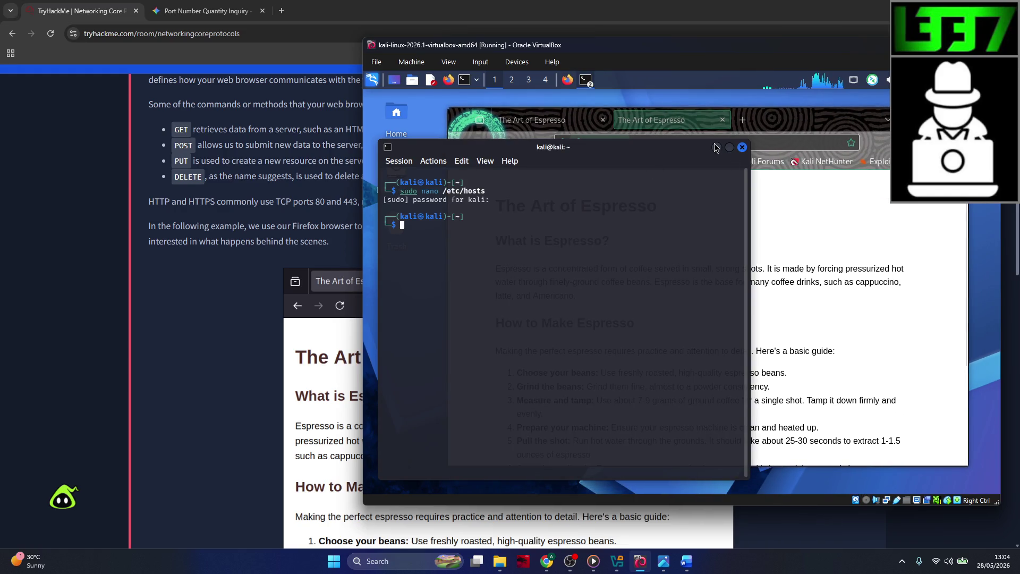
pyautogui.click(712, 120)
pyautogui.click(723, 120)
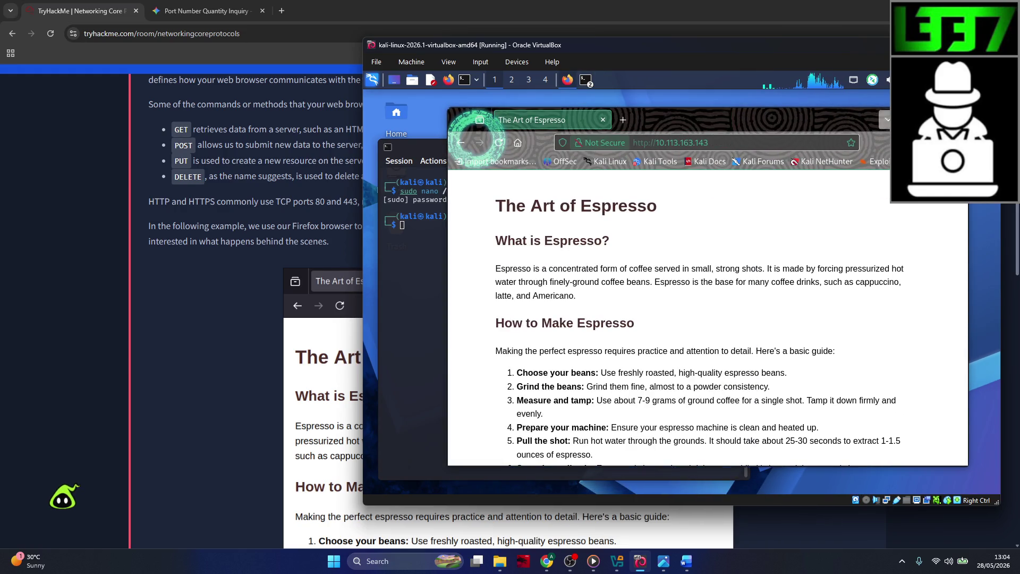
pyautogui.click(934, 120)
pyautogui.moveTo(588, 141); pyautogui.dragTo(624, 140)
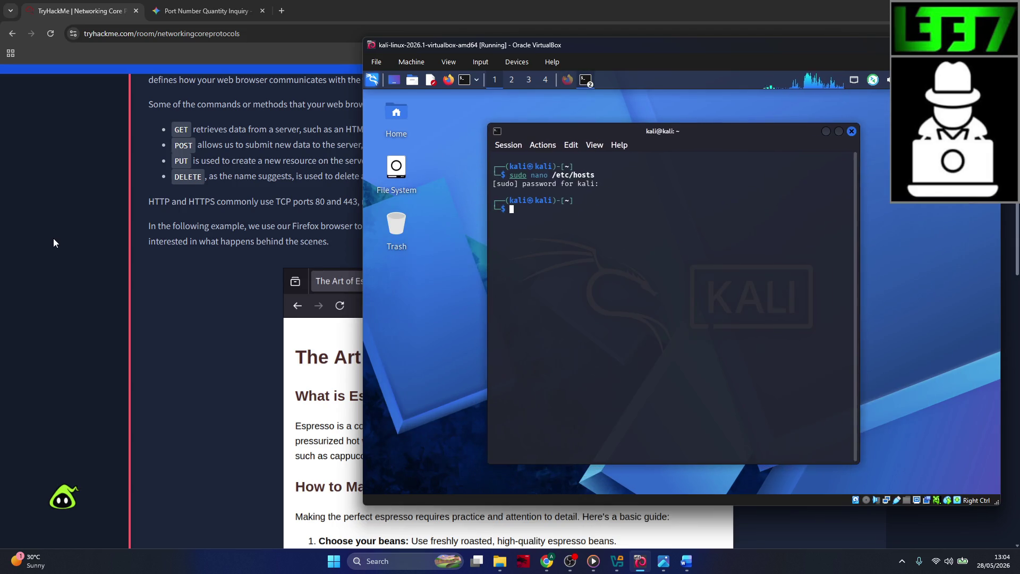
# Step: Back on the TryHackMe room, highlight the sentences explaining the Wireshark HTTP exchange and the server response
pyautogui.click(57, 235)
pyautogui.scroll(1, 167, 204)
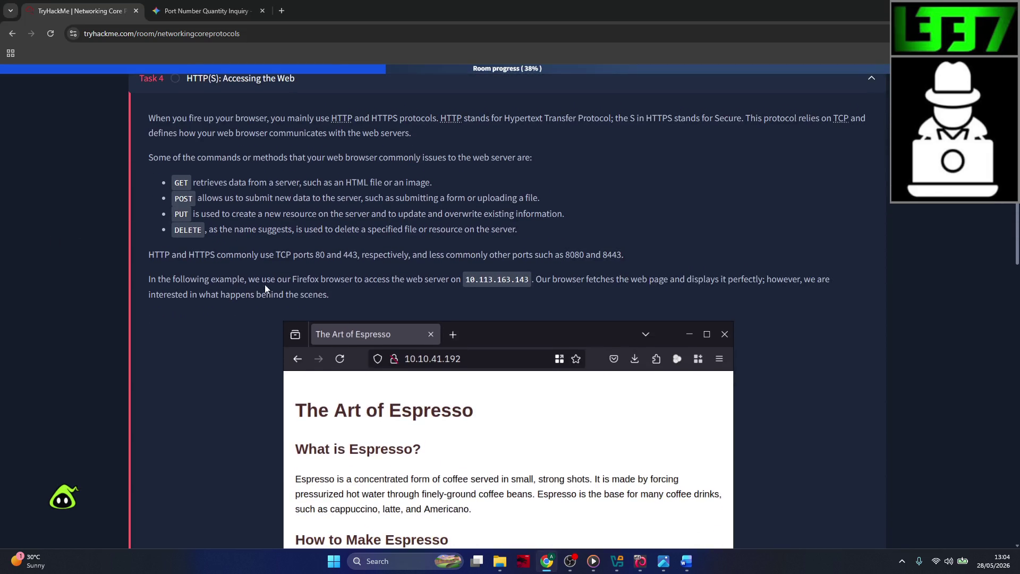
pyautogui.scroll(-1, 275, 278)
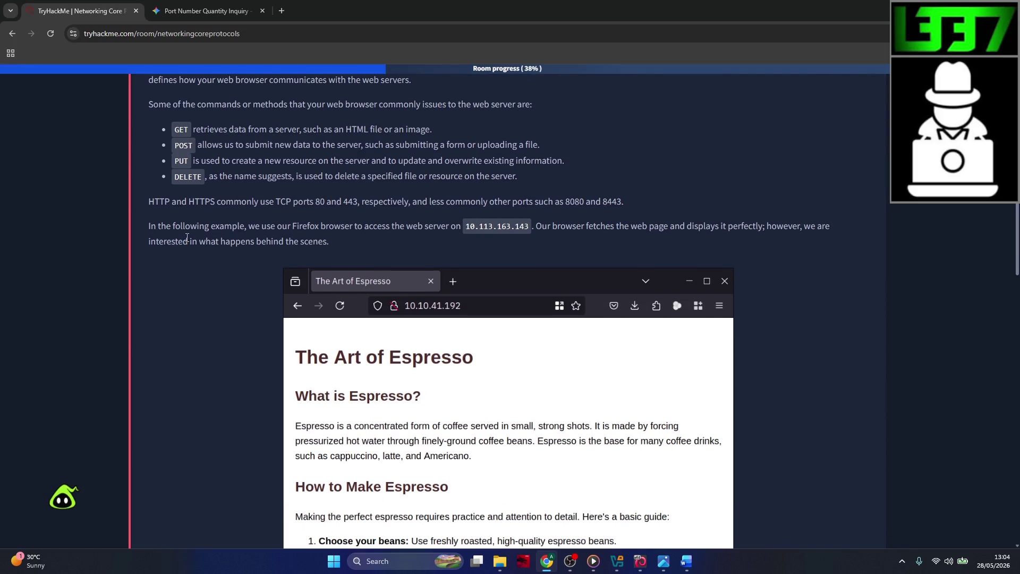
pyautogui.scroll(-10, 198, 231)
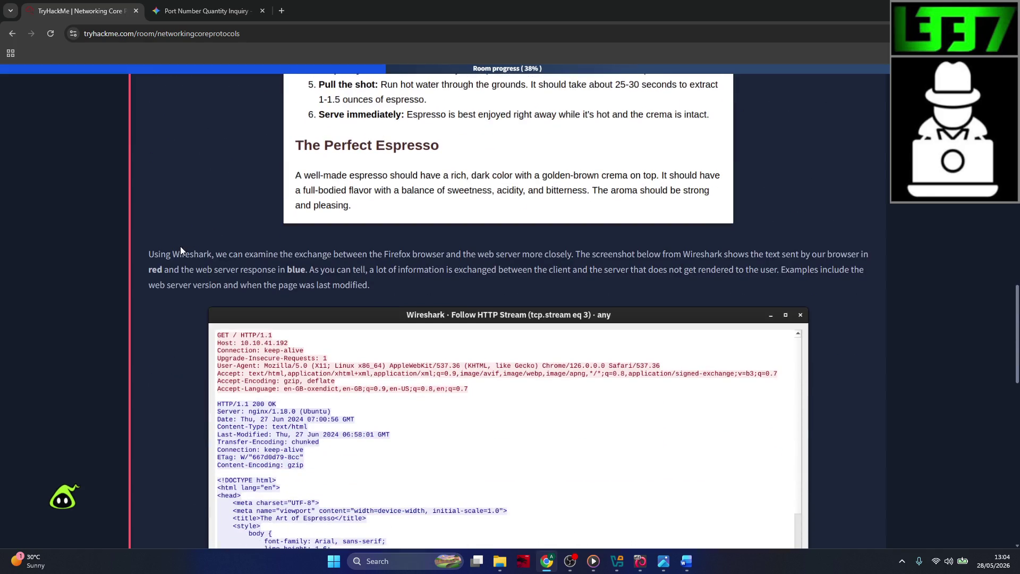
pyautogui.moveTo(333, 254)
pyautogui.mouseDown()
pyautogui.moveTo(571, 264)
pyautogui.moveTo(841, 255)
pyautogui.mouseUp()
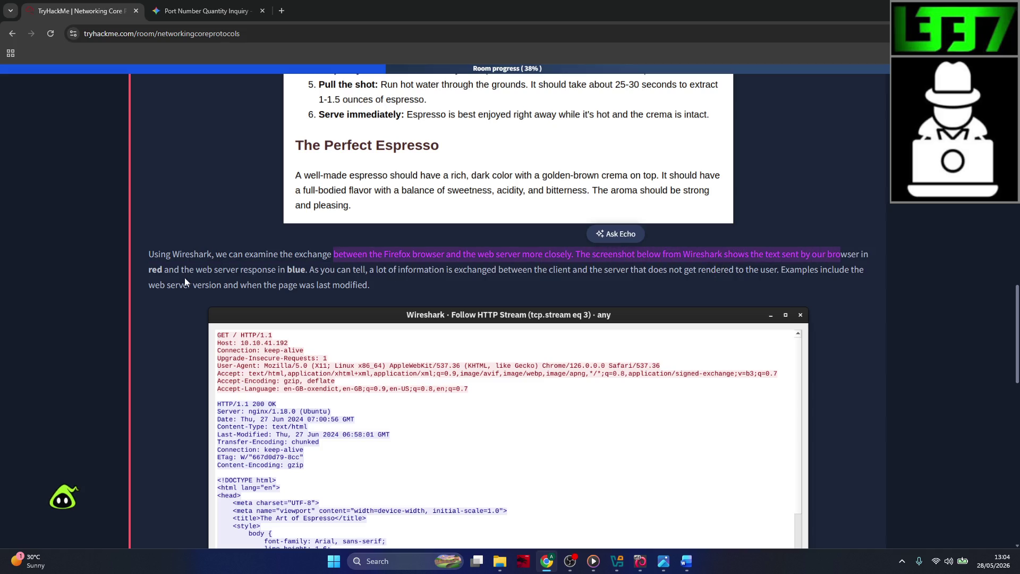
pyautogui.moveTo(195, 269); pyautogui.dragTo(445, 270)
pyautogui.scroll(-1, 371, 277)
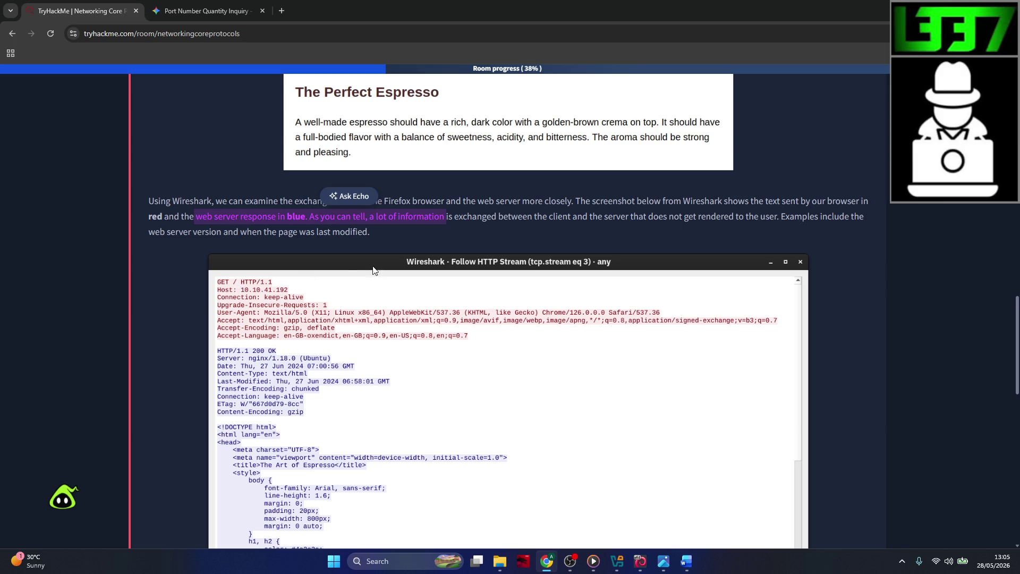
pyautogui.click(531, 230)
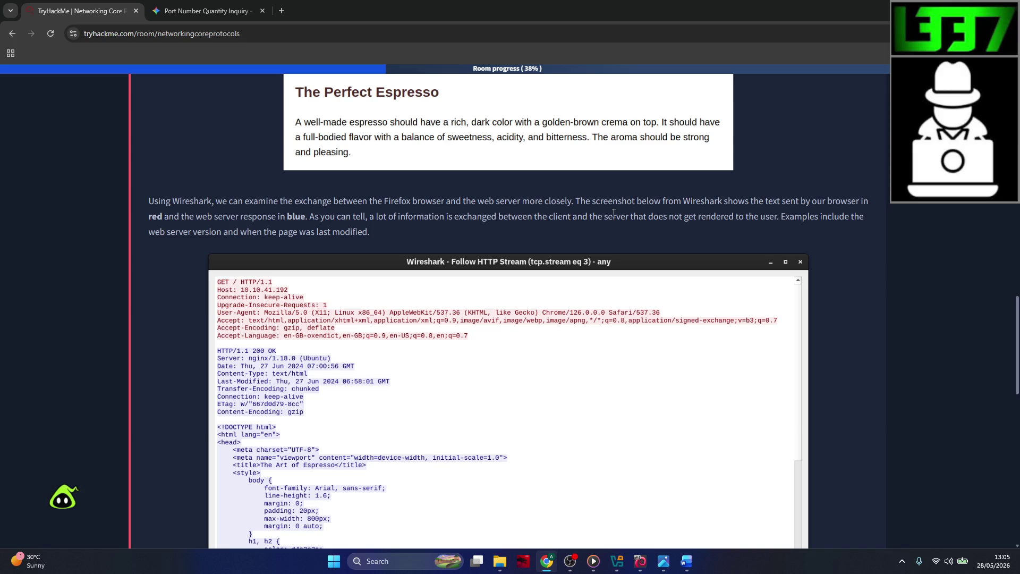
# Step: Scroll past the Follow HTTP Stream screenshot to the flag.html question and its answer field
pyautogui.scroll(-3, 417, 225)
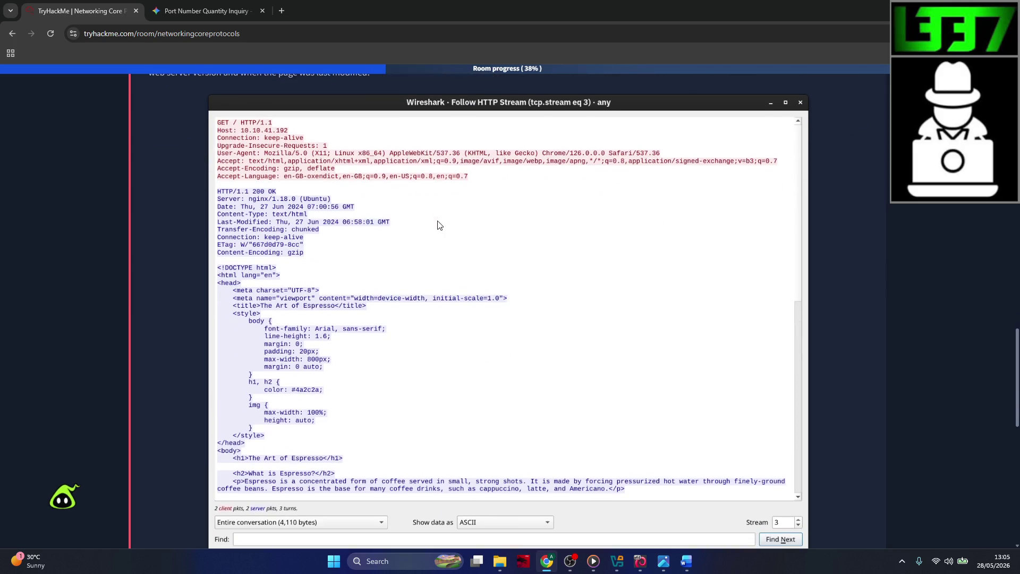
pyautogui.scroll(-2, 417, 224)
pyautogui.scroll(2, 417, 224)
pyautogui.scroll(-2, 257, 306)
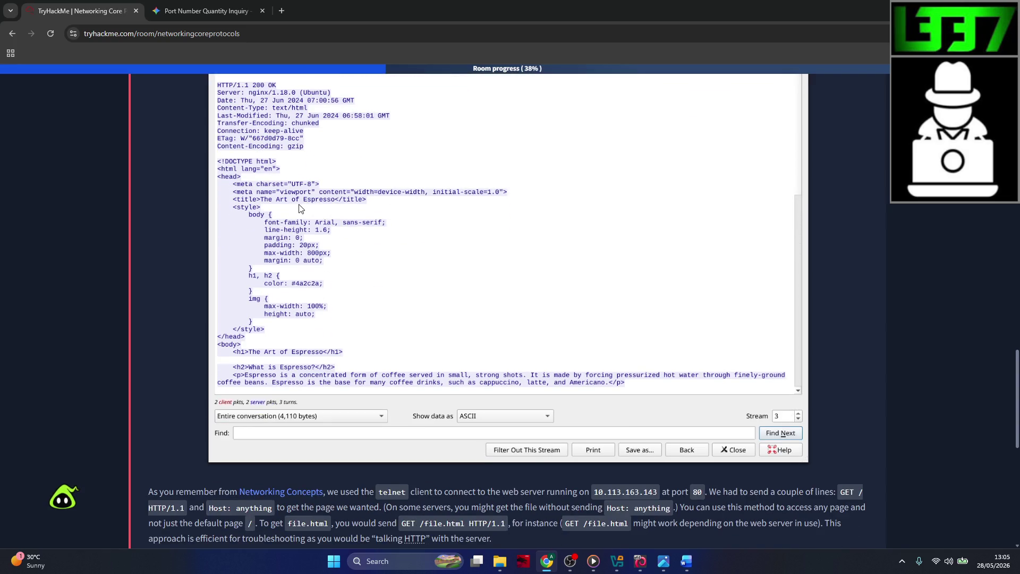
pyautogui.scroll(-1, 301, 245)
pyautogui.scroll(-2, 298, 247)
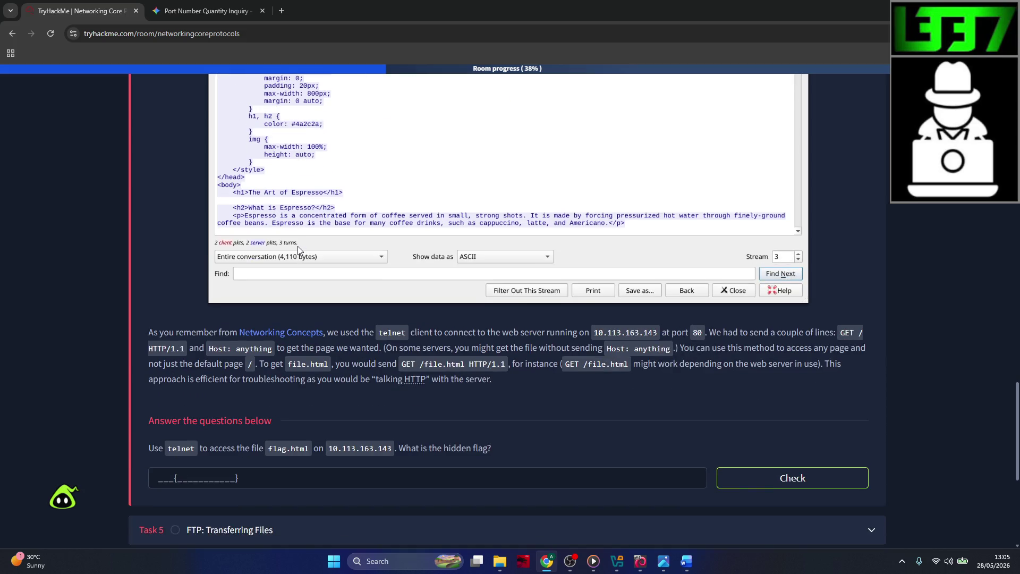
pyautogui.scroll(-2, 218, 261)
pyautogui.scroll(1, 222, 259)
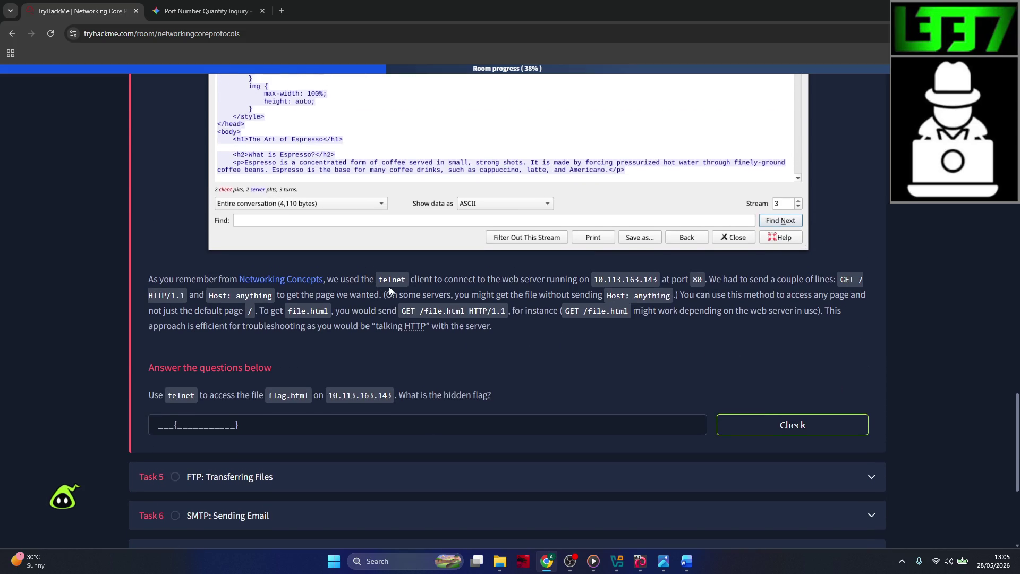
pyautogui.scroll(1, 556, 337)
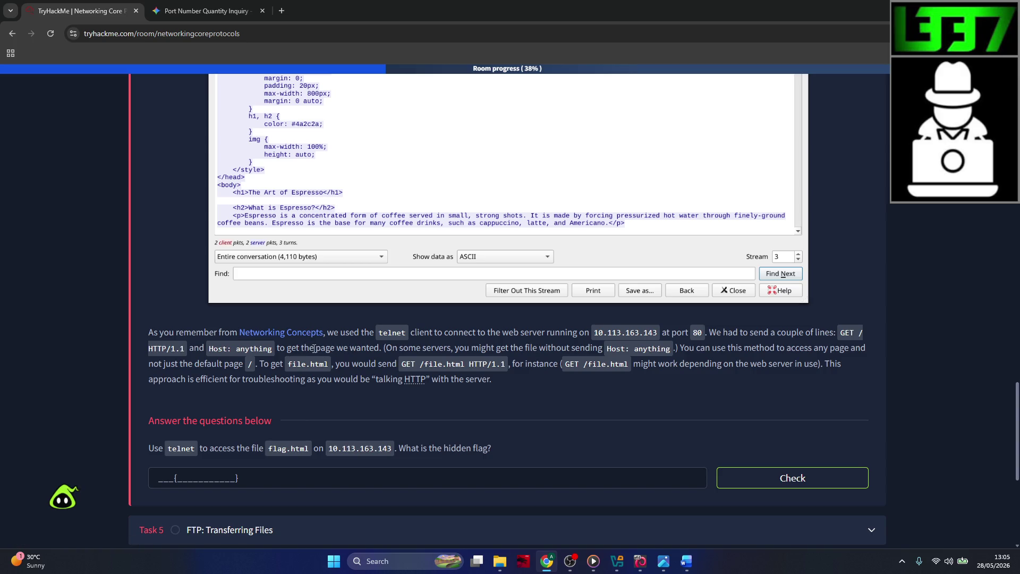
pyautogui.scroll(1, 314, 348)
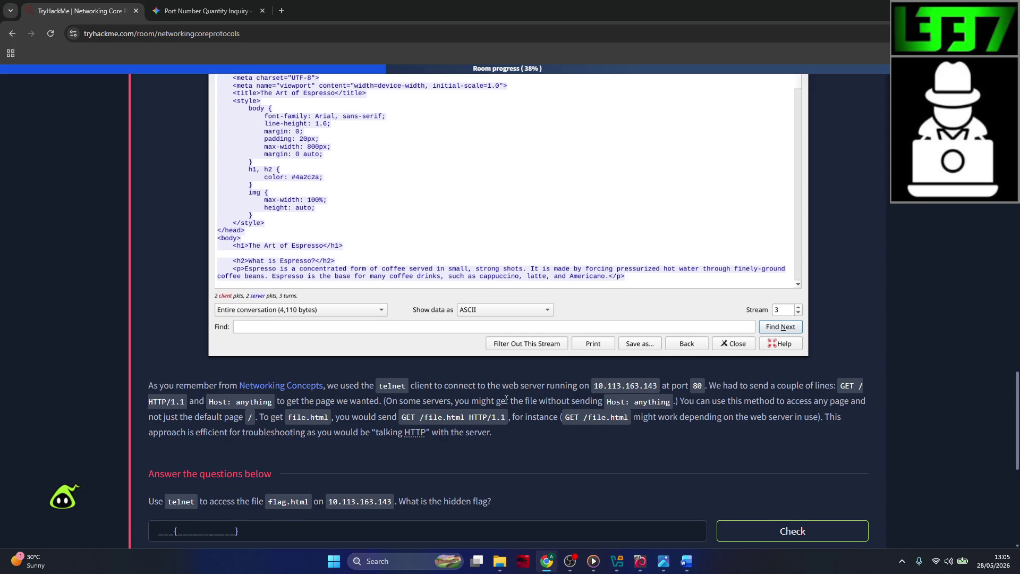
pyautogui.scroll(-1, 556, 343)
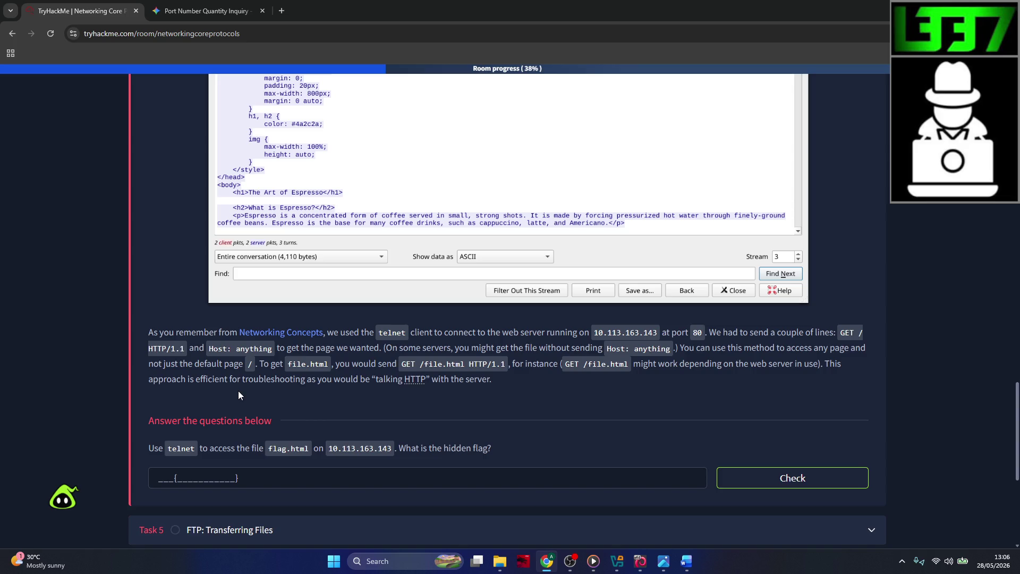
pyautogui.scroll(-1, 252, 381)
pyautogui.scroll(1, 262, 378)
# Step: In the Kali terminal, run telnet 10.113.163.143 80, checking the address on the task page
pyautogui.hotkey('alt', 'Tab')
pyautogui.write('telnet')
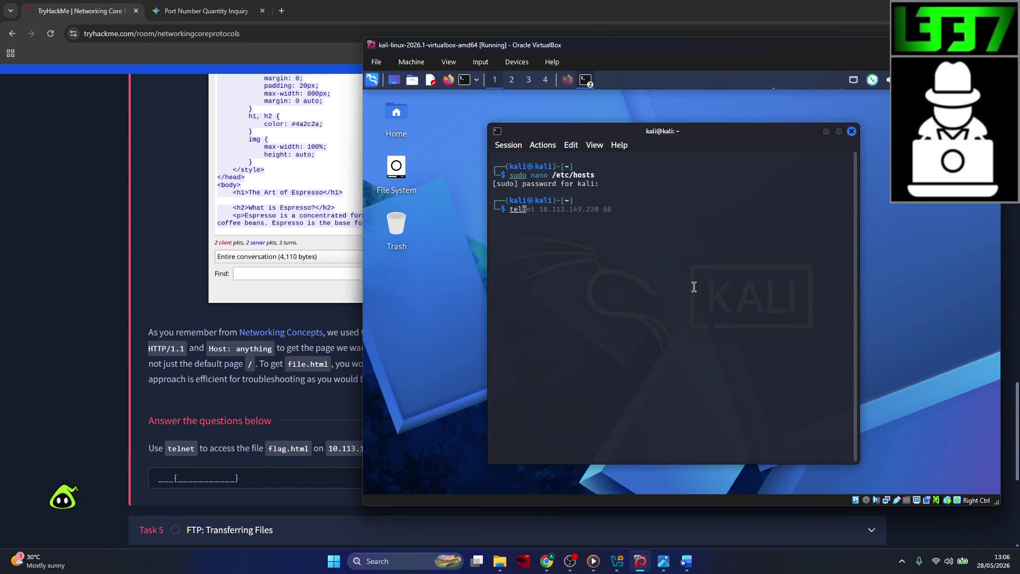
pyautogui.hotkey('alt', 'Tab')
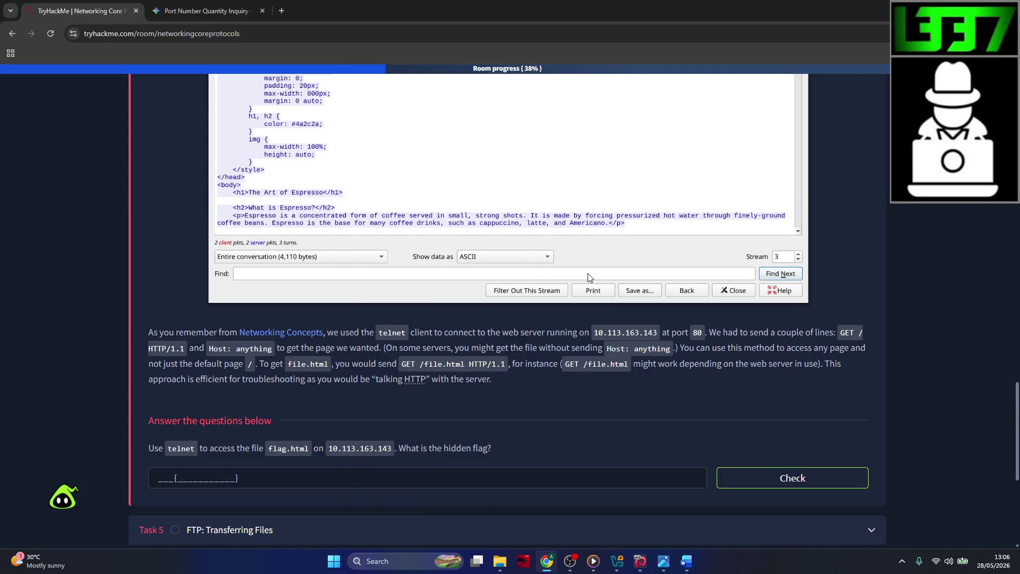
pyautogui.hotkey('alt', 'Tab')
pyautogui.write('10.13.')
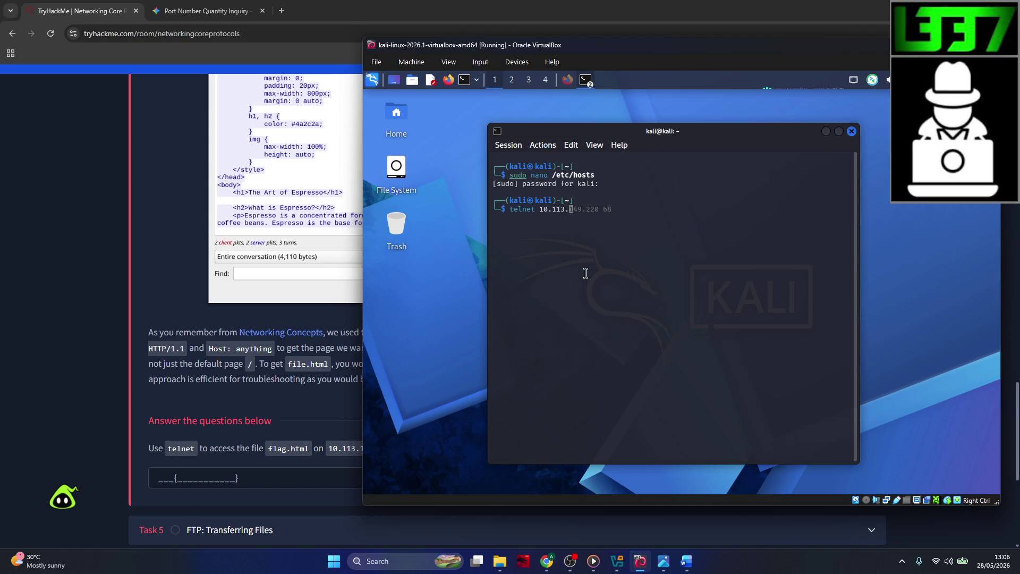
pyautogui.hotkey('alt', 'Tab')
pyautogui.hotkey('alt', 'Tab')
pyautogui.write('1')
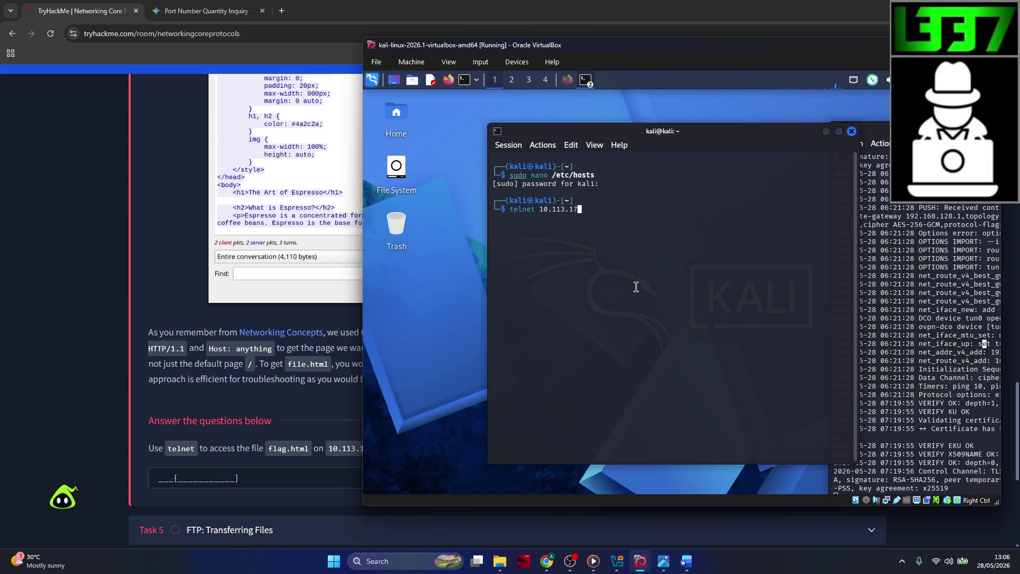
pyautogui.click(16, 361)
pyautogui.hotkey('alt', 'Tab')
pyautogui.write('63.143 80')
pyautogui.click(2, 448)
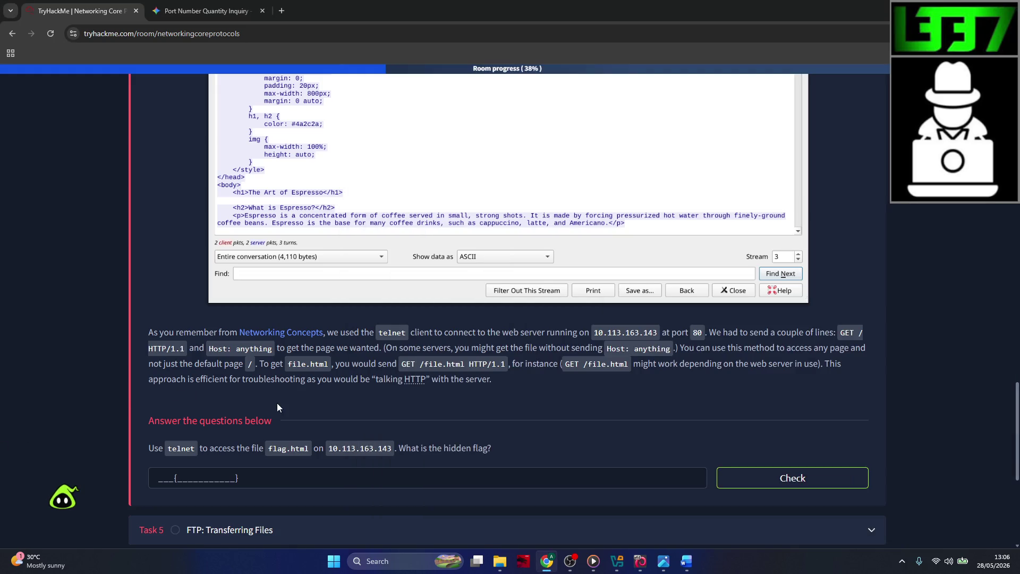
pyautogui.hotkey('alt', 'Tab')
pyautogui.press('Return')
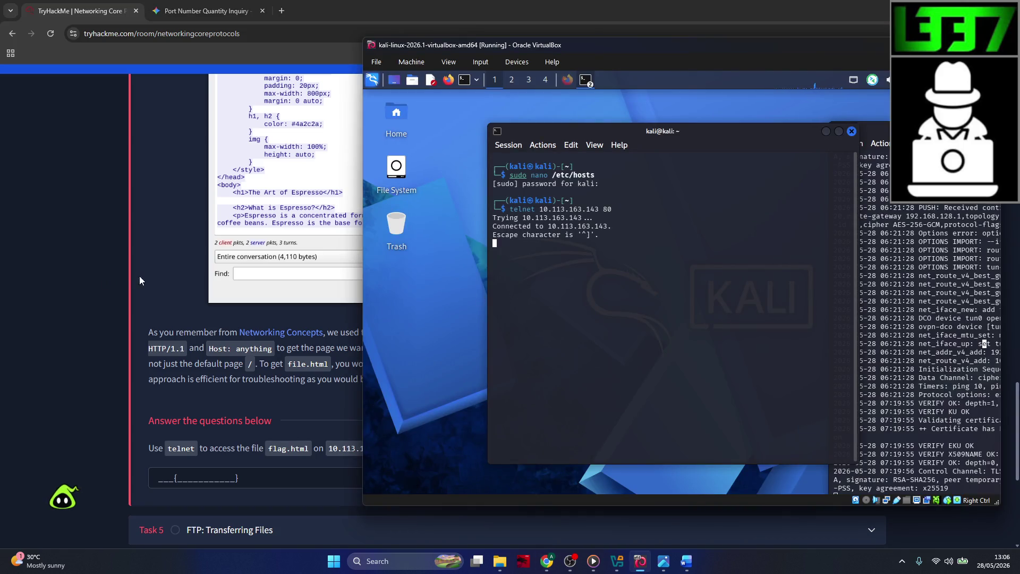
# Step: Send the request line GET / HTTP/1.1, which returns 400 Bad Request
pyautogui.click(116, 279)
pyautogui.scroll(5, 122, 287)
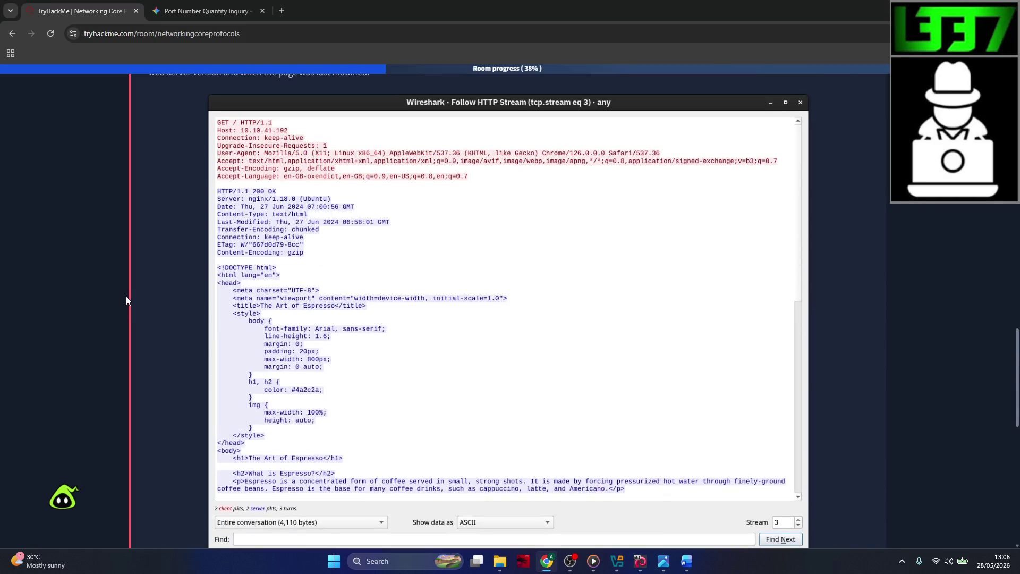
pyautogui.hotkey('alt', 'Tab')
pyautogui.write('GET / ')
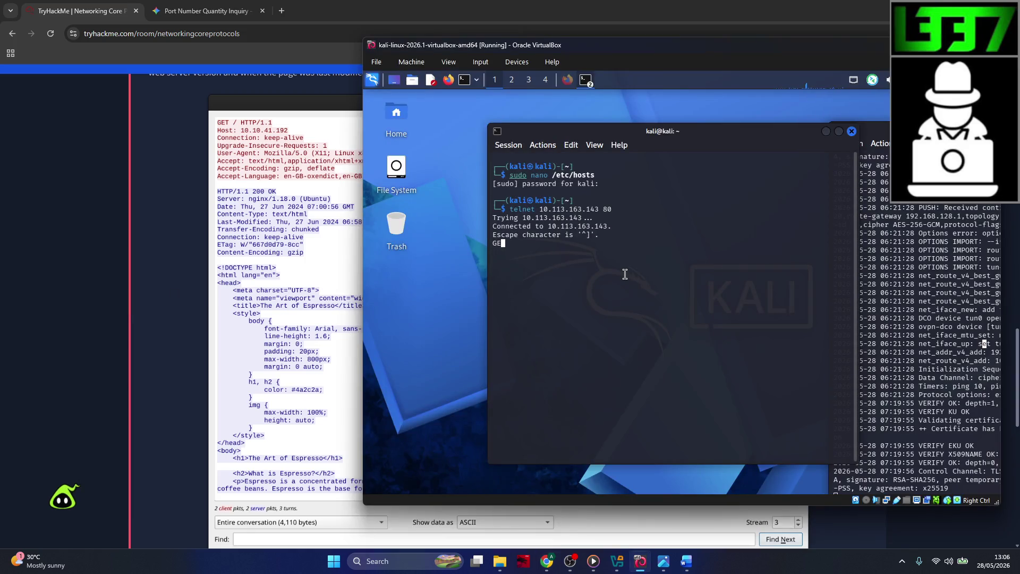
pyautogui.write('HTTP/1.1')
pyautogui.press('Return')
pyautogui.press('Return')
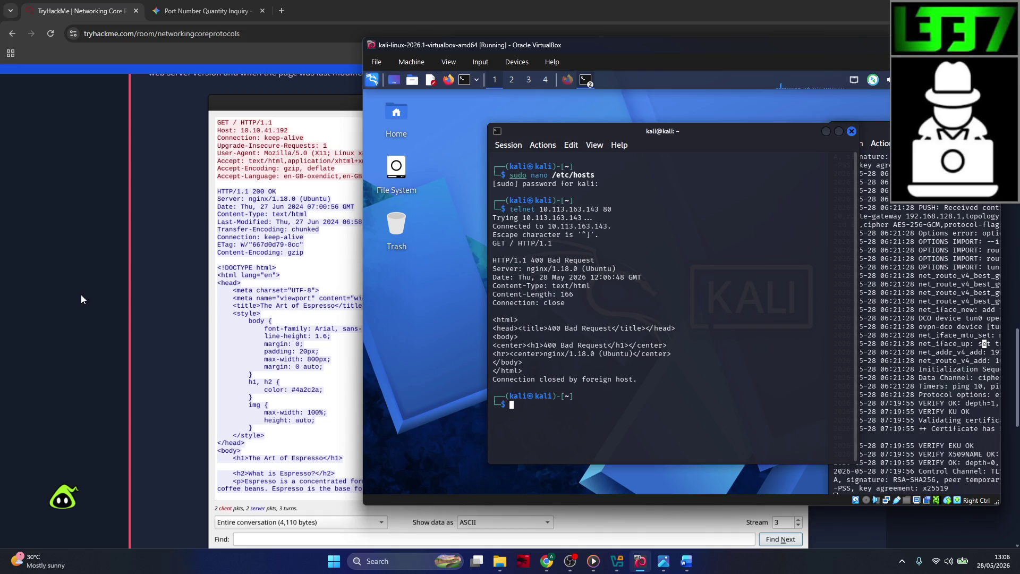
pyautogui.click(79, 300)
pyautogui.scroll(-6, 84, 292)
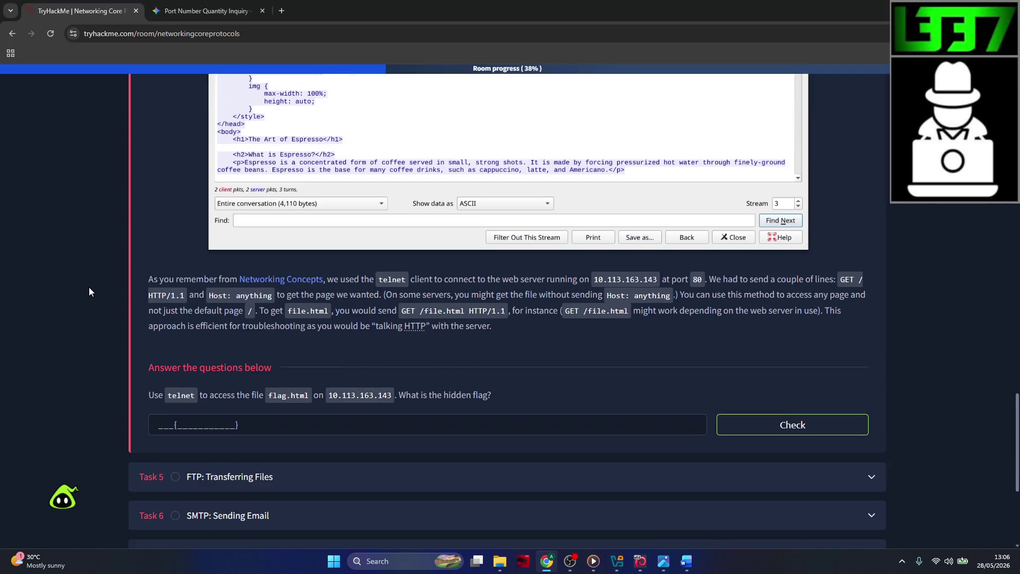
# Step: Rerun the telnet command and enter the request line GET / HTTP/1.1
pyautogui.hotkey('alt', 'Tab')
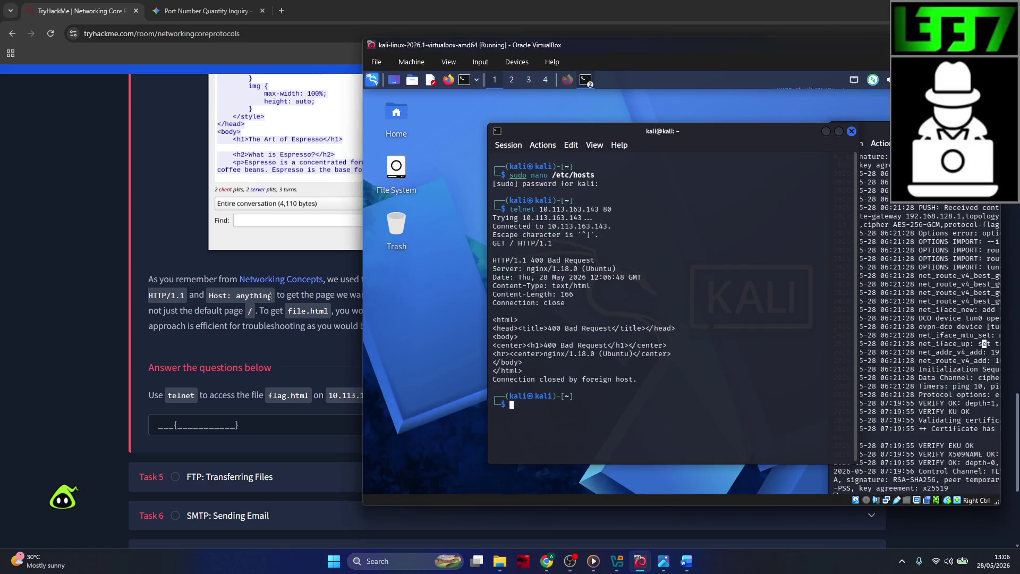
pyautogui.press('Up')
pyautogui.press('Return')
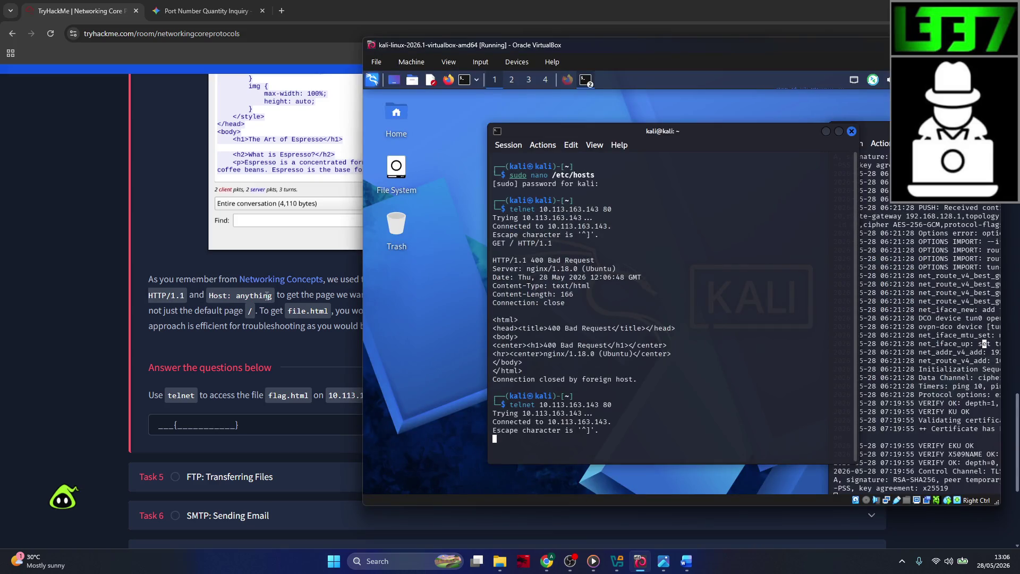
pyautogui.write('GET / /')
pyautogui.press('BackSpace')
pyautogui.write('HTTP/')
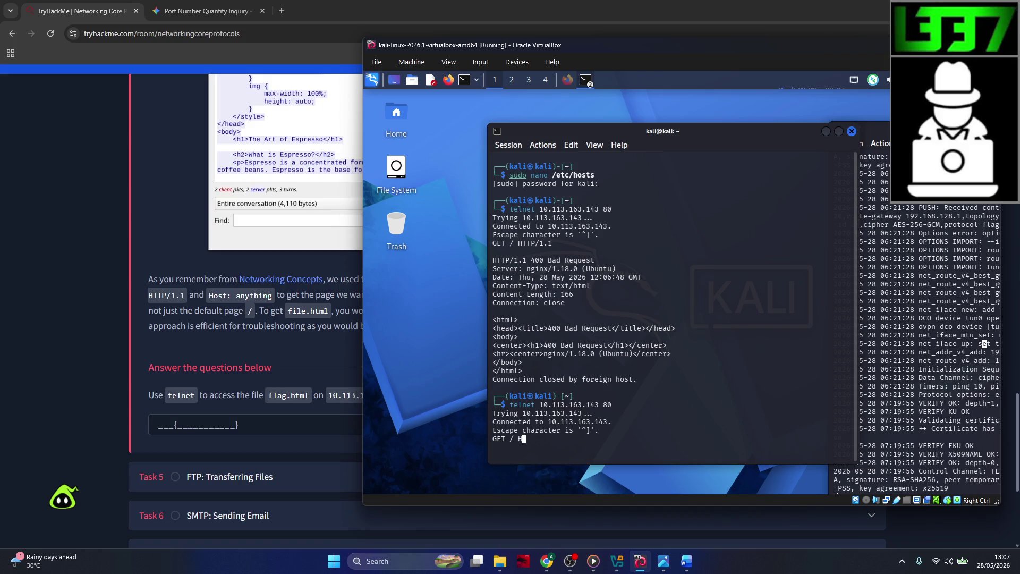
pyautogui.write('1.1')
pyautogui.press('Return')
# Step: Add the header host:flag.html and send it, receiving The Art of Espresso page's HTML
pyautogui.write('host:')
pyautogui.click(1, 274)
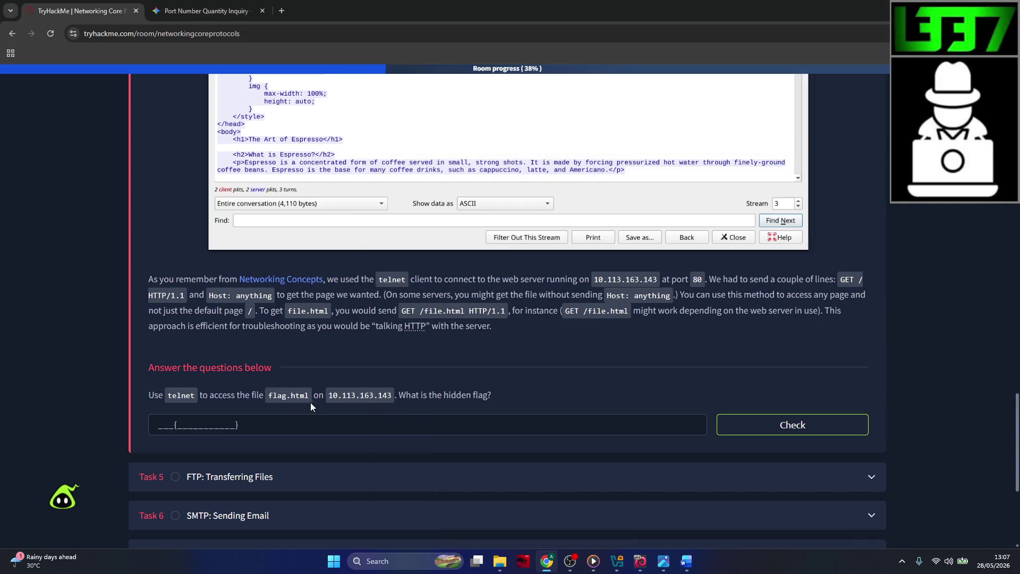
pyautogui.hotkey('alt', 'Tab')
pyautogui.write('flag.html')
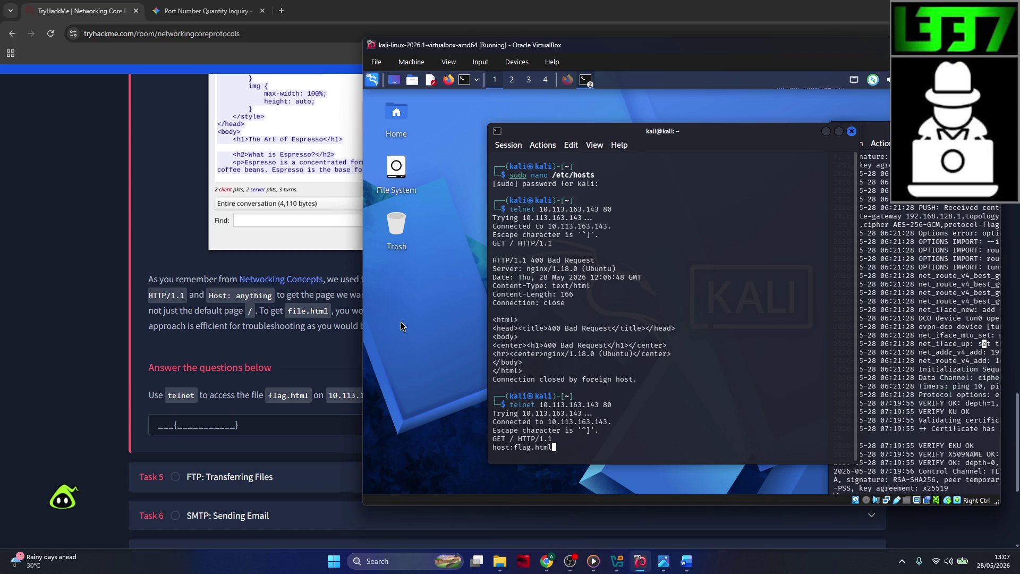
pyautogui.press('Return')
pyautogui.press('Return')
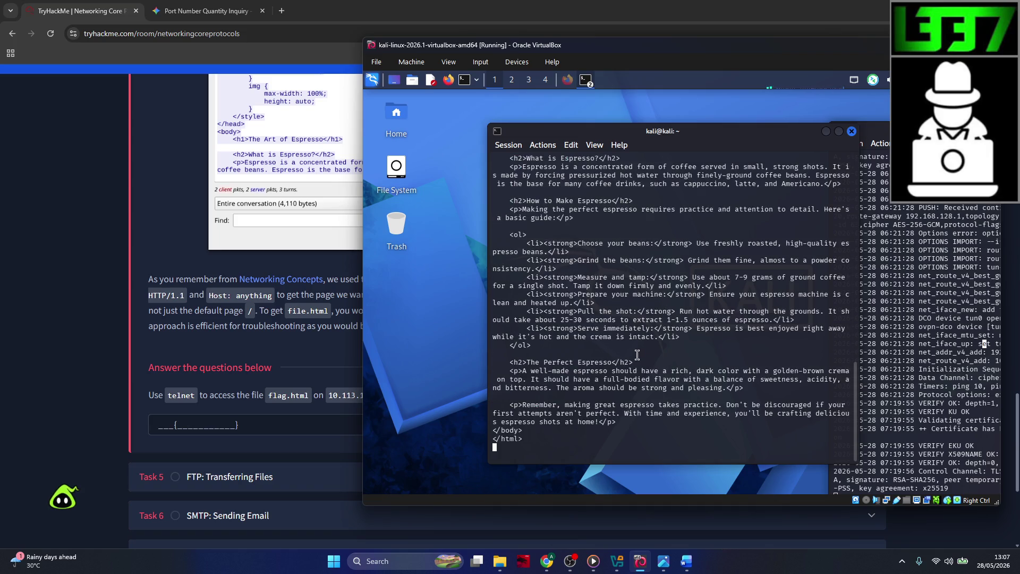
pyautogui.click(28, 305)
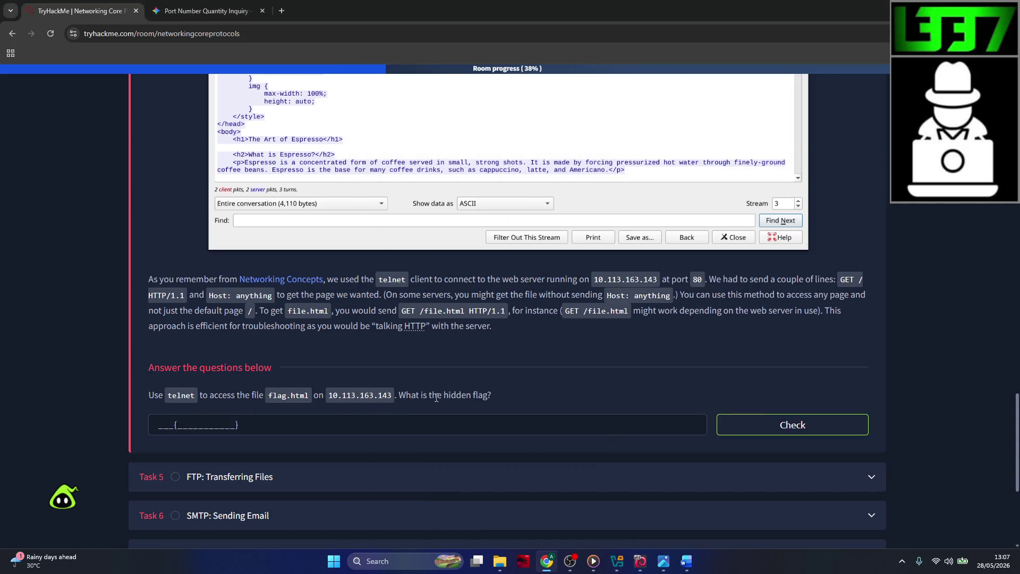
# Step: Scroll through the whole flag.html HTML response in the terminal looking for the hidden flag, then return to TryHackMe
pyautogui.hotkey('alt', 'Tab')
pyautogui.scroll(2, 680, 312)
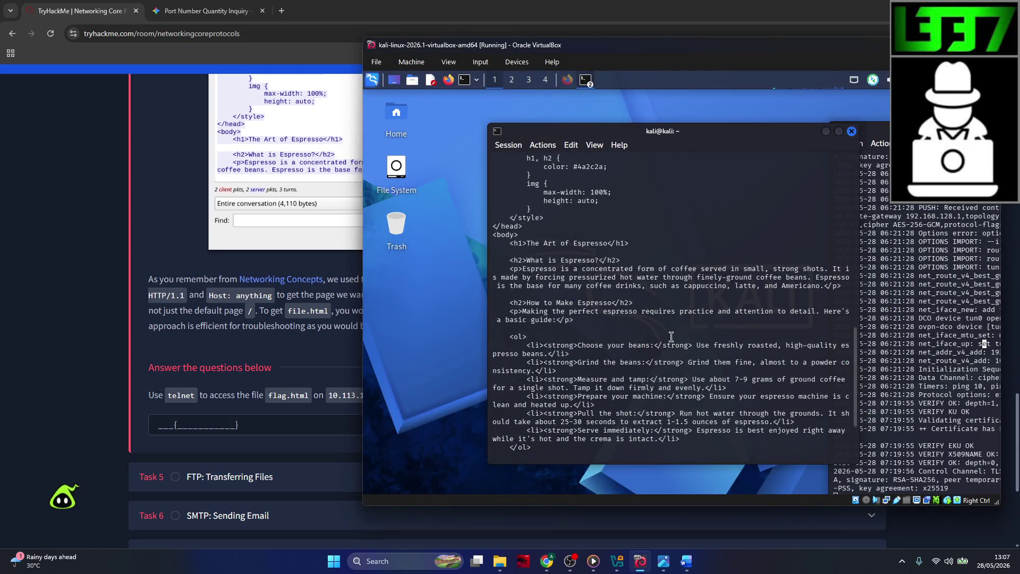
pyautogui.scroll(2, 680, 312)
pyautogui.scroll(5, 679, 310)
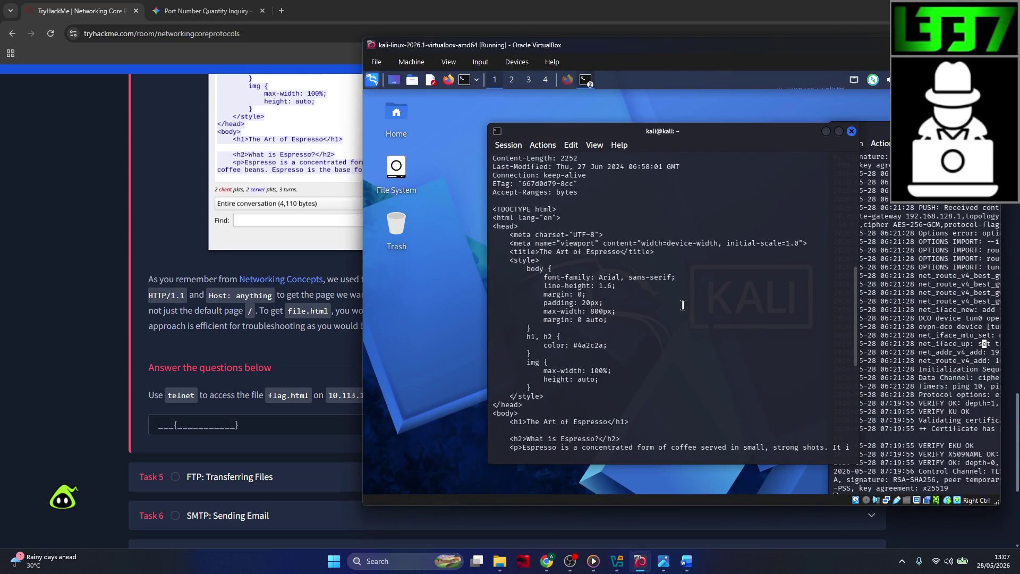
pyautogui.scroll(5, 645, 303)
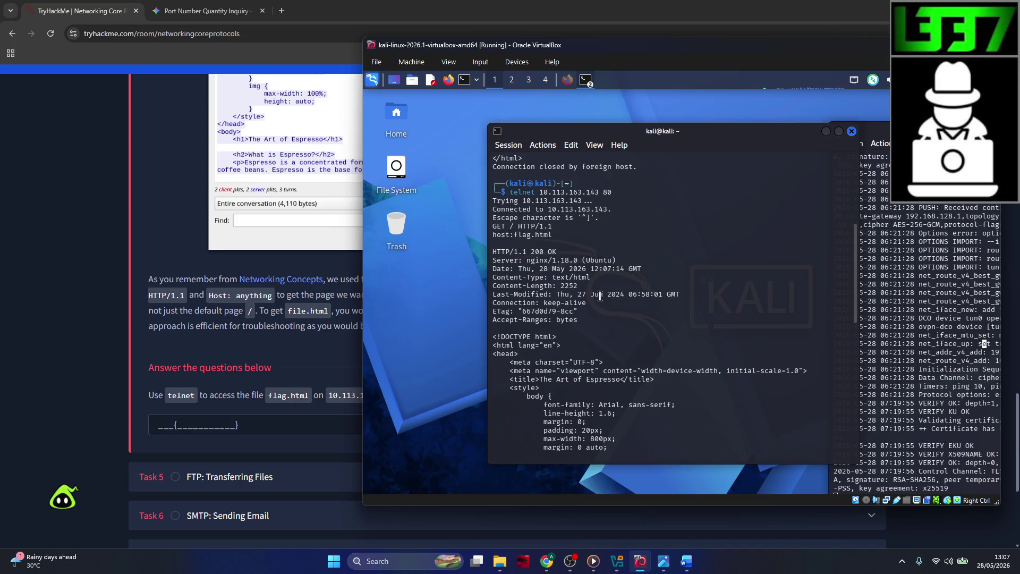
pyautogui.scroll(-1, 547, 295)
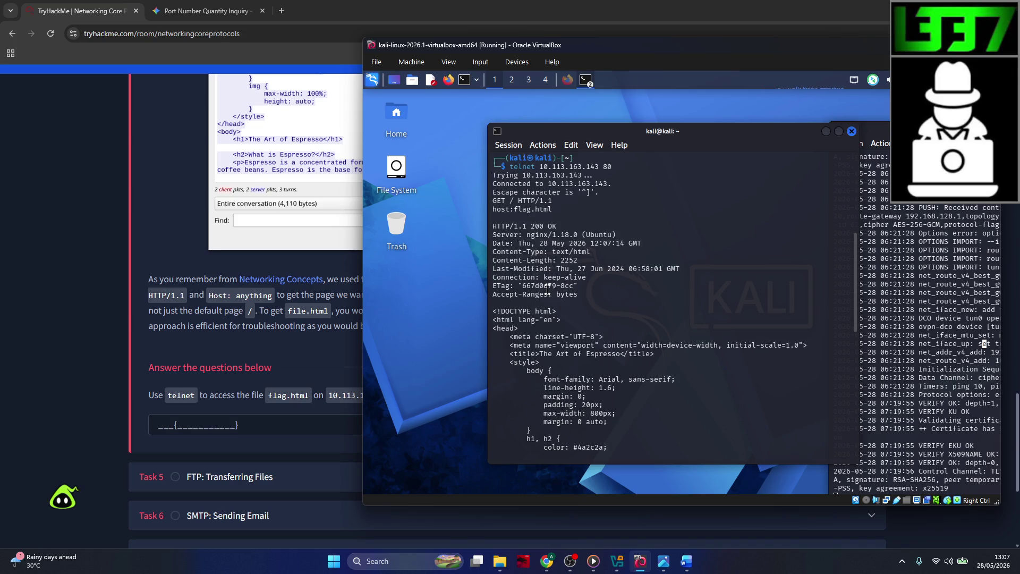
pyautogui.scroll(-1, 550, 289)
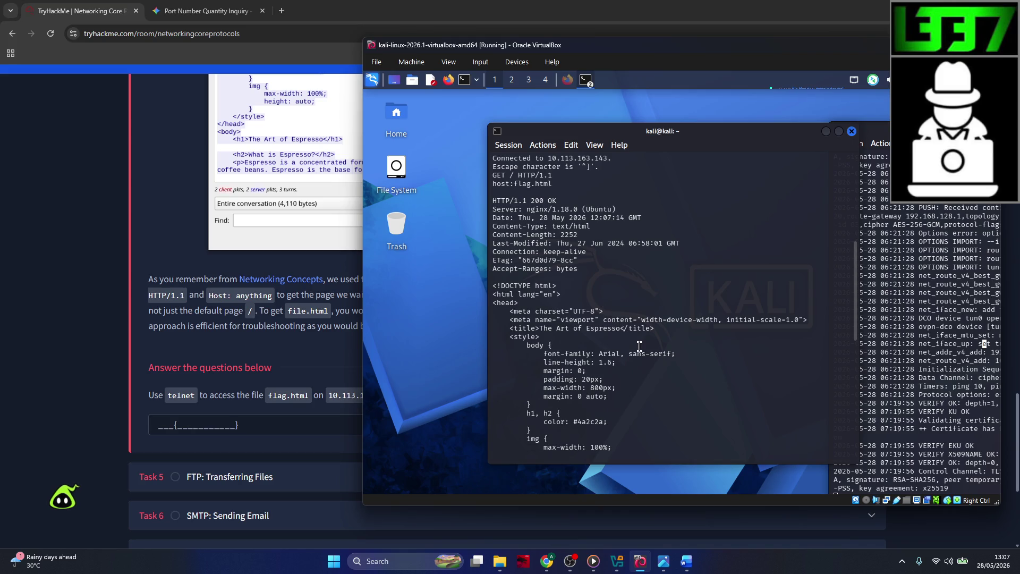
pyautogui.scroll(-2, 639, 343)
pyautogui.scroll(-2, 636, 339)
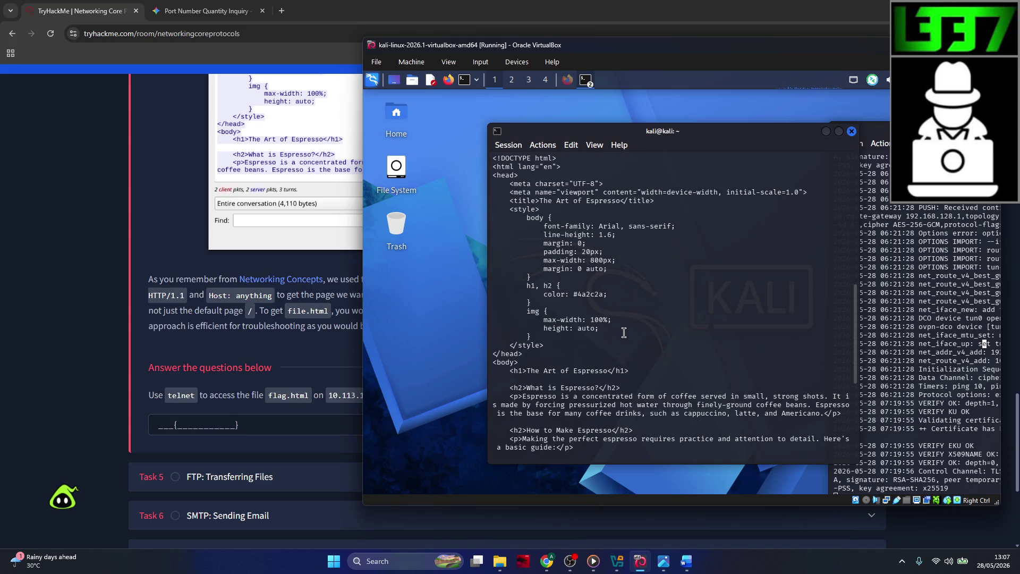
pyautogui.scroll(-3, 618, 327)
pyautogui.scroll(-4, 616, 327)
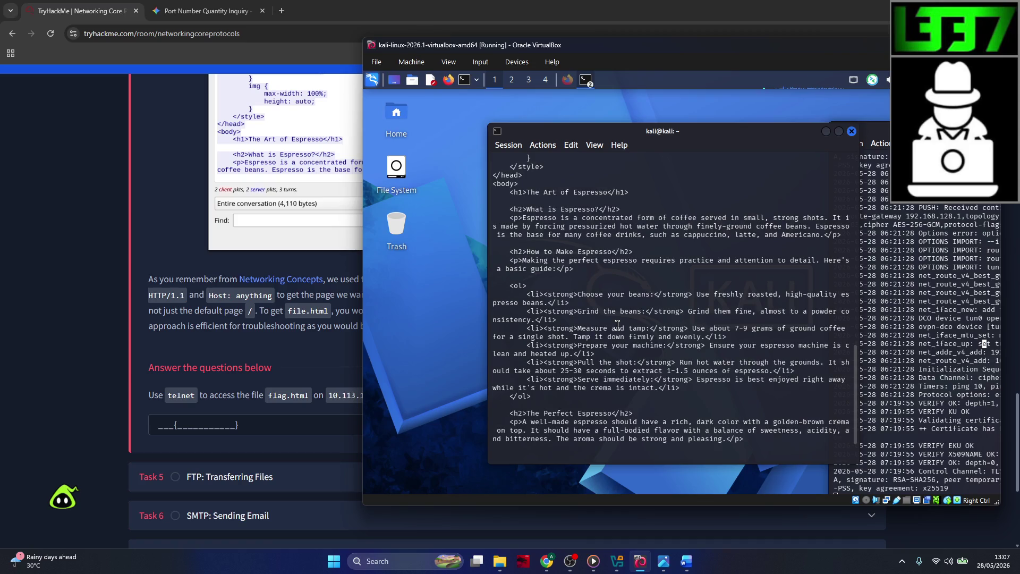
pyautogui.scroll(15, 613, 329)
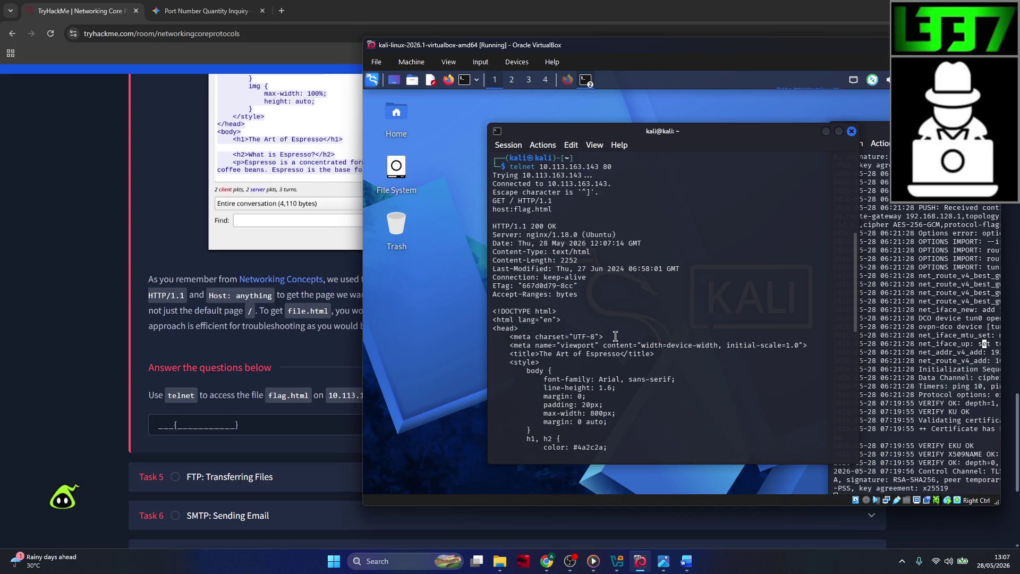
pyautogui.scroll(2, 615, 336)
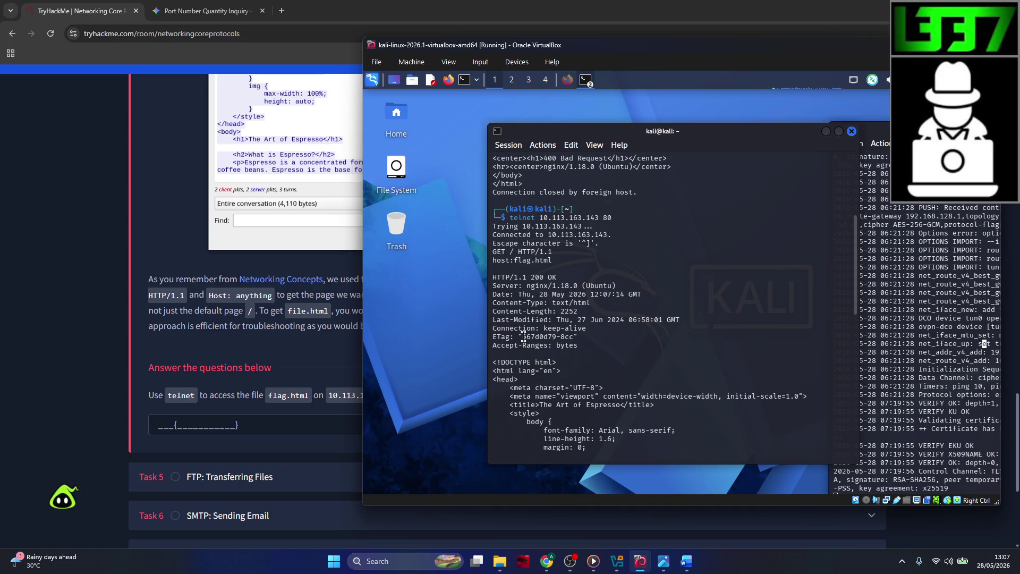
pyautogui.scroll(-2, 571, 327)
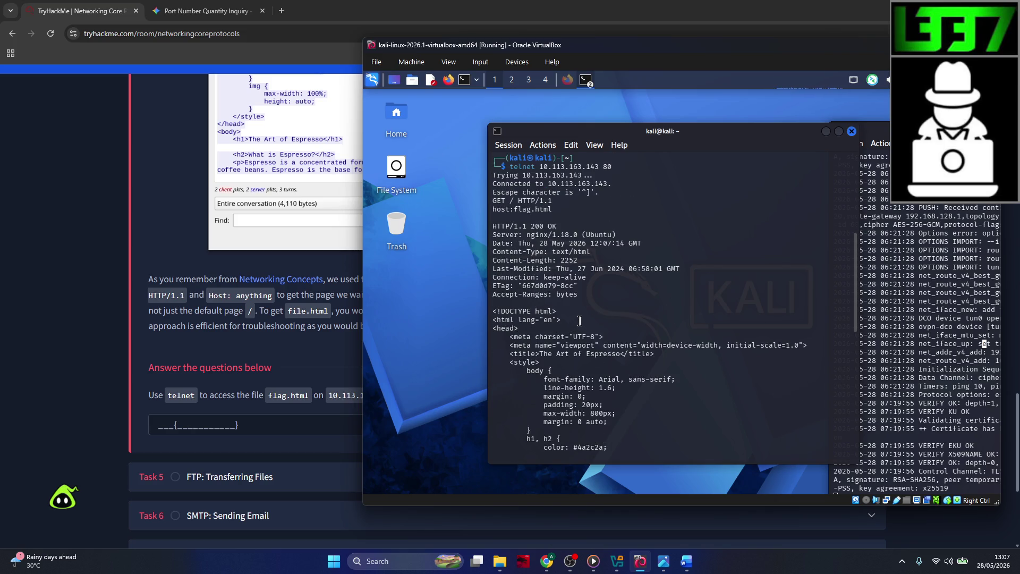
pyautogui.scroll(-3, 580, 321)
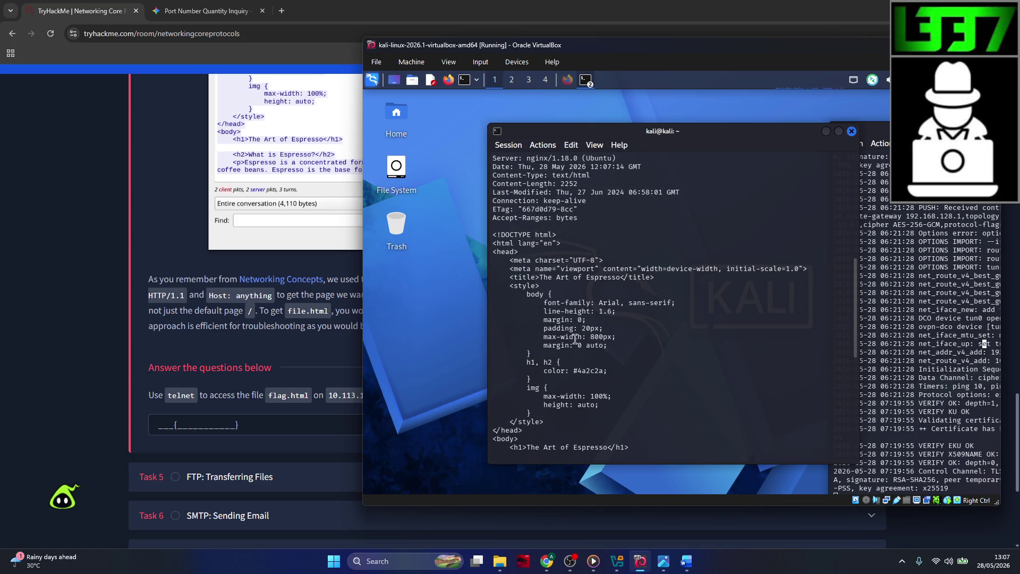
pyautogui.scroll(-2, 581, 331)
pyautogui.scroll(-3, 581, 331)
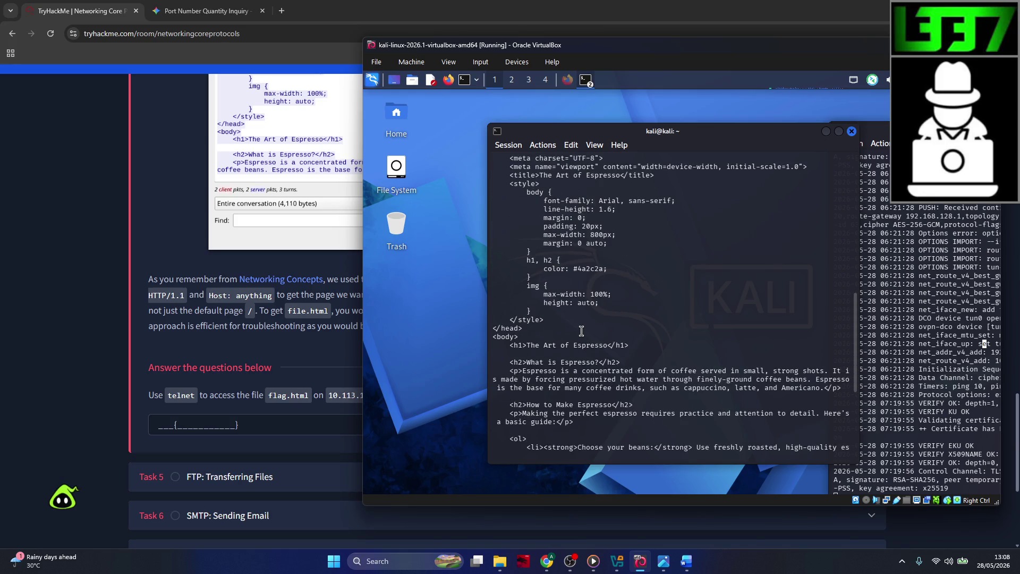
pyautogui.scroll(-2, 570, 343)
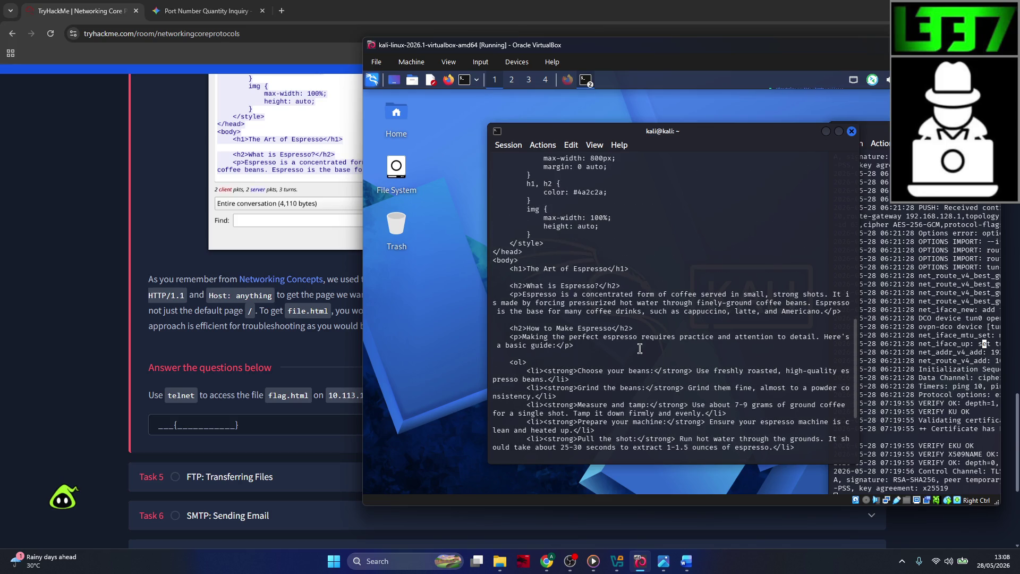
pyautogui.scroll(-5, 639, 348)
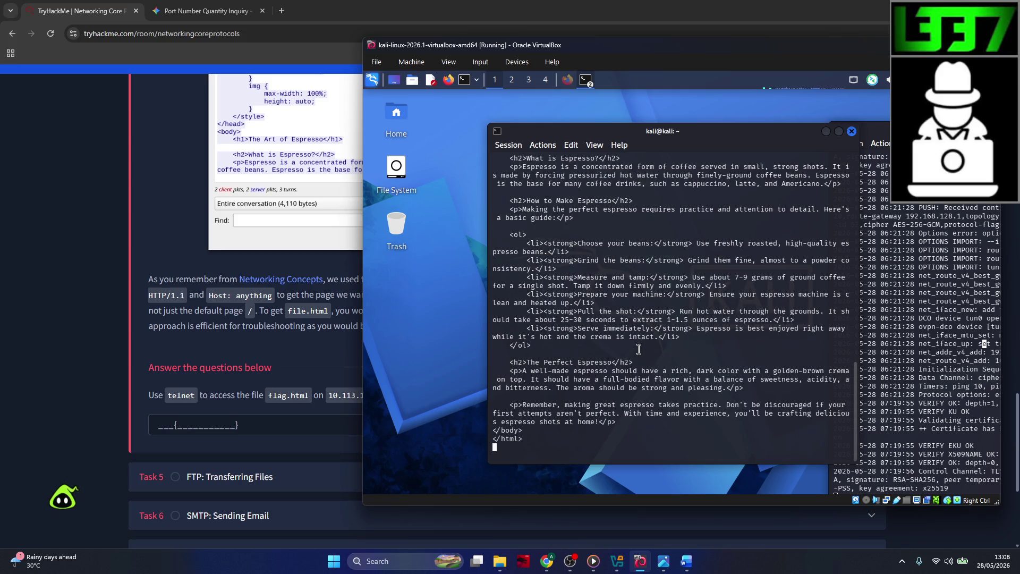
pyautogui.scroll(20, 634, 351)
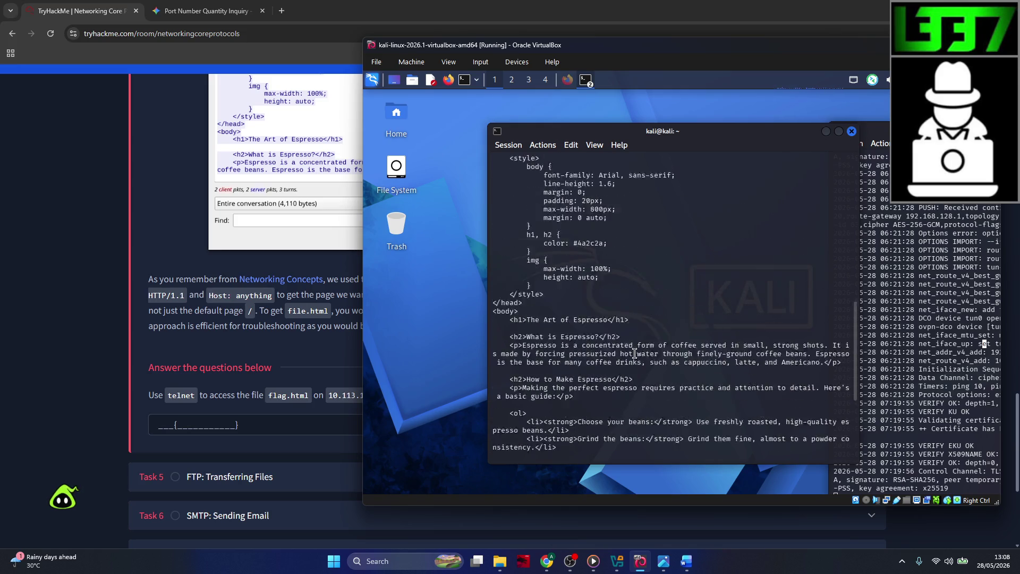
pyautogui.scroll(5, 633, 353)
pyautogui.scroll(-3, 626, 345)
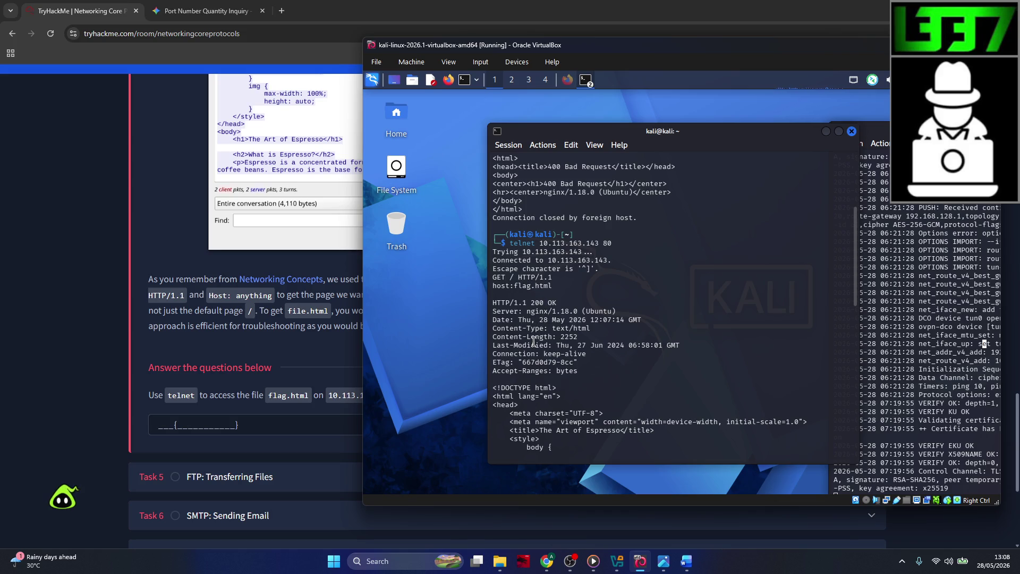
pyautogui.scroll(-2, 553, 354)
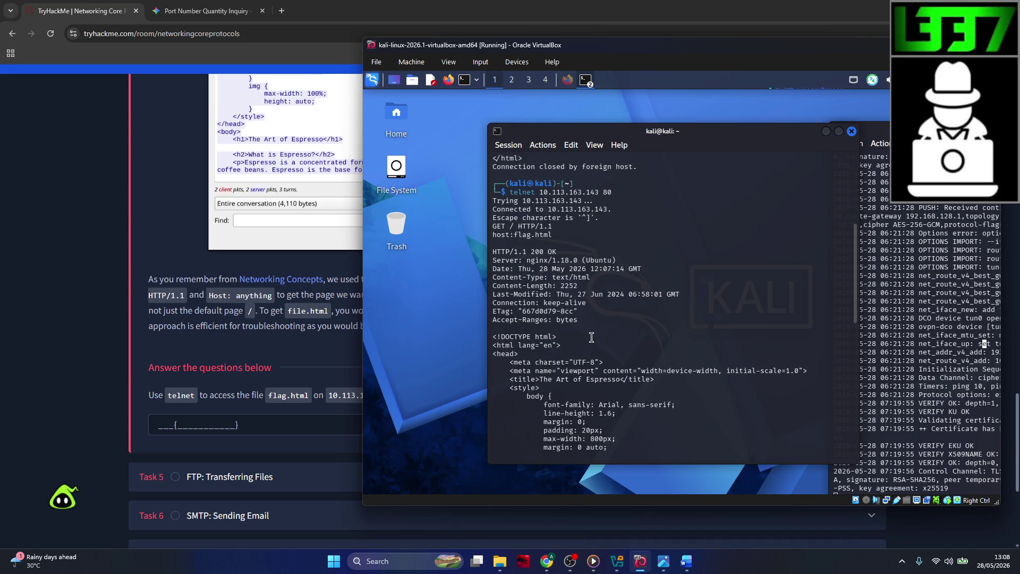
pyautogui.click(33, 323)
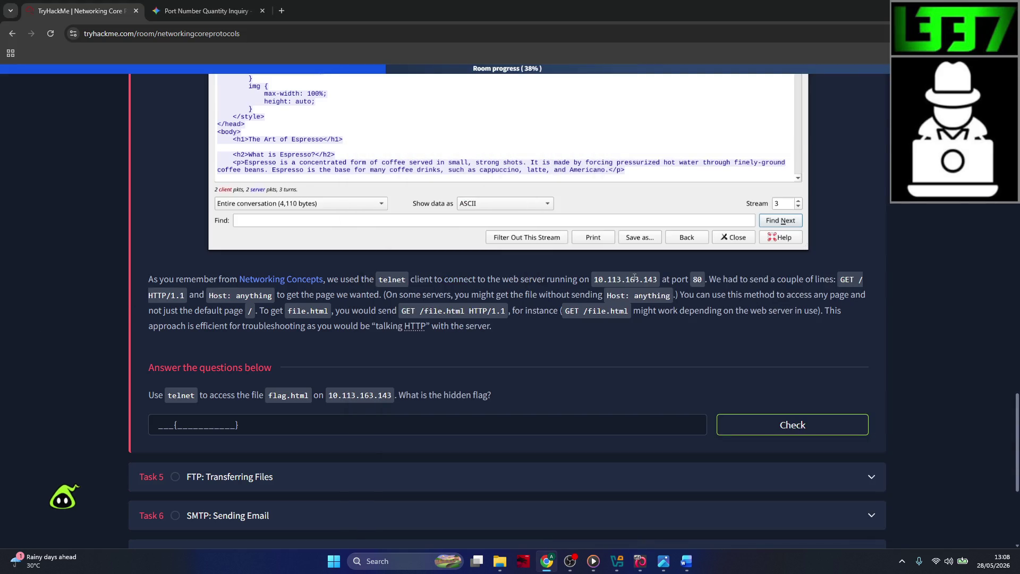
# Step: Maximize the Kali terminal to reread the flag.html response, then return to the TryHackMe question
pyautogui.hotkey('alt', 'Tab')
pyautogui.click(838, 132)
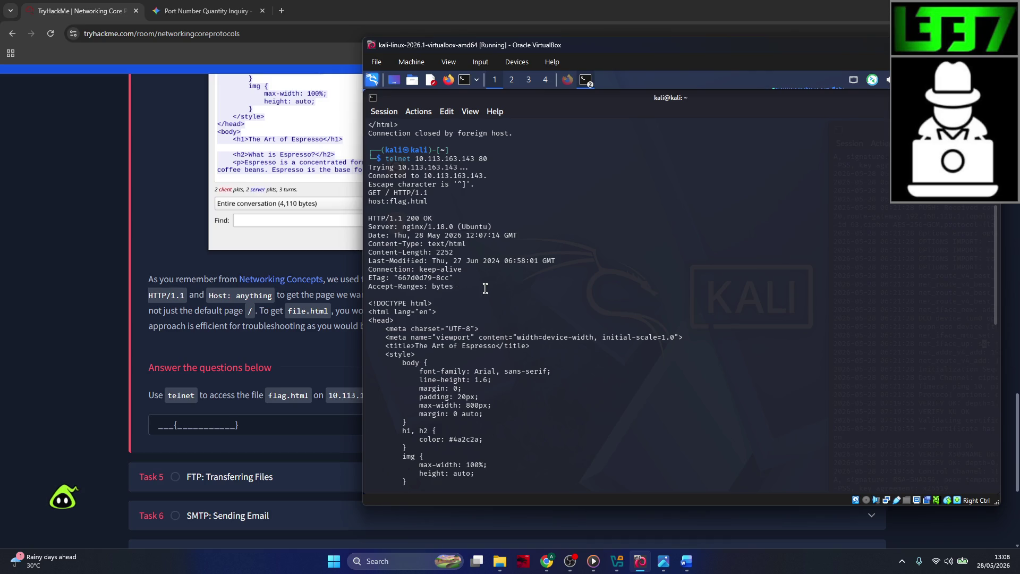
pyautogui.scroll(-3, 485, 288)
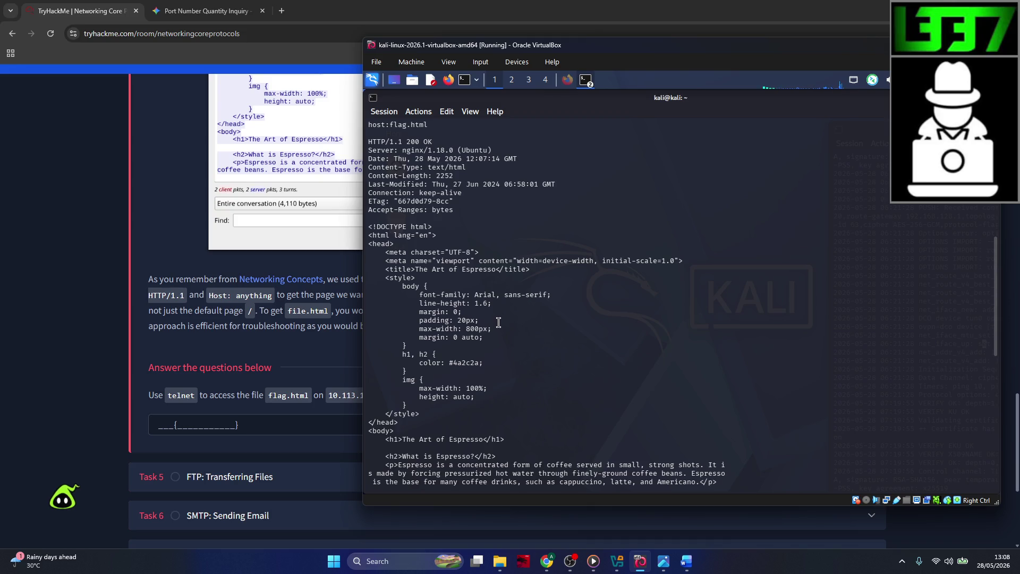
pyautogui.scroll(3, 498, 323)
pyautogui.click(102, 279)
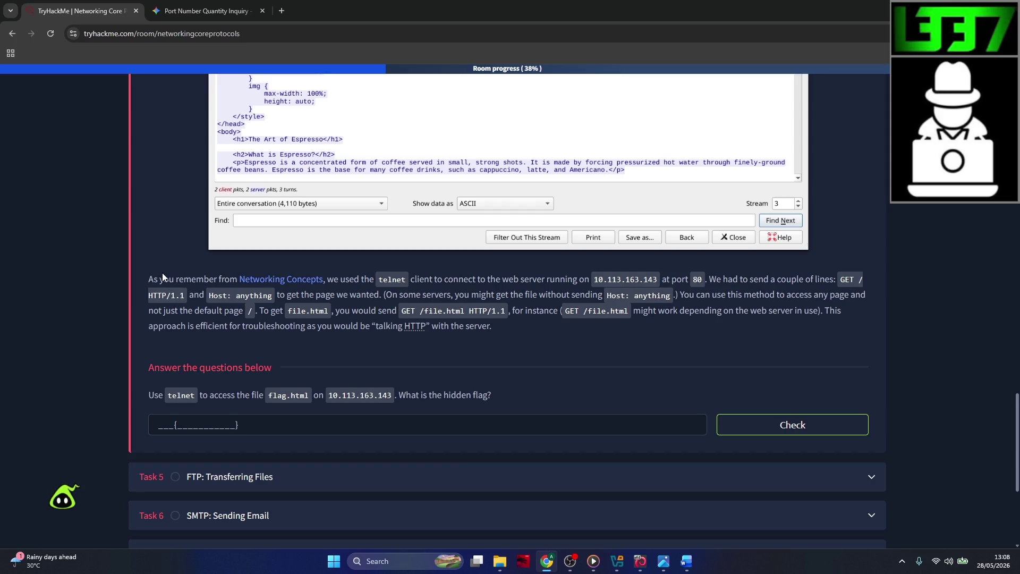
# Step: Reread the question about fetching flag.html with telnet, then return to the Kali terminal's 200 OK response
pyautogui.scroll(4, 176, 297)
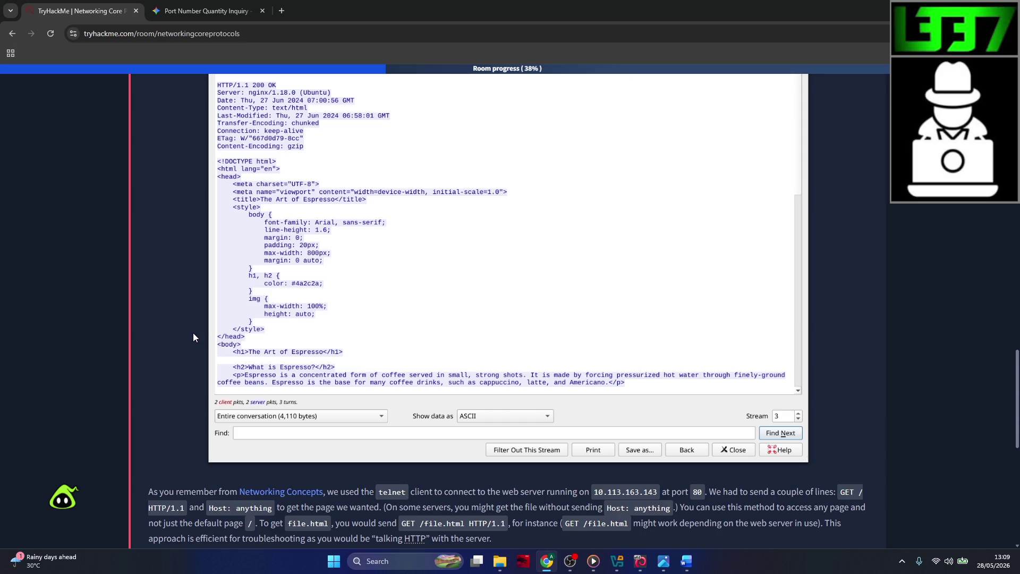
pyautogui.scroll(-4, 189, 332)
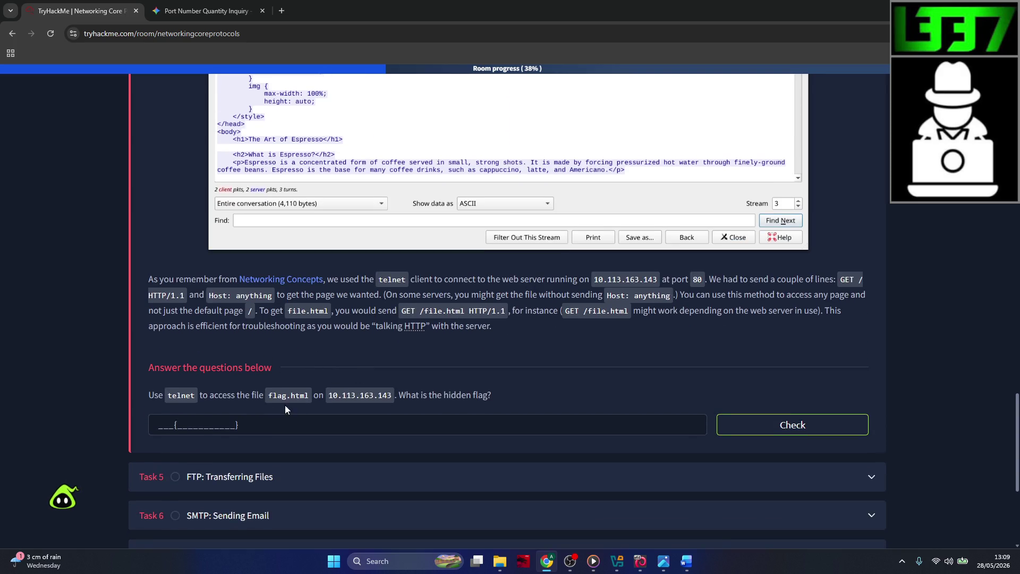
pyautogui.moveTo(204, 394); pyautogui.dragTo(354, 393)
pyautogui.click(396, 389)
pyautogui.click(641, 560)
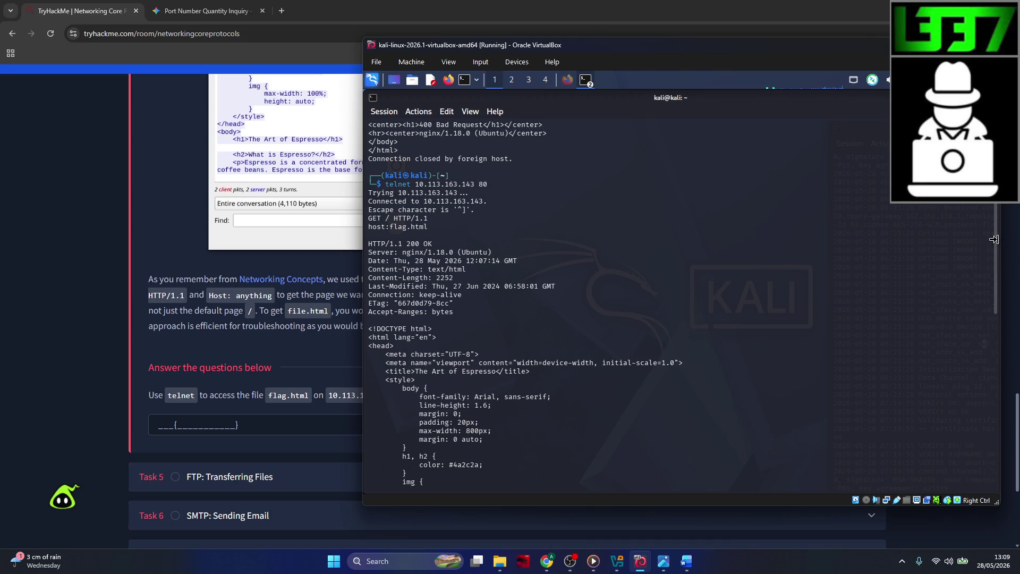
pyautogui.moveTo(995, 243); pyautogui.dragTo(995, 300)
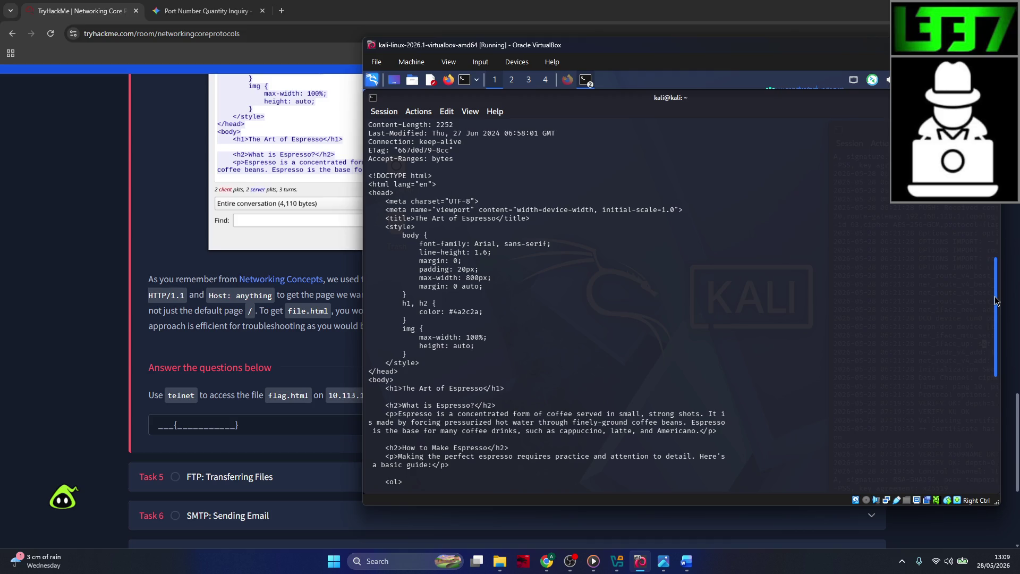
pyautogui.moveTo(995, 302); pyautogui.dragTo(997, 314)
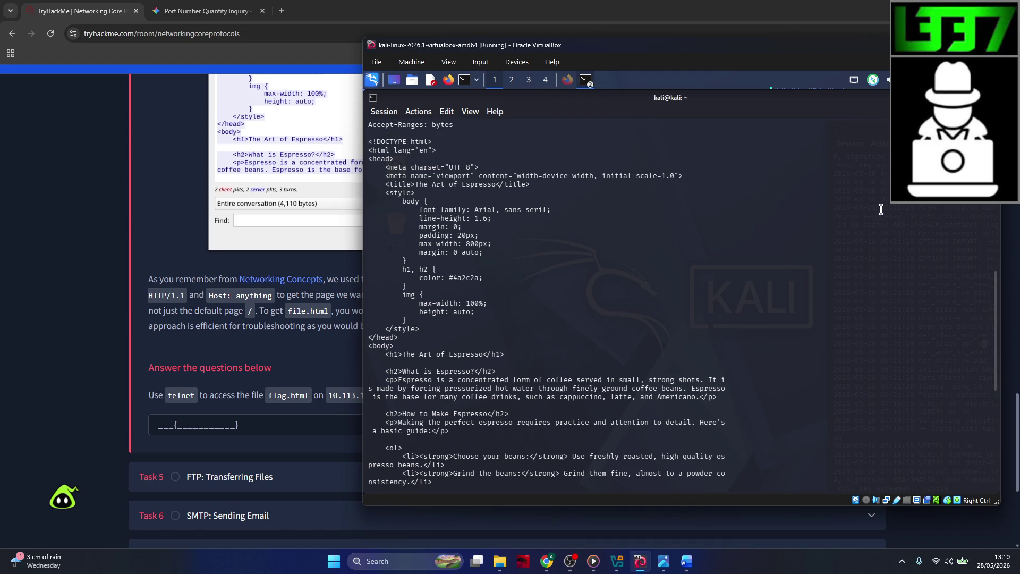
# Step: Select the espresso page's full HTTP response in the telnet output and open its copy menu
pyautogui.moveTo(996, 314); pyautogui.dragTo(997, 349)
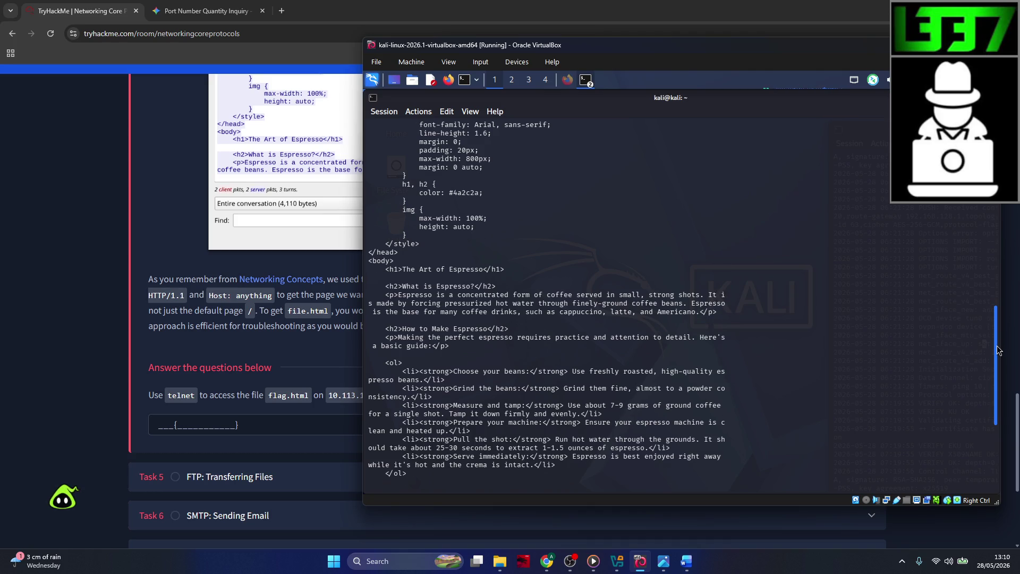
pyautogui.moveTo(998, 351)
pyautogui.mouseDown()
pyautogui.moveTo(995, 406)
pyautogui.moveTo(1019, 349)
pyautogui.moveTo(1018, 261)
pyautogui.mouseUp()
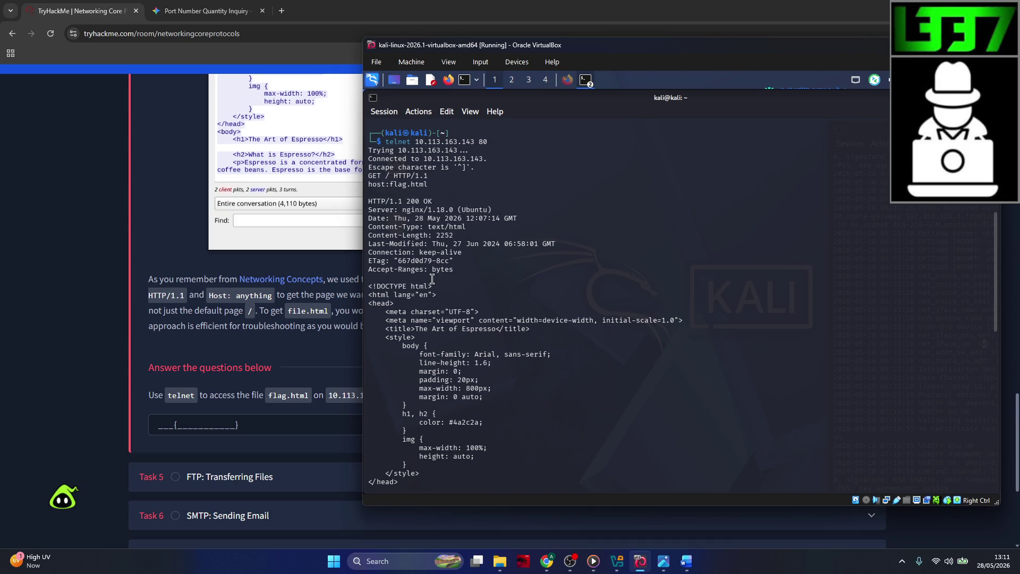
pyautogui.scroll(-1, 433, 278)
pyautogui.moveTo(432, 287); pyautogui.dragTo(604, 303)
pyautogui.click(604, 302)
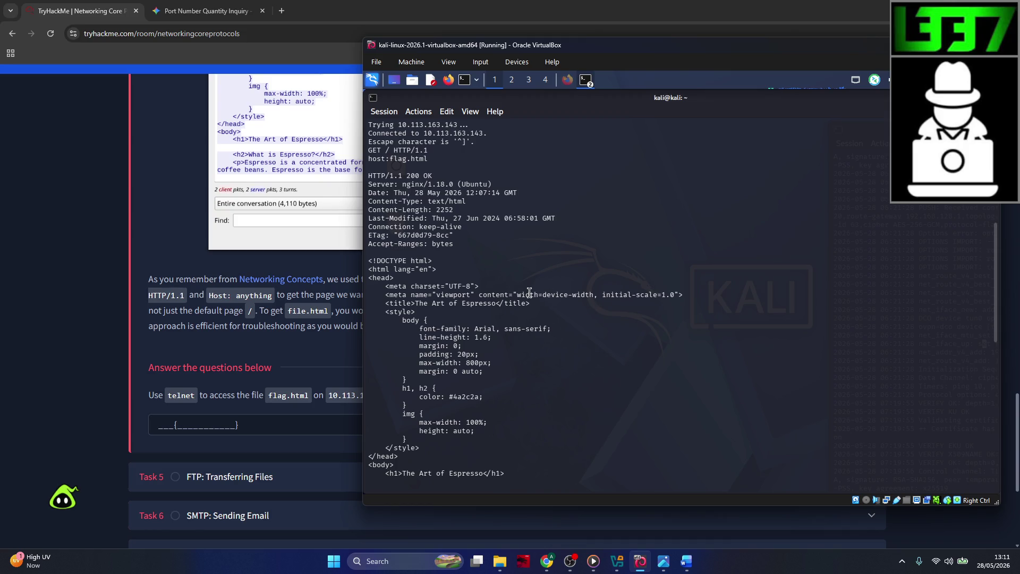
pyautogui.scroll(3, 529, 292)
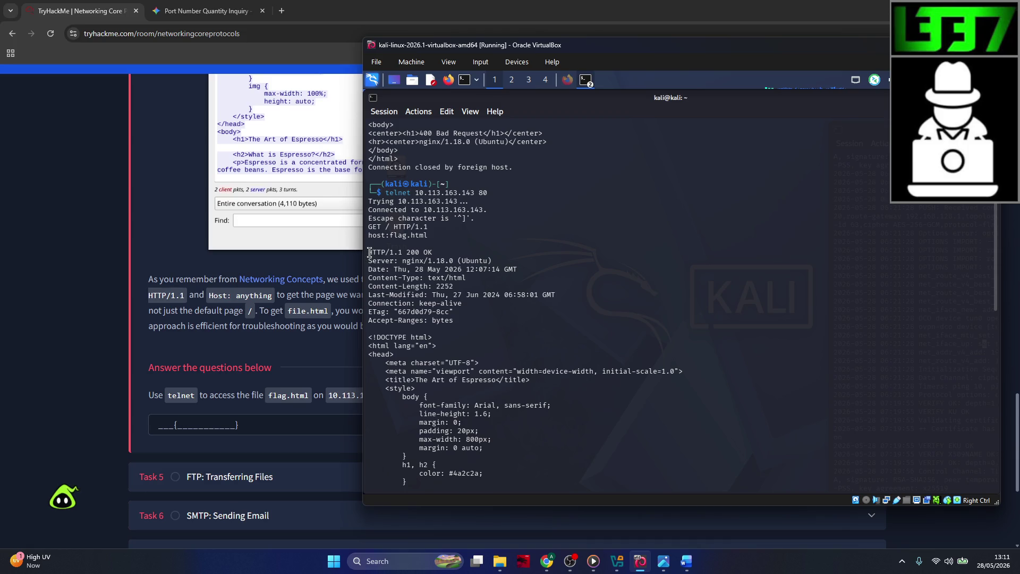
pyautogui.scroll(-1, 370, 251)
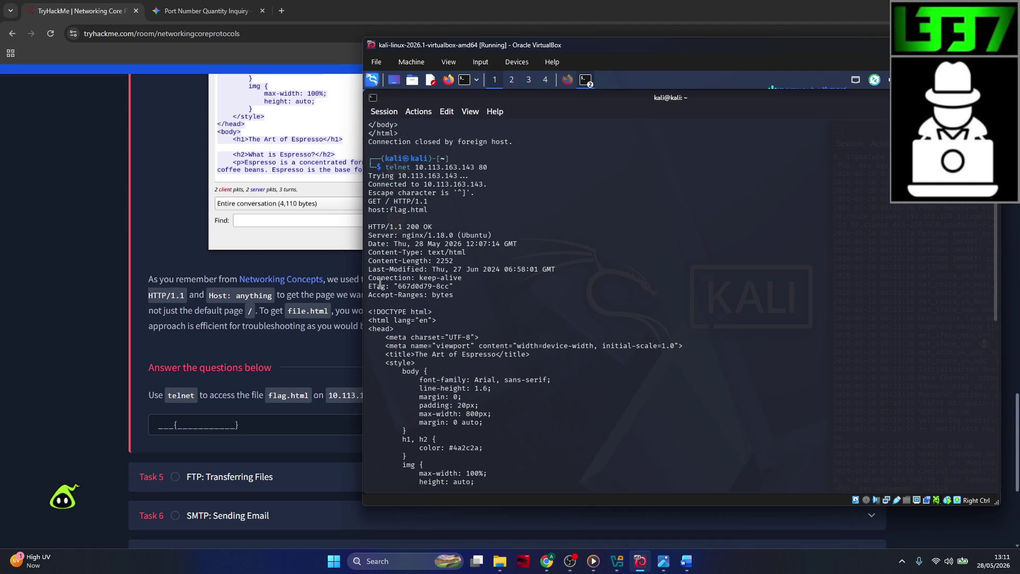
pyautogui.moveTo(369, 218)
pyautogui.mouseDown()
pyautogui.moveTo(456, 297)
pyautogui.moveTo(513, 449)
pyautogui.moveTo(512, 483)
pyautogui.moveTo(528, 414)
pyautogui.mouseUp()
pyautogui.rightClick(525, 272)
# Step: Copy the espresso response and paste it into the Gemini message box
pyautogui.click(551, 279)
pyautogui.click(204, 11)
pyautogui.click(493, 508)
pyautogui.hotkey('ctrl', 'v')
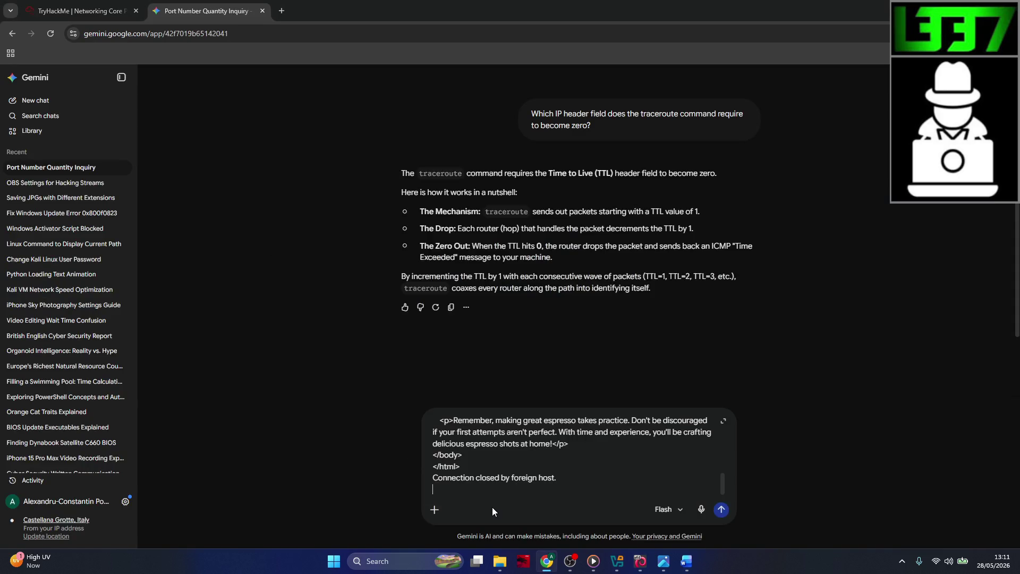
# Step: Add a line above the response asking Gemini to help find the hidden THM flag, and send it
pyautogui.scroll(15, 427, 486)
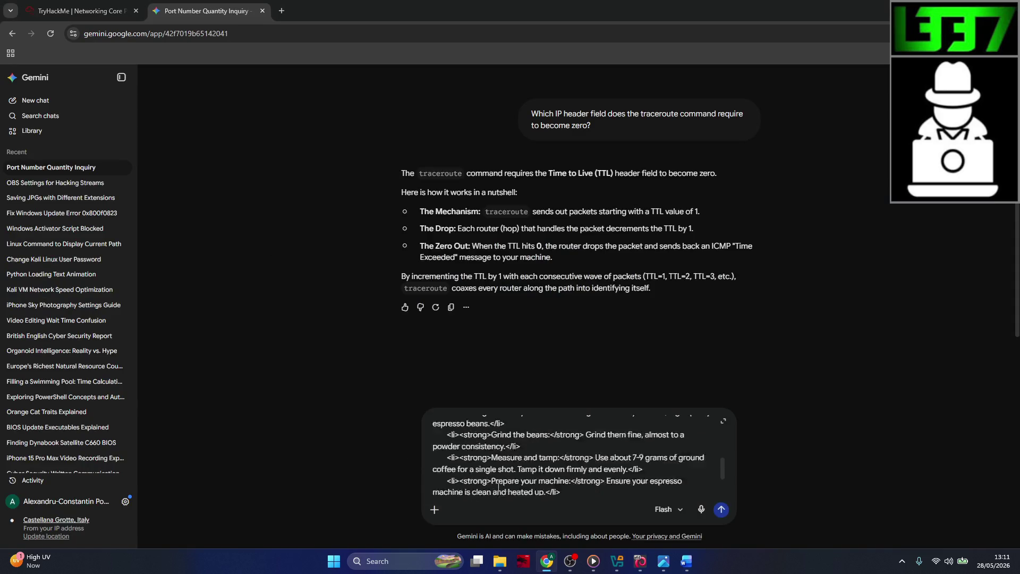
pyautogui.click(434, 423)
pyautogui.hotkey('shift', 'Return')
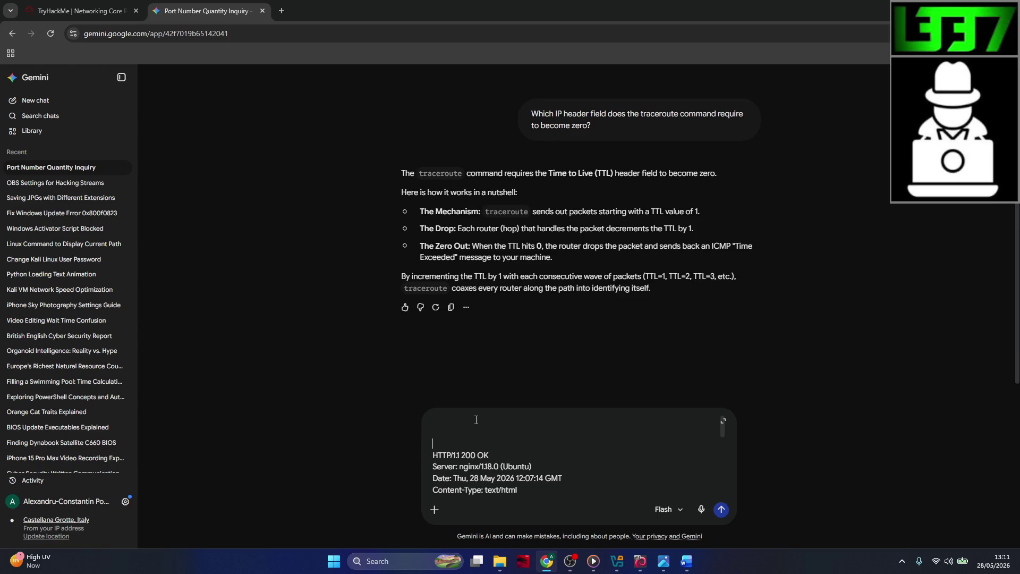
pyautogui.write("I'm supposed to find")
pyautogui.write(' a hidden flag in this')
pyautogui.write(' tex')
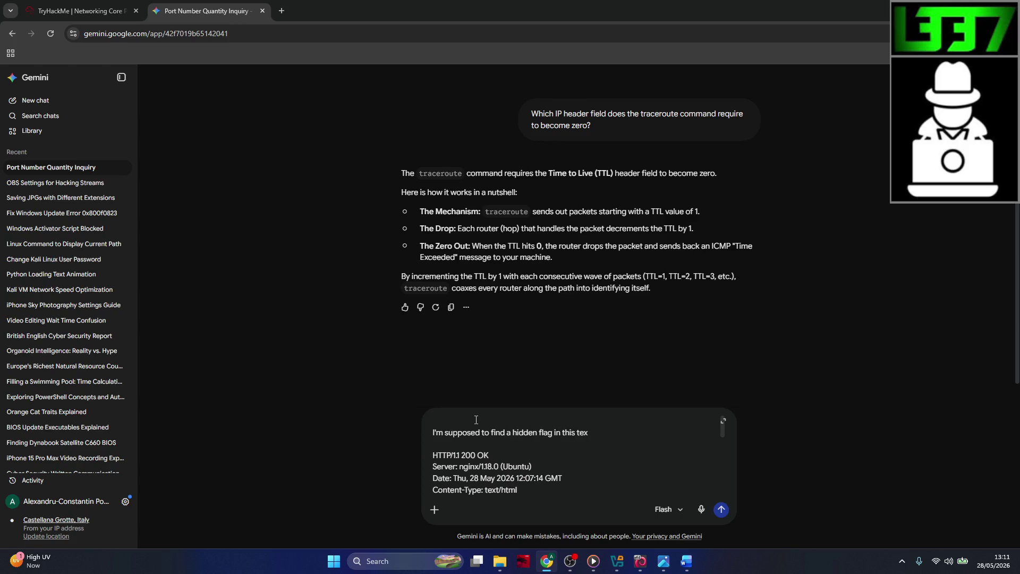
pyautogui.write(' but unfortunate')
pyautogui.write('am b')
pyautogui.write(' THM')
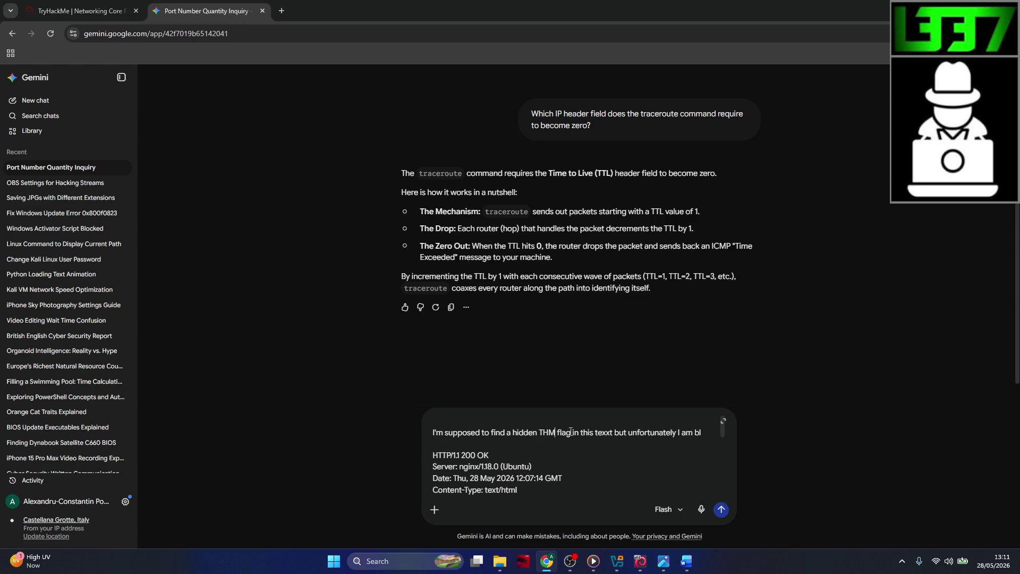
pyautogui.write('ind')
pyautogui.write(', can you hepl me')
pyautogui.press('BackSpace')
pyautogui.press('BackSpace')
pyautogui.press('BackSpace')
pyautogui.write('lp em fin')
pyautogui.press('BackSpace')
pyautogui.press('BackSpace')
pyautogui.press('BackSpace')
pyautogui.press('BackSpace')
pyautogui.write('me fin dit')
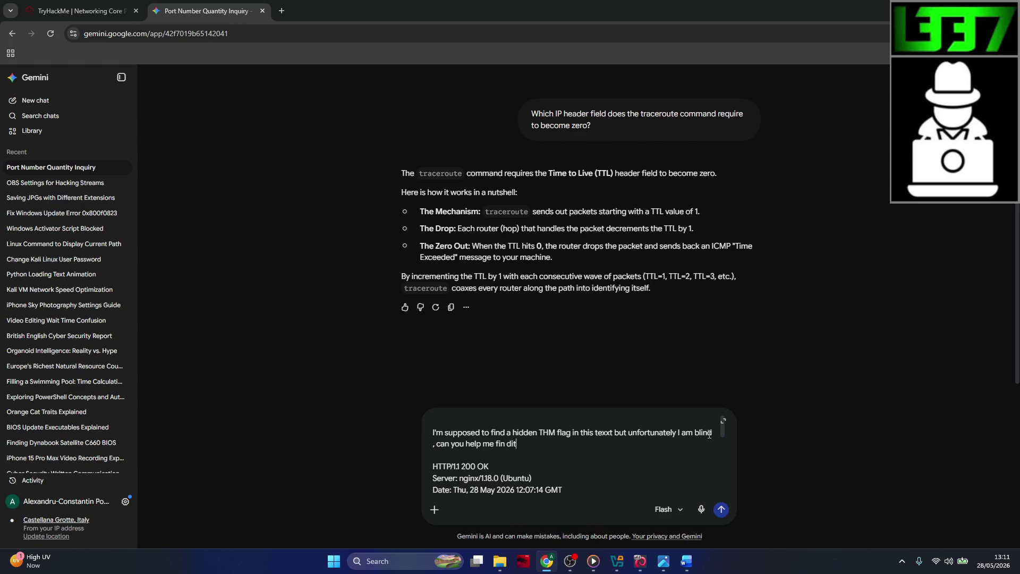
pyautogui.press('Return')
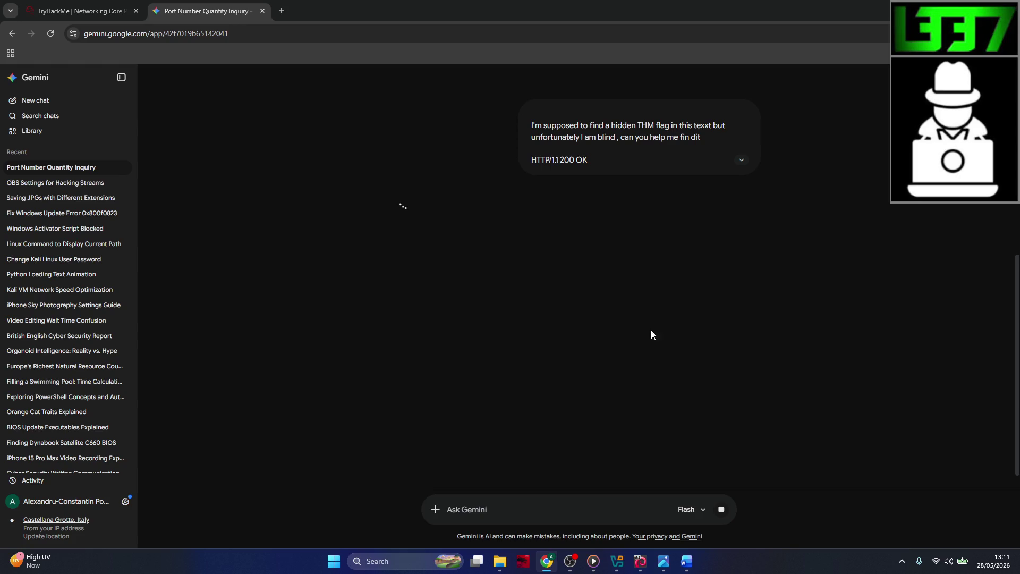
# Step: Read Gemini's reply that no THM flag appears, then return to the TryHackMe room
pyautogui.moveTo(573, 216); pyautogui.dragTo(713, 211)
pyautogui.moveTo(408, 220); pyautogui.dragTo(701, 220)
pyautogui.click(497, 231)
pyautogui.moveTo(504, 238); pyautogui.dragTo(680, 252)
pyautogui.click(497, 247)
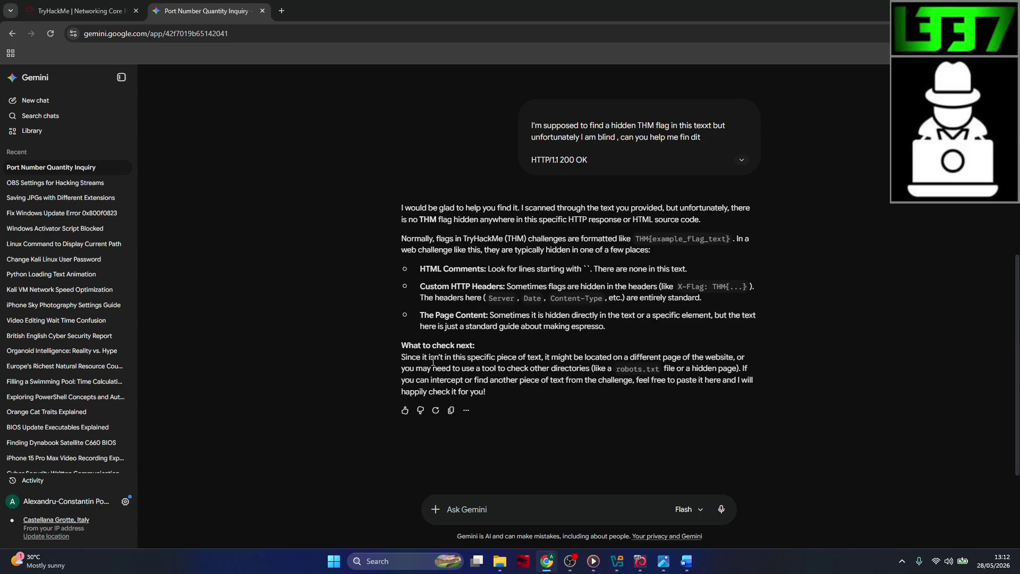
pyautogui.moveTo(475, 356)
pyautogui.mouseDown()
pyautogui.moveTo(700, 356)
pyautogui.moveTo(689, 356)
pyautogui.mouseUp()
pyautogui.click(543, 371)
pyautogui.moveTo(556, 380); pyautogui.dragTo(618, 380)
pyautogui.click(625, 376)
pyautogui.click(80, 10)
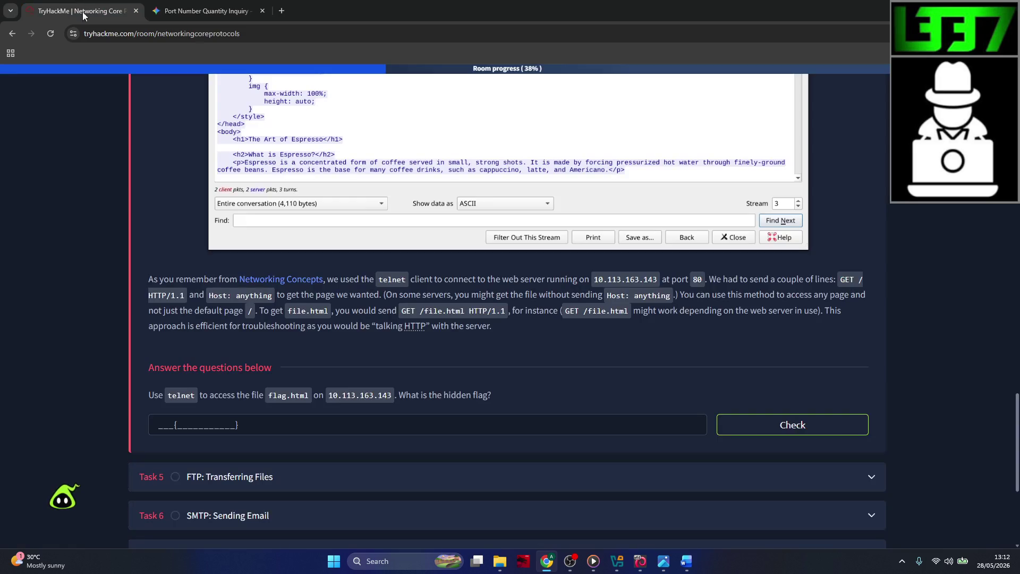
pyautogui.scroll(-2, 107, 329)
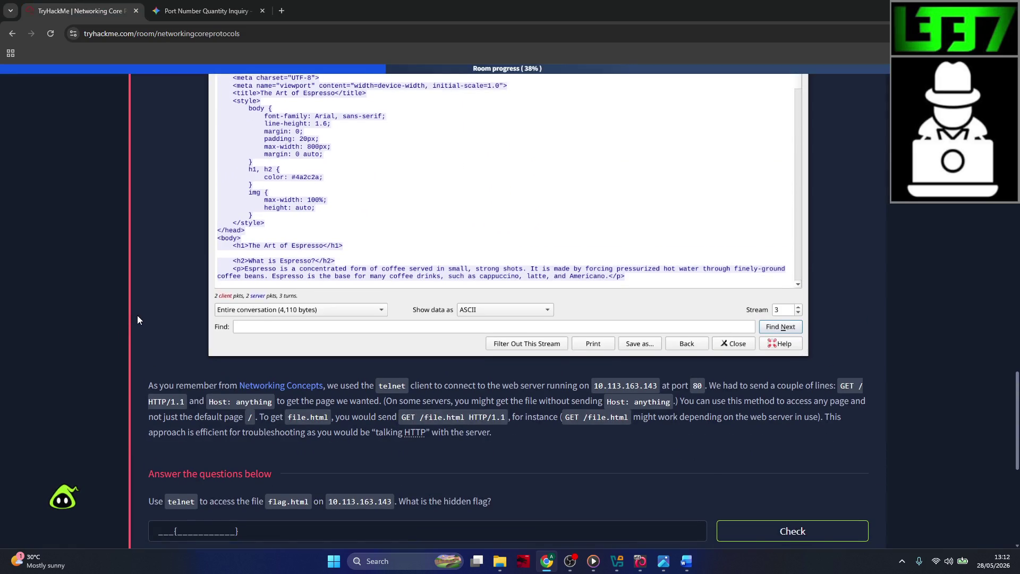
pyautogui.scroll(-2, 137, 316)
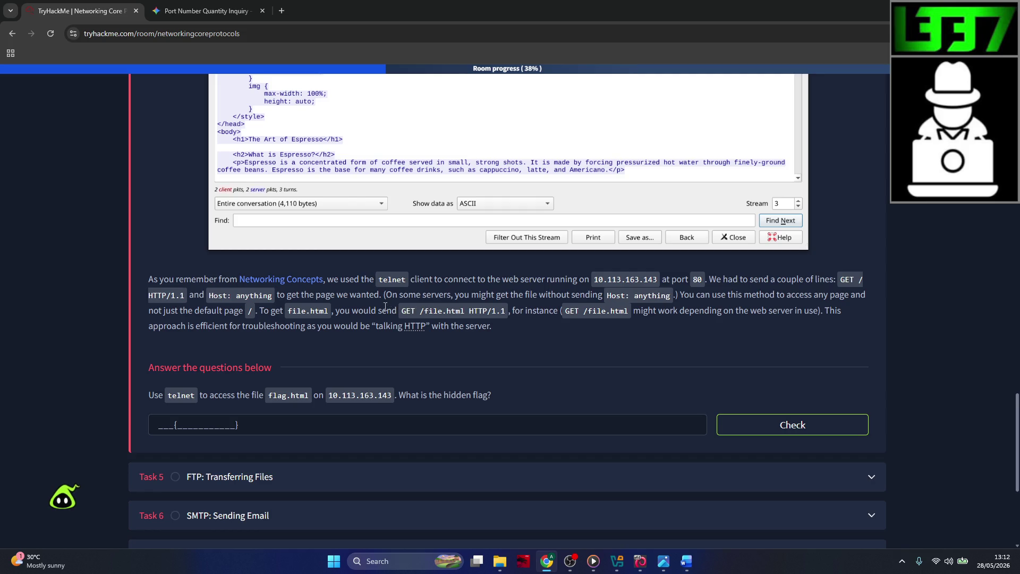
pyautogui.hotkey('alt', 'Tab')
pyautogui.click(326, 322)
pyautogui.scroll(5, 508, 331)
pyautogui.scroll(-3, 504, 335)
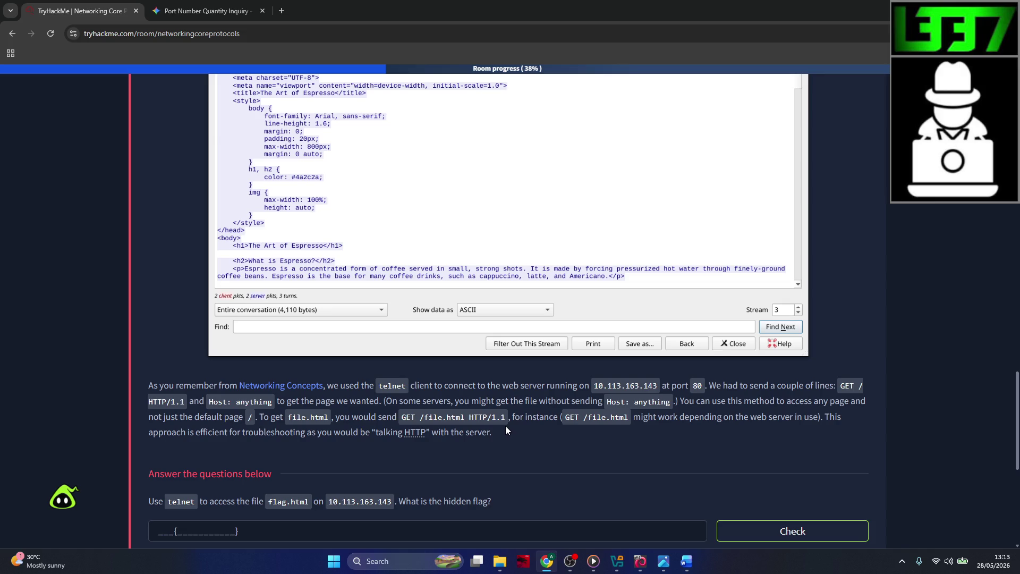
# Step: Reconnect telnet to the web server on port 80 and request file.html
pyautogui.hotkey('alt', 'Tab')
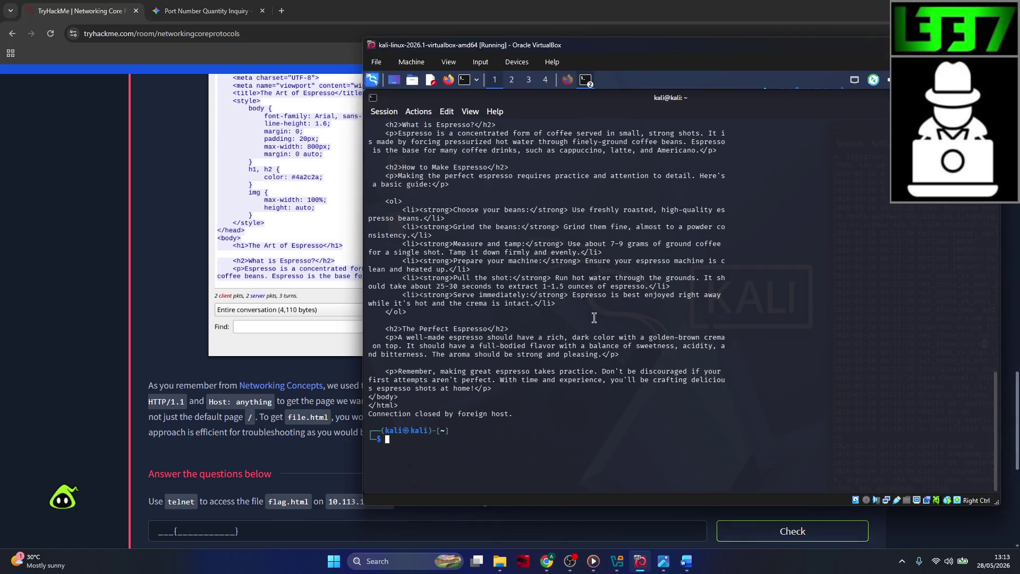
pyautogui.press('Up')
pyautogui.press('Return')
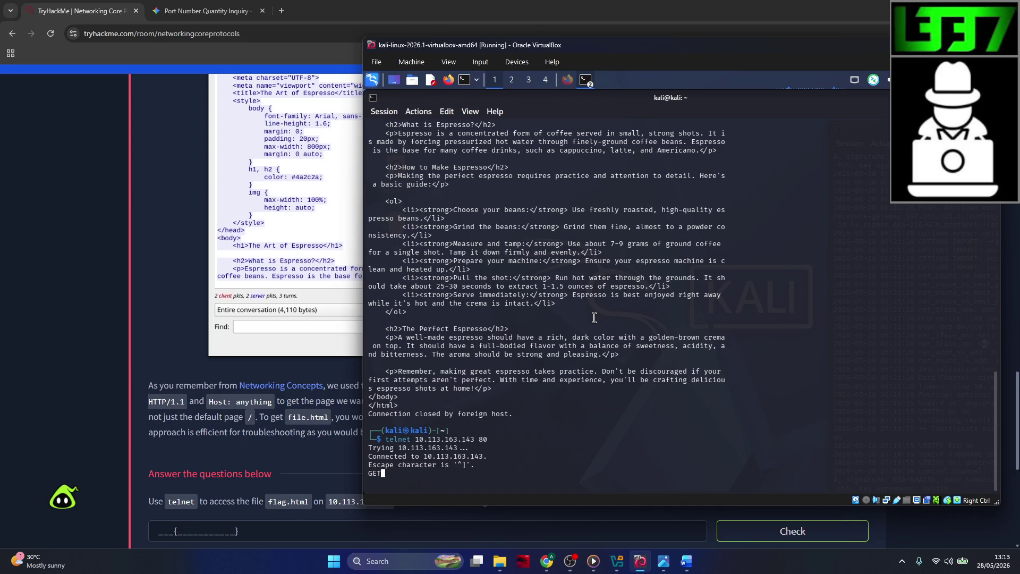
pyautogui.click(14, 401)
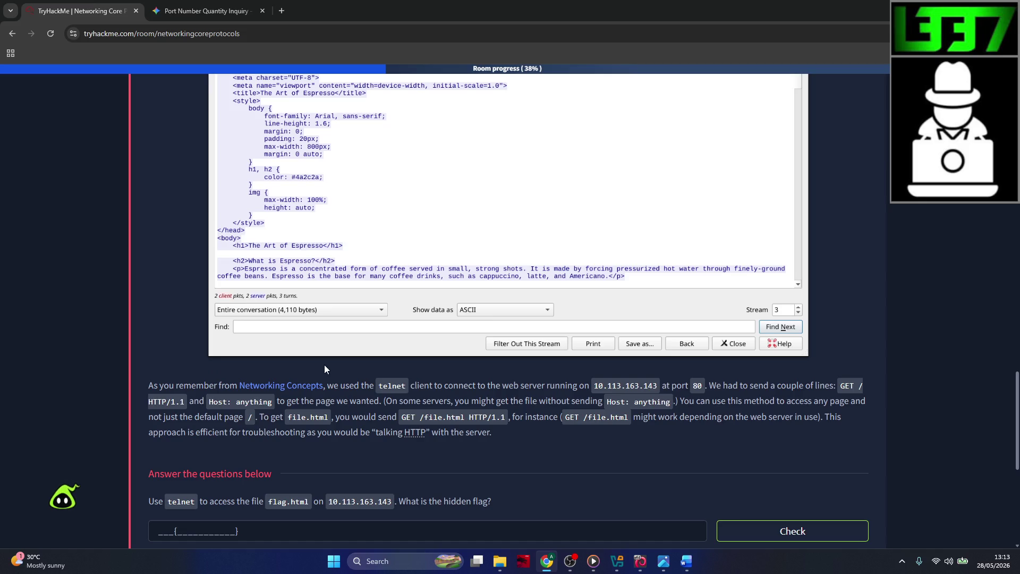
pyautogui.hotkey('alt', 'Tab')
pyautogui.write('f')
pyautogui.press('BackSpace')
pyautogui.press('BackSpace')
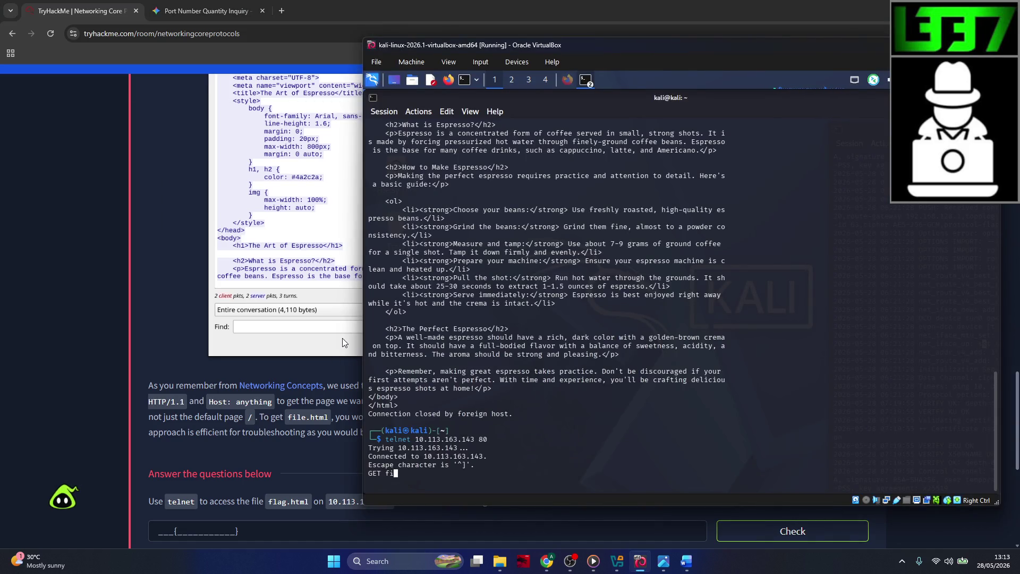
pyautogui.write('file.html')
pyautogui.press('Return')
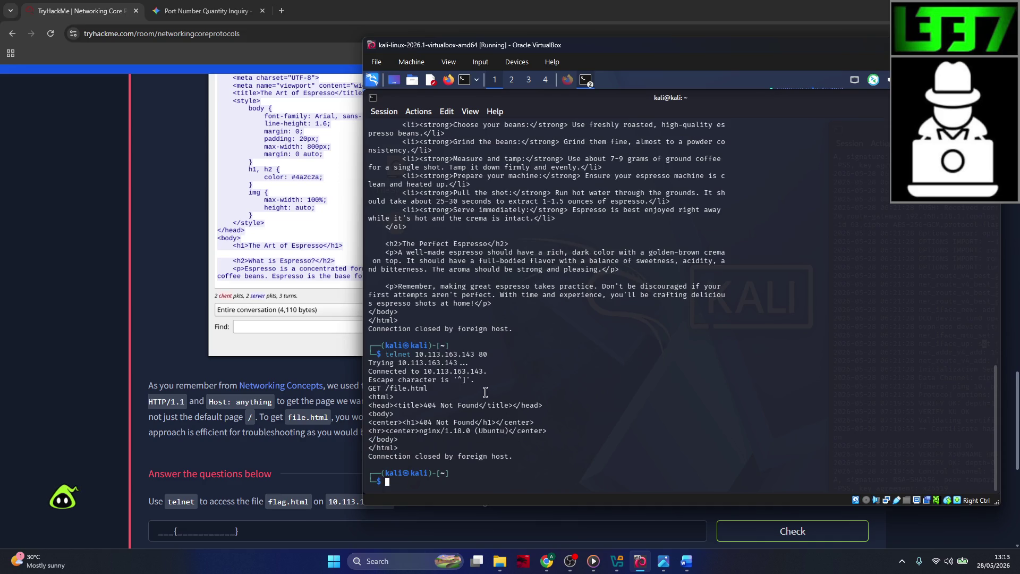
# Step: Reconnect to the web server on port 80 and begin a new GET / request
pyautogui.click(104, 362)
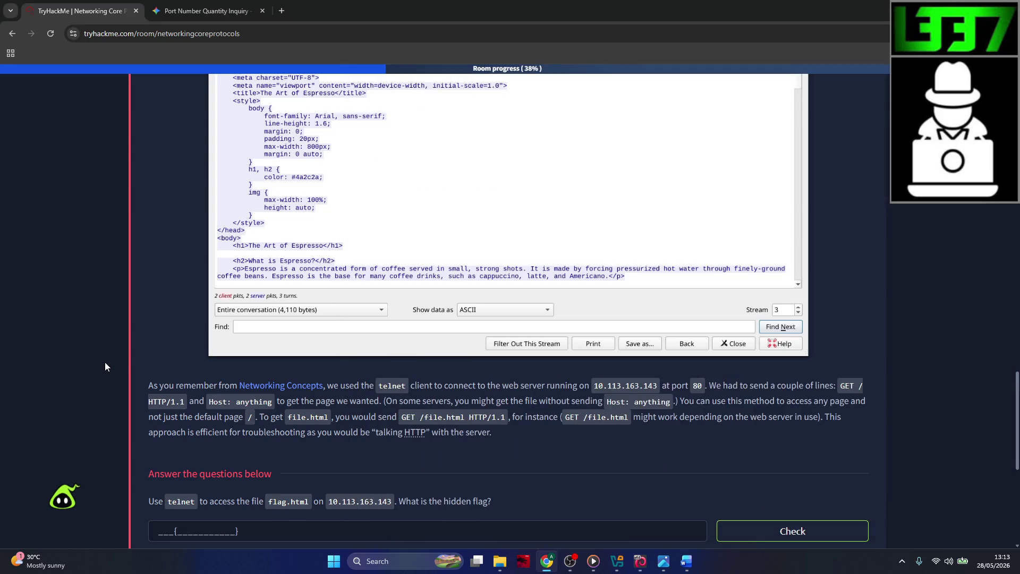
pyautogui.hotkey('alt', 'Tab')
pyautogui.press('Up')
pyautogui.press('Return')
pyautogui.write('GET /')
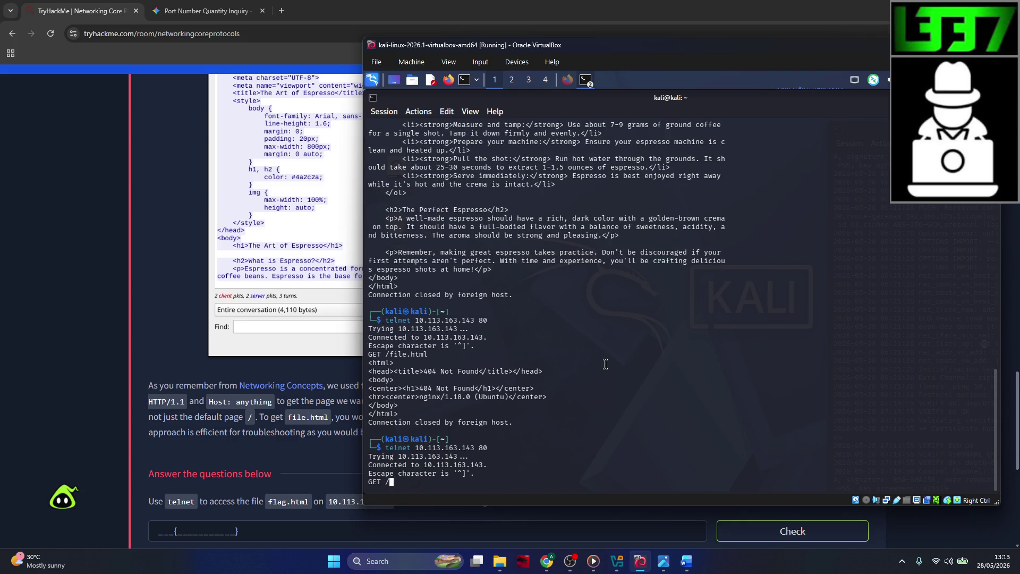
pyautogui.click(47, 343)
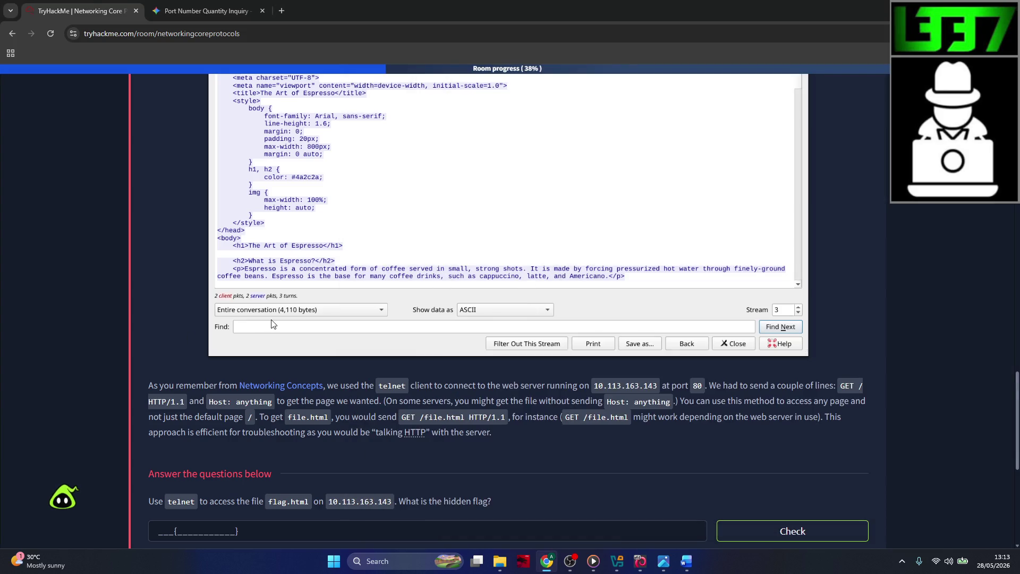
pyautogui.hotkey('alt', 'Tab')
# Step: Correct the file name and send the request as GET /flag.html
pyautogui.write('fil.')
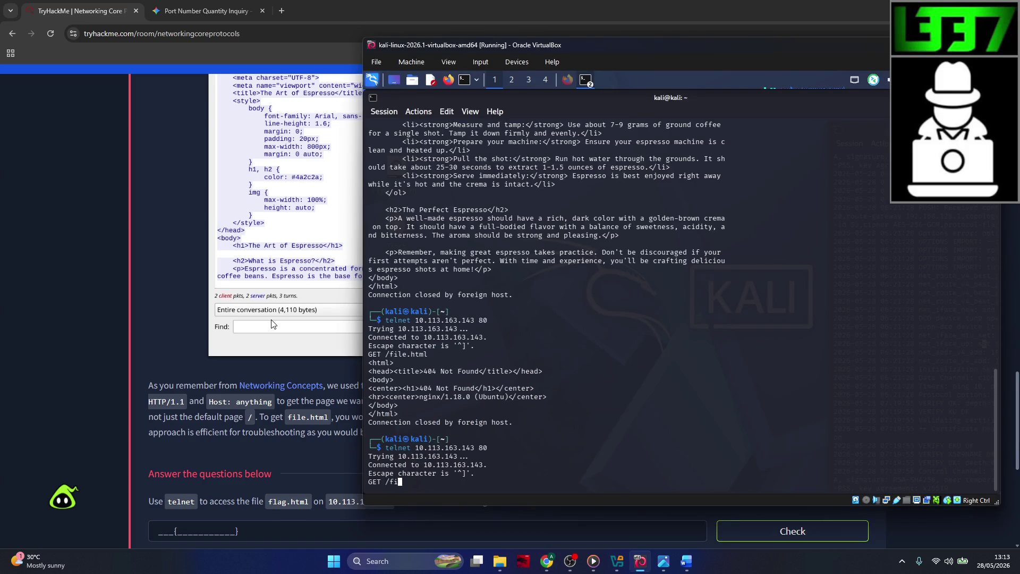
pyautogui.press('BackSpace')
pyautogui.write('e.html')
pyautogui.click(25, 308)
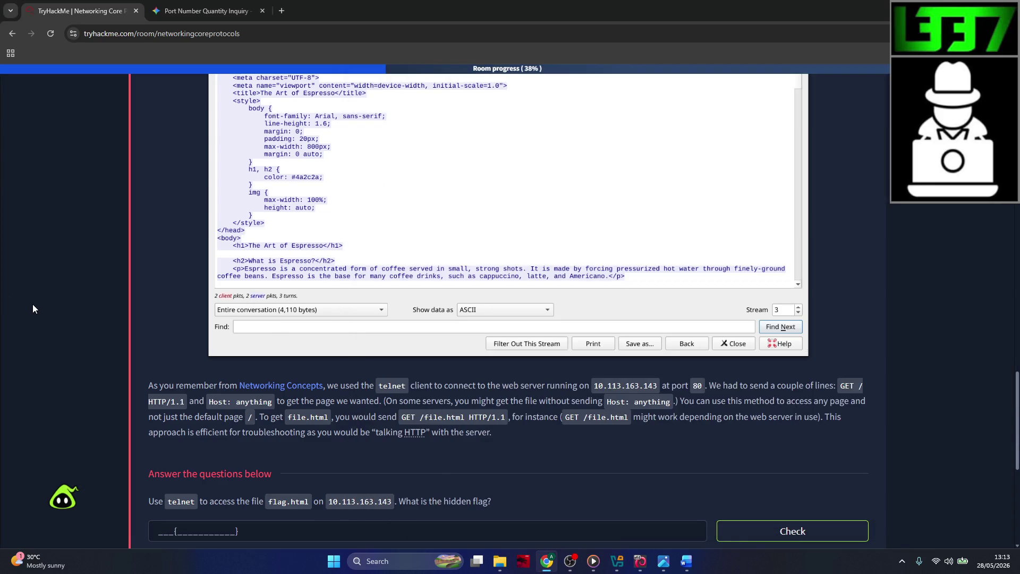
pyautogui.hotkey('alt', 'Tab')
pyautogui.press('BackSpace')
pyautogui.press('BackSpace')
pyautogui.press('BackSpace')
pyautogui.press('BackSpace')
pyautogui.press('BackSpace')
pyautogui.write('flag.html')
pyautogui.press('Return')
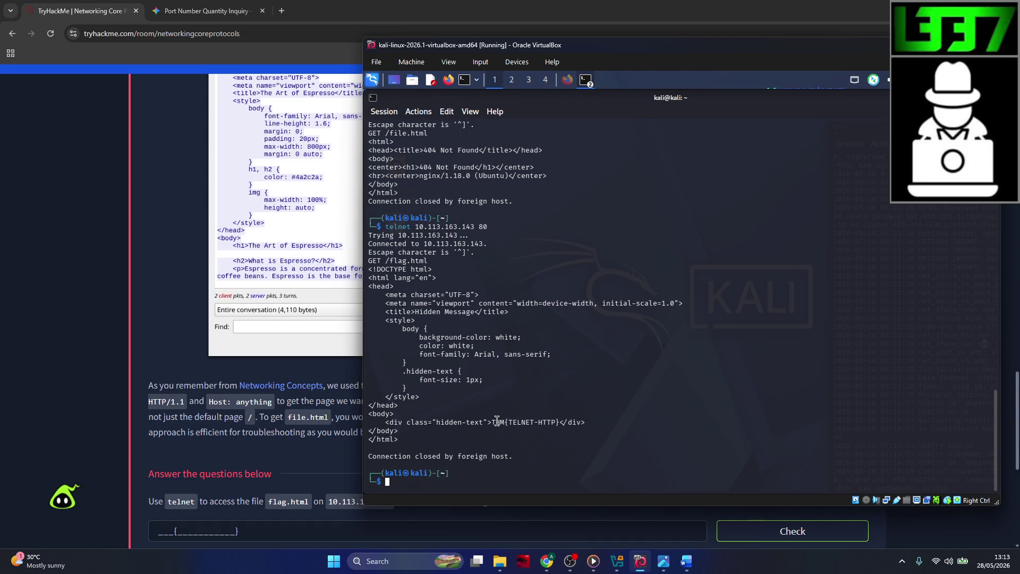
# Step: Select and copy the flag THM{TELNET-HTTP} from the Hidden Message response
pyautogui.moveTo(560, 422); pyautogui.dragTo(495, 422)
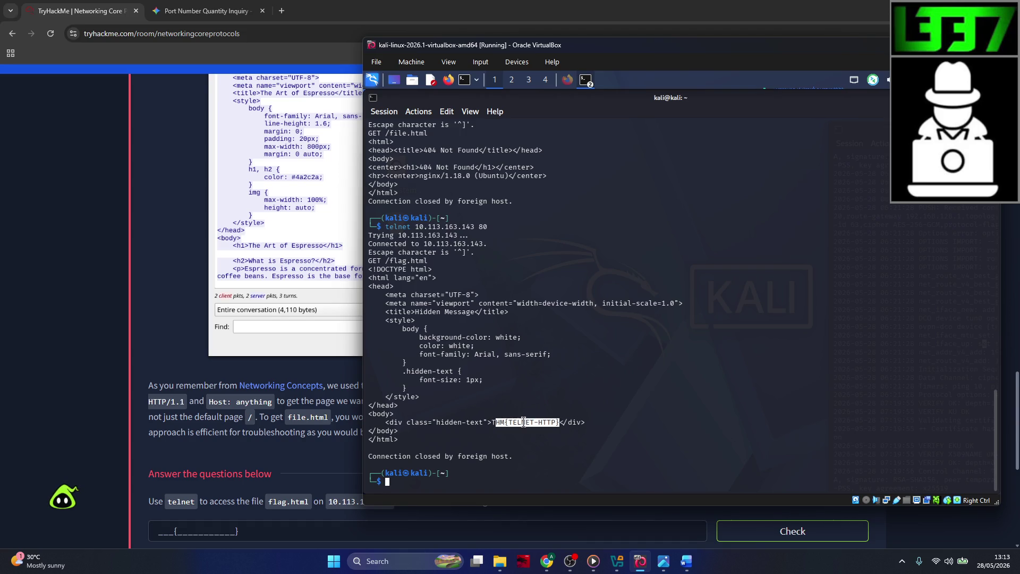
pyautogui.click(520, 420)
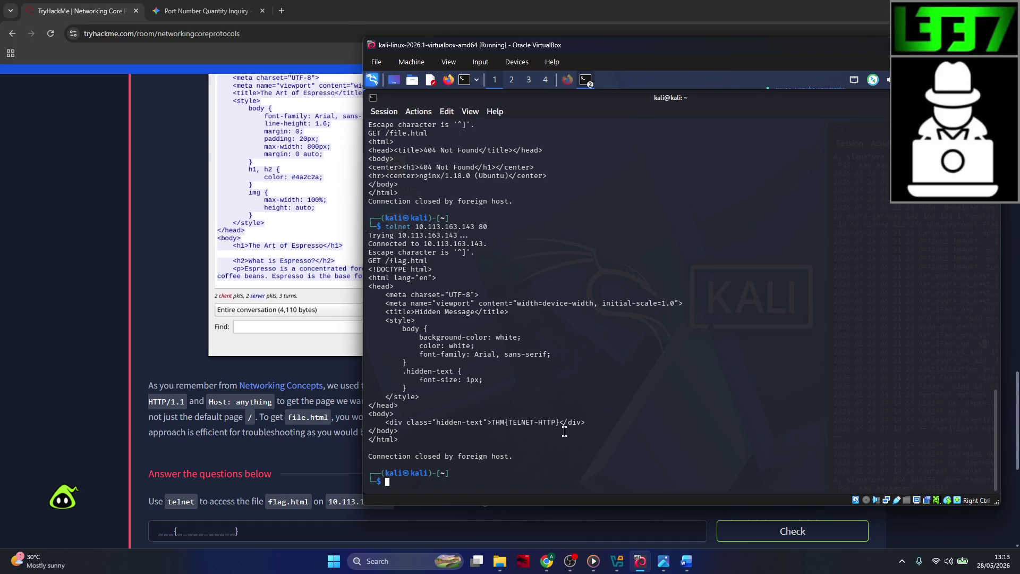
pyautogui.moveTo(560, 422); pyautogui.dragTo(493, 425)
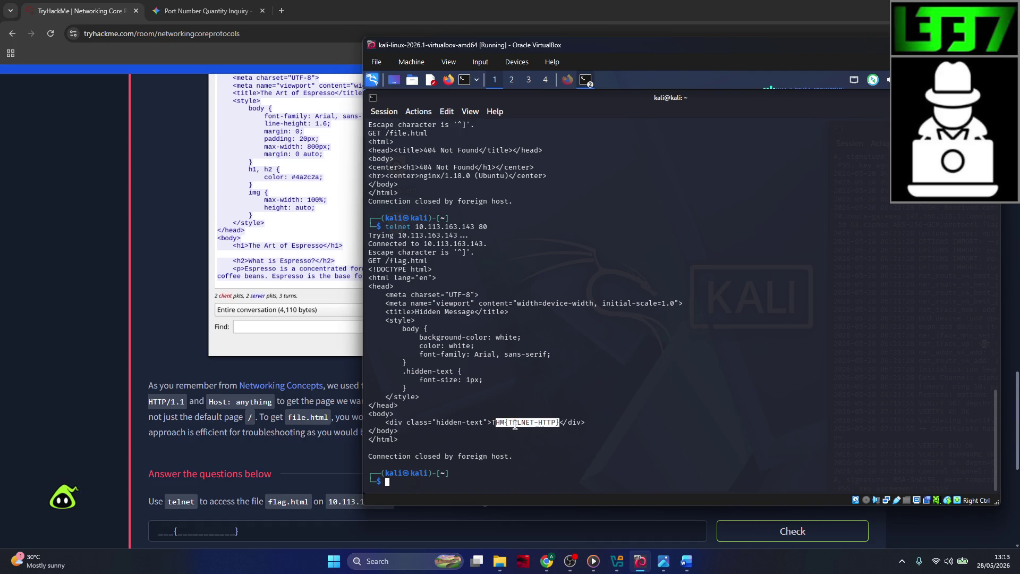
pyautogui.click(520, 421)
pyautogui.moveTo(562, 421); pyautogui.dragTo(489, 421)
pyautogui.rightClick(510, 421)
pyautogui.click(537, 246)
pyautogui.click(64, 321)
pyautogui.scroll(-3, 63, 321)
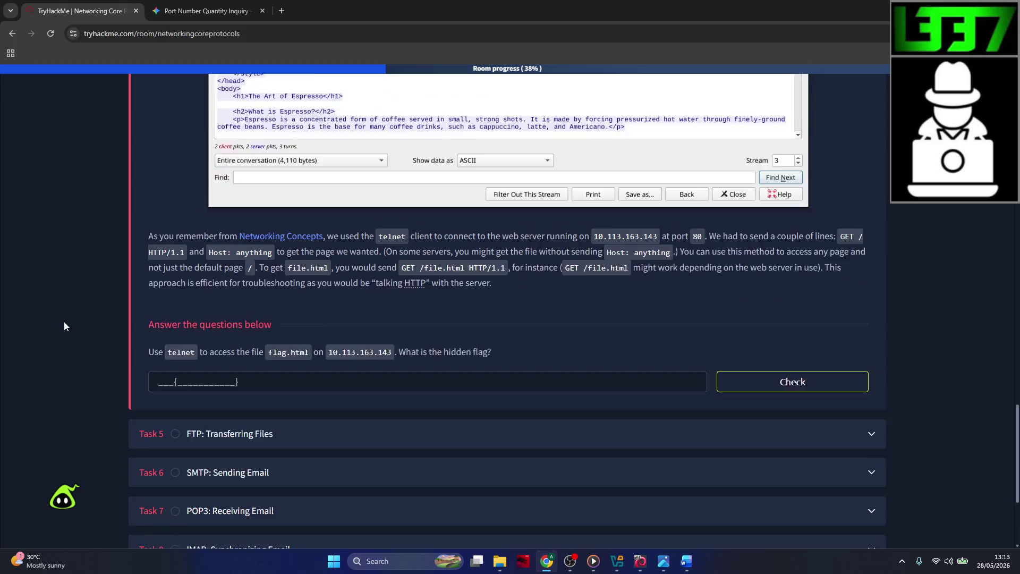
# Step: Paste THM{TELNET-HTTP} into the answer box and submit it for checking
pyautogui.hotkey('ctrl', 'v')
pyautogui.scroll(3, 63, 336)
pyautogui.scroll(-2, 419, 375)
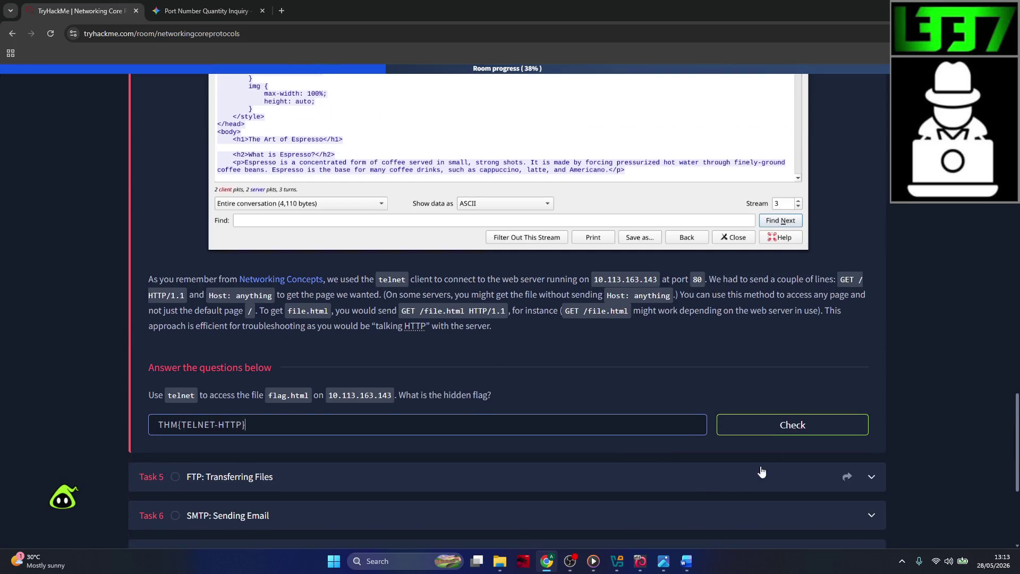
pyautogui.click(787, 424)
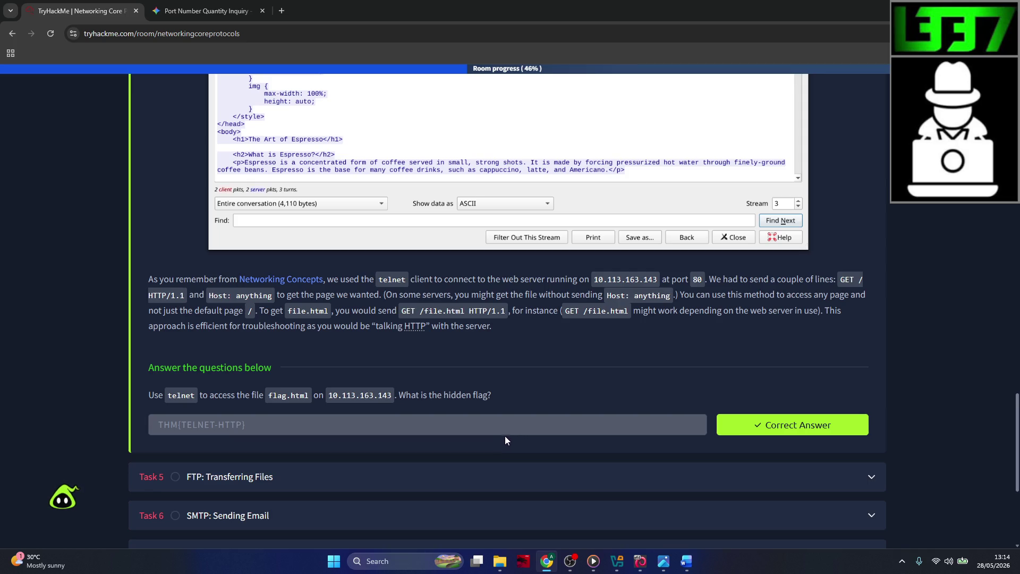
# Step: Briefly revisit the Kali terminal, then return to TryHackMe and expand Task 5, FTP: Transferring Files
pyautogui.scroll(1, 531, 394)
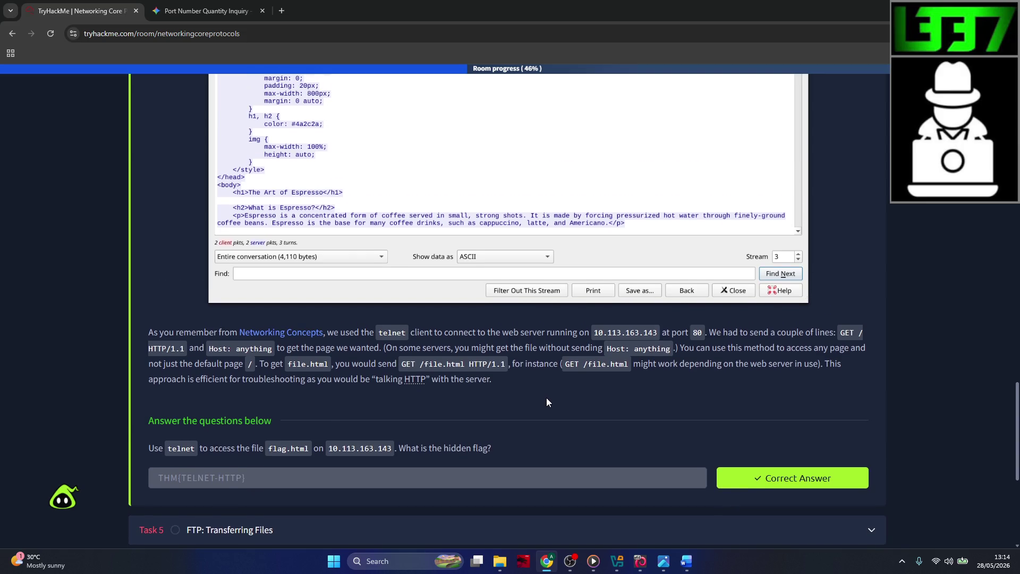
pyautogui.click(686, 561)
pyautogui.click(686, 561)
pyautogui.click(664, 561)
pyautogui.click(665, 561)
pyautogui.click(640, 561)
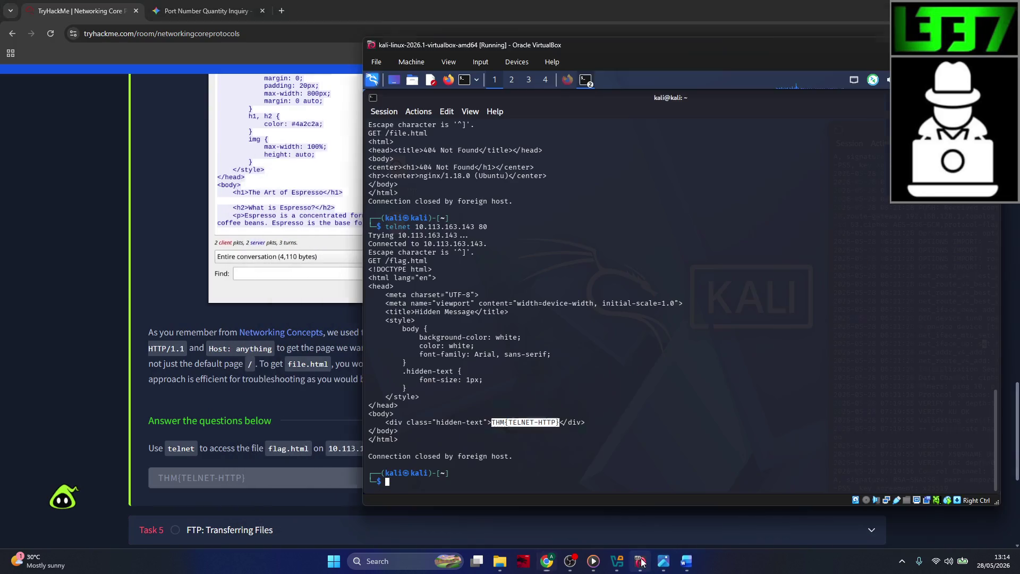
pyautogui.click(547, 351)
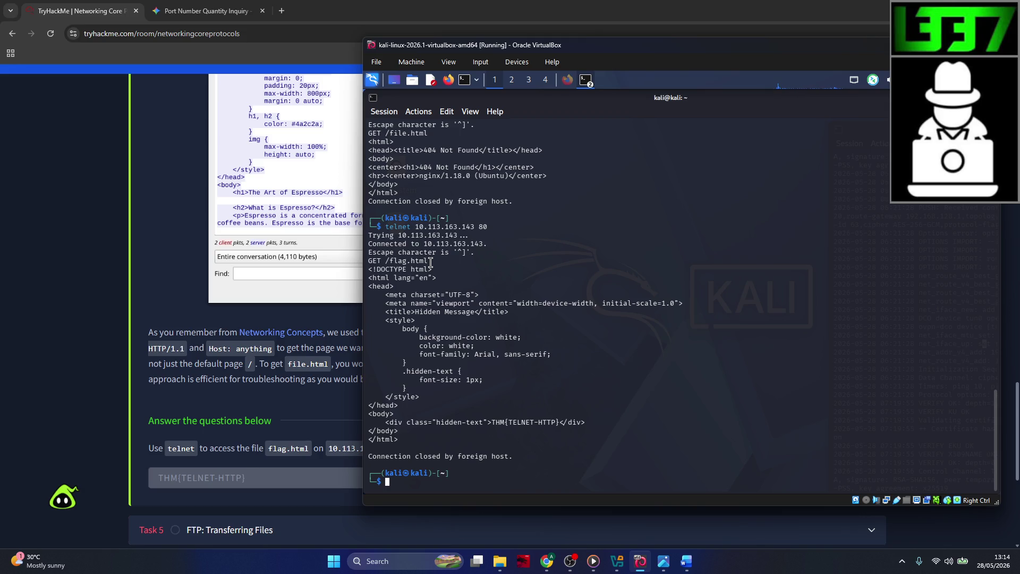
pyautogui.click(225, 355)
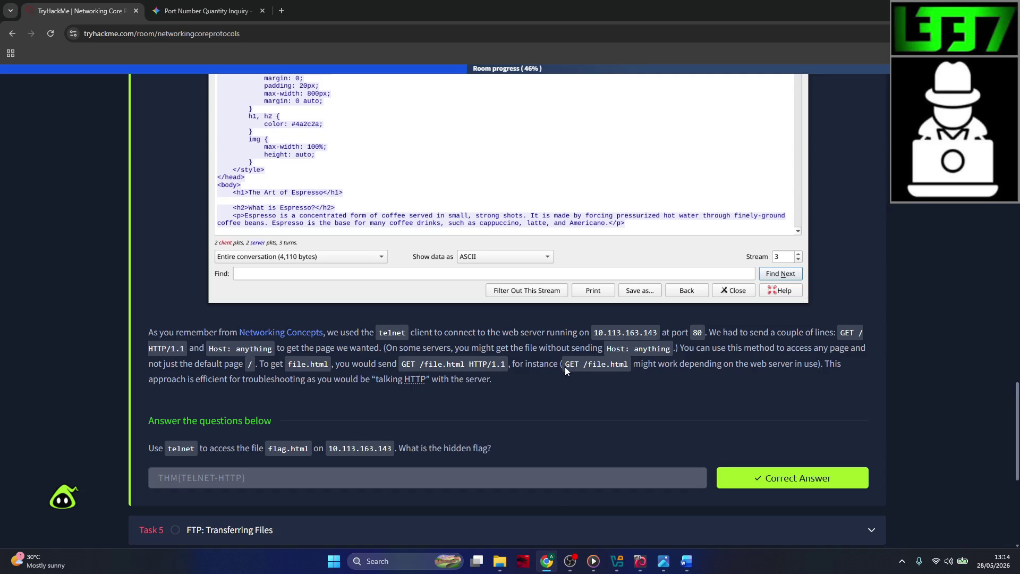
pyautogui.hotkey('alt', 'Tab')
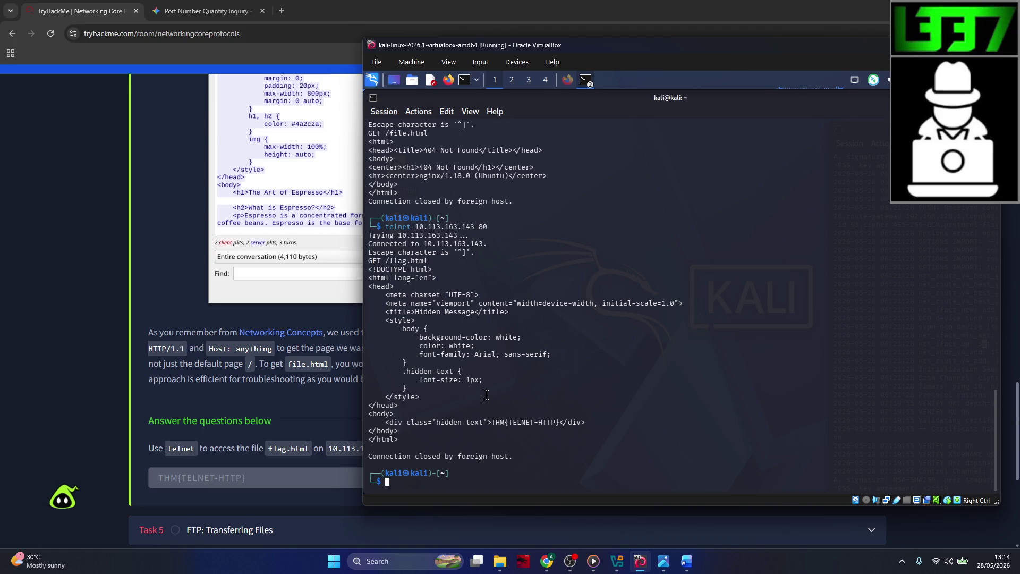
pyautogui.hotkey('alt', 'Tab')
pyautogui.scroll(-3, 697, 387)
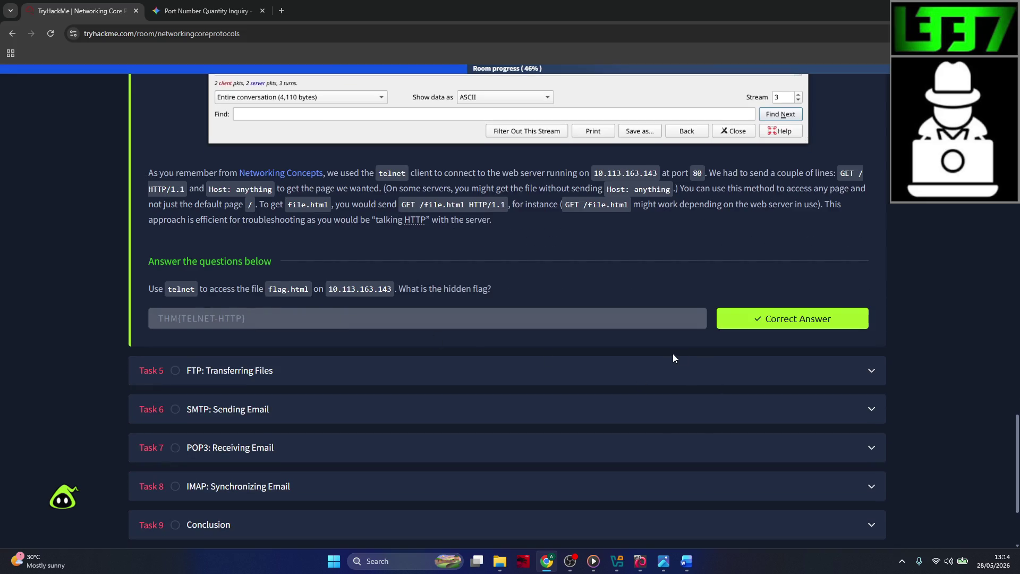
pyautogui.click(872, 371)
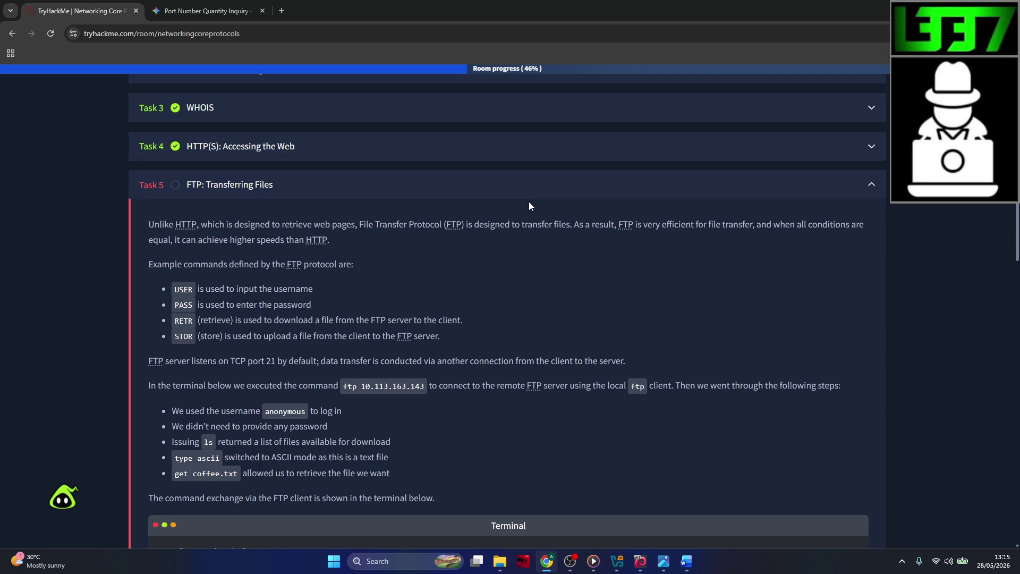
# Step: Scroll through Task 5's USER, PASS, RETR and STOR explanation, then bring the Kali VM forward
pyautogui.scroll(-1, 530, 206)
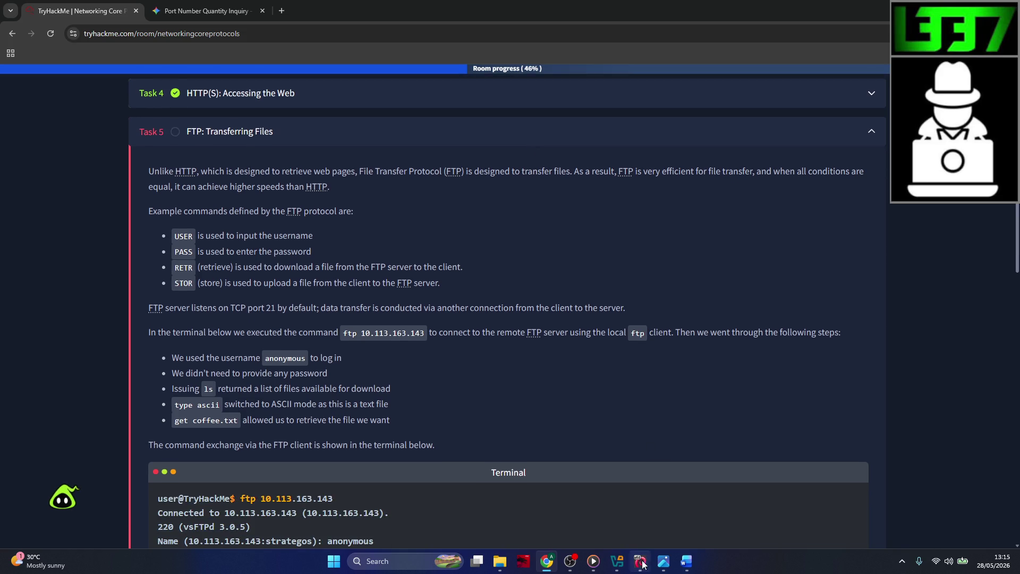
pyautogui.click(641, 562)
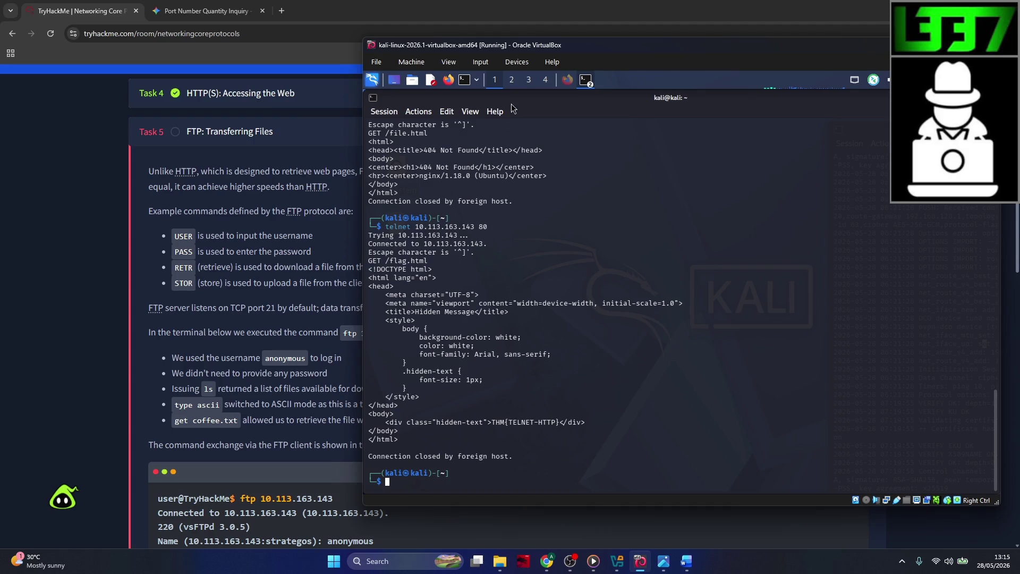
# Step: Restore the Kali terminal, move the terminals to the desktop's right side, then go back to TryHackMe
pyautogui.doubleClick(511, 104)
pyautogui.moveTo(867, 125); pyautogui.dragTo(508, 107)
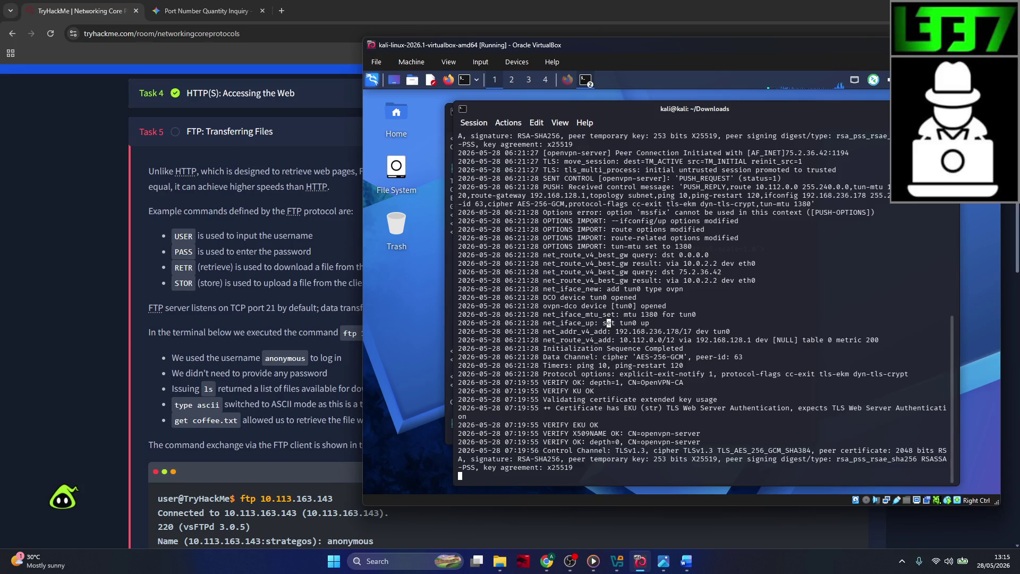
pyautogui.moveTo(584, 98); pyautogui.dragTo(767, 97)
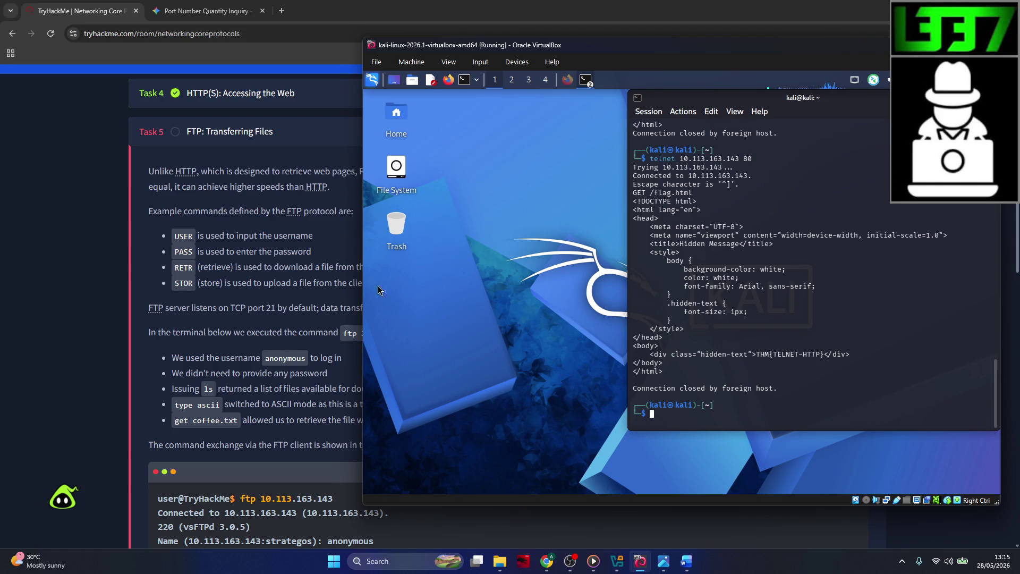
pyautogui.click(12, 260)
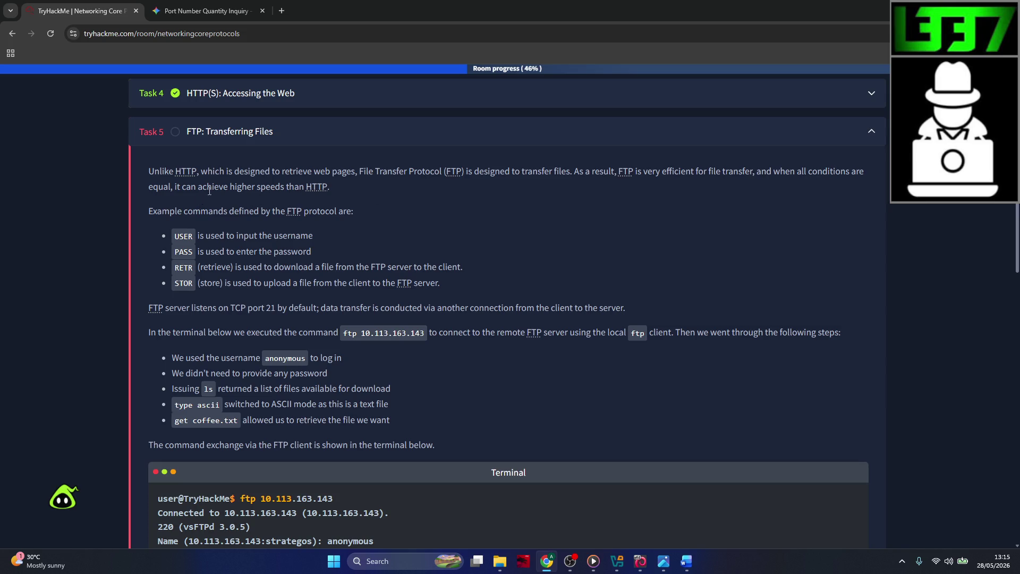
pyautogui.moveTo(199, 211); pyautogui.dragTo(292, 212)
pyautogui.click(287, 216)
pyautogui.scroll(1, 268, 357)
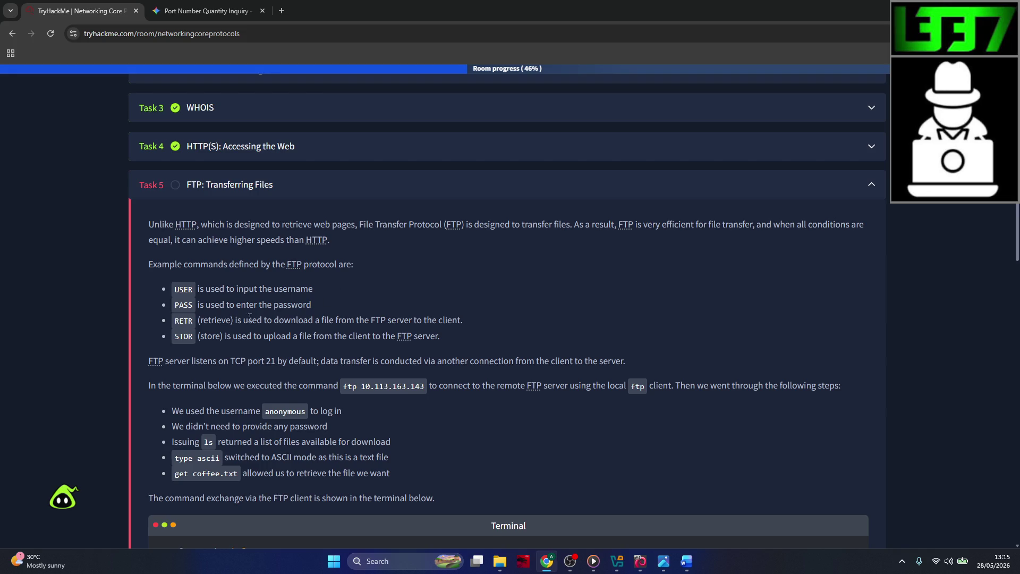
pyautogui.moveTo(257, 319); pyautogui.dragTo(448, 319)
pyautogui.click(303, 336)
pyautogui.moveTo(258, 338); pyautogui.dragTo(360, 338)
pyautogui.click(273, 371)
pyautogui.scroll(-1, 233, 355)
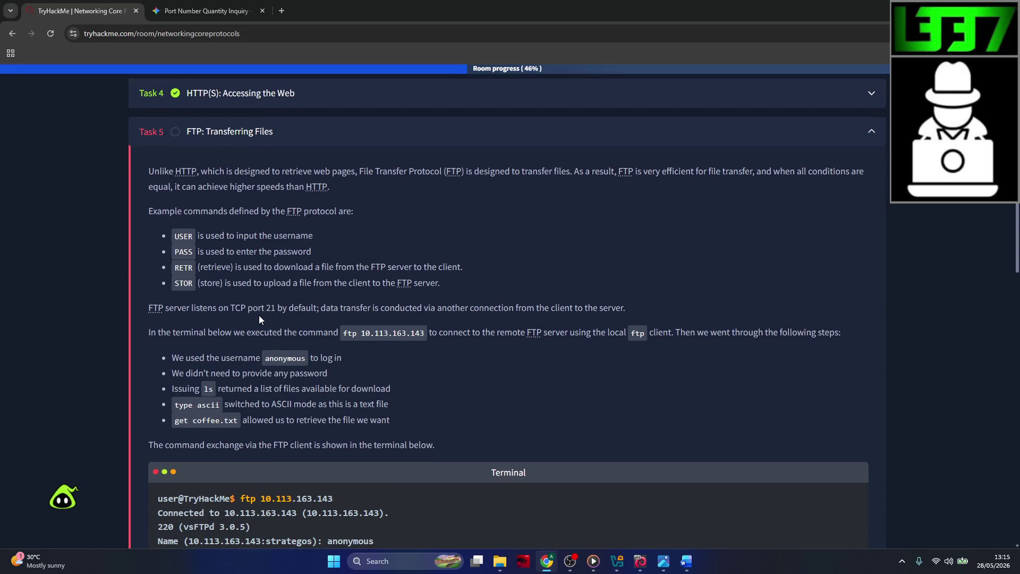
pyautogui.moveTo(186, 308); pyautogui.dragTo(271, 308)
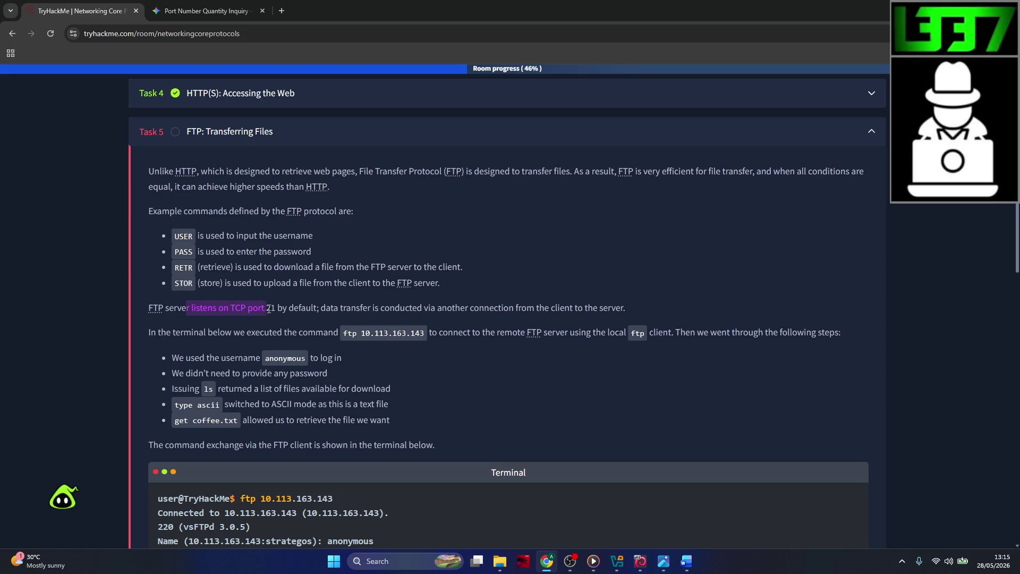
pyautogui.click(400, 301)
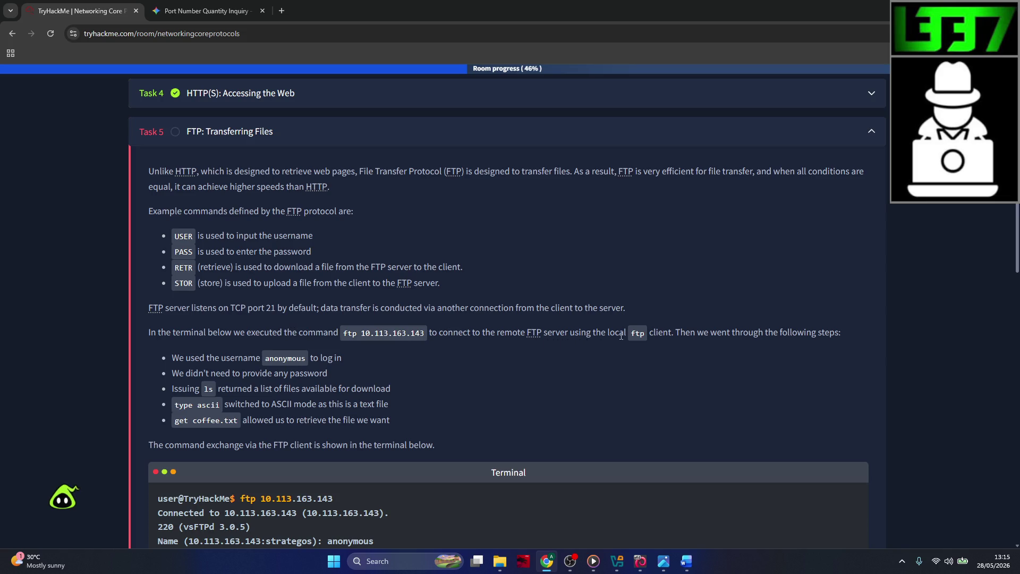
pyautogui.scroll(-1, 474, 343)
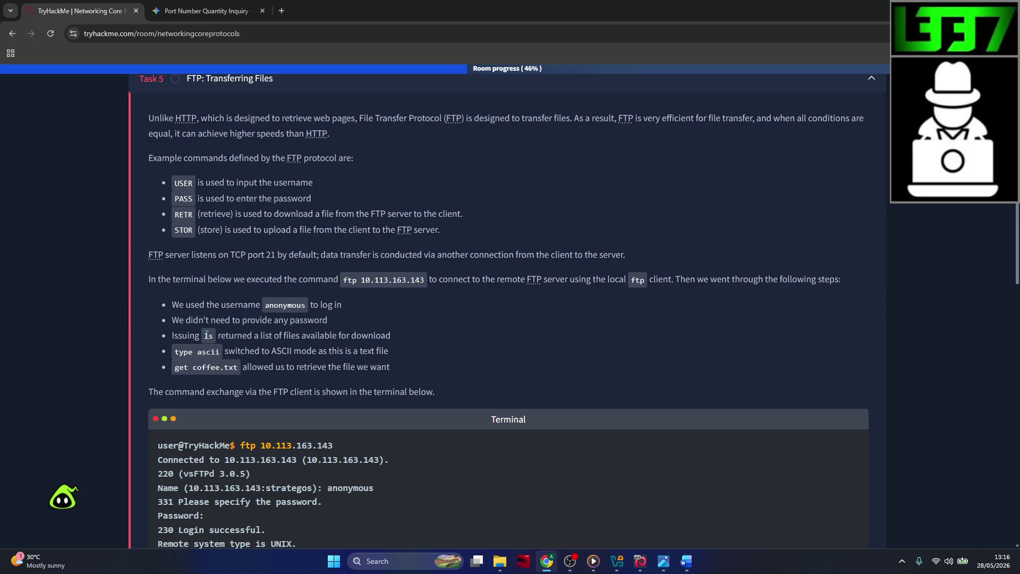
pyautogui.scroll(-1, 312, 338)
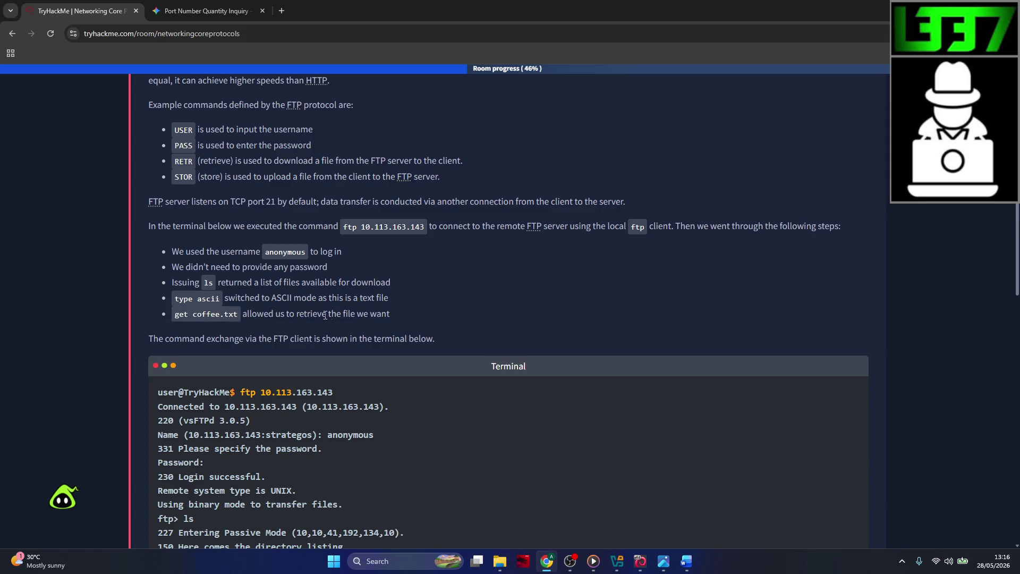
pyautogui.scroll(-1, 325, 315)
pyautogui.scroll(-1, 339, 300)
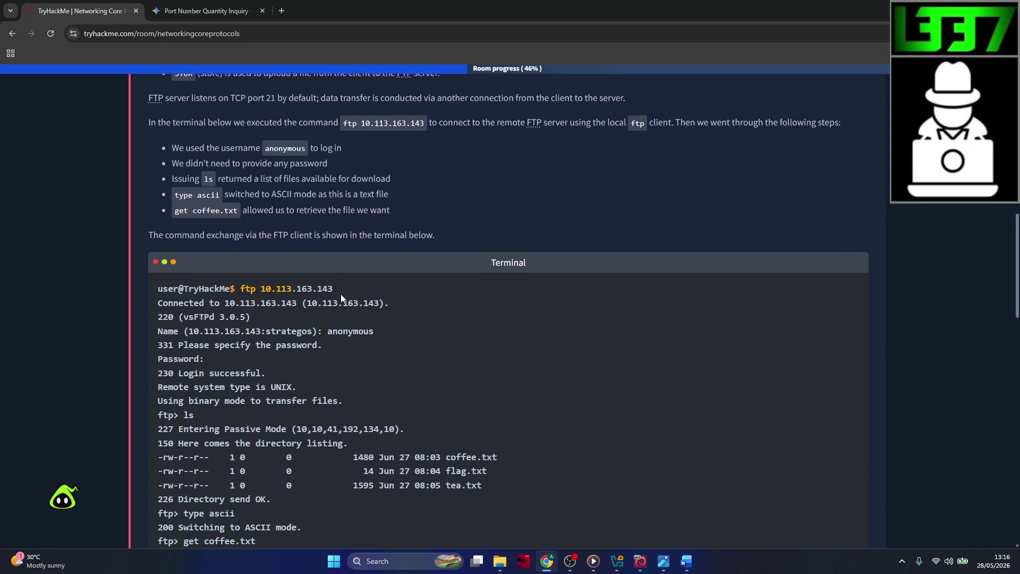
# Step: Connect with ftp 10.113.163.143, try logging in as leet13, and quit the failed session
pyautogui.hotkey('alt', 'Tab')
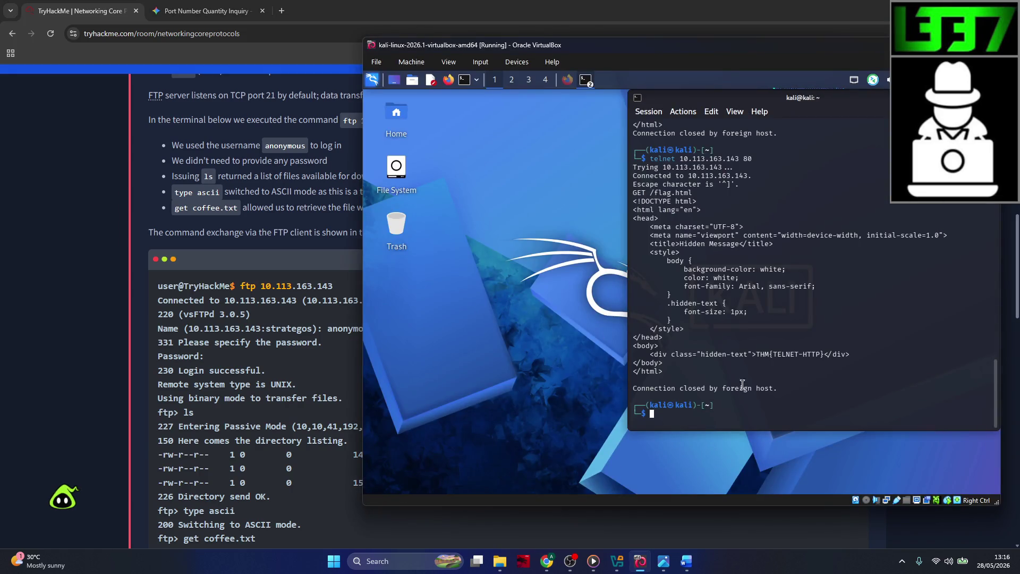
pyautogui.press('Up')
pyautogui.press('Left')
pyautogui.press('Left')
pyautogui.press('Left')
pyautogui.press('BackSpace')
pyautogui.press('BackSpace')
pyautogui.press('BackSpace')
pyautogui.press('Delete')
pyautogui.press('Delete')
pyautogui.press('Delete')
pyautogui.write('ftp 10.113.163.143')
pyautogui.press('Return')
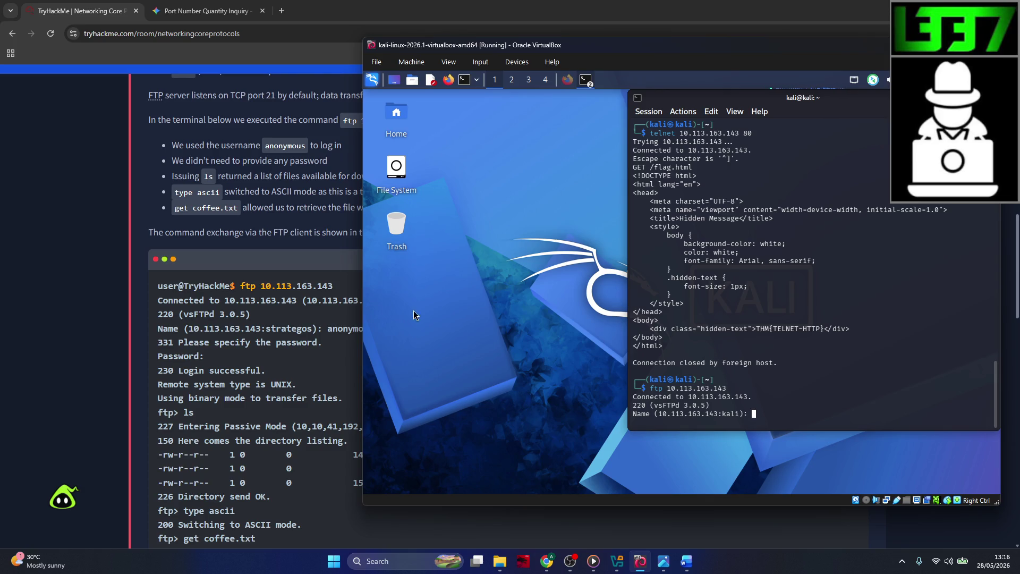
pyautogui.write('leet13')
pyautogui.press('Return')
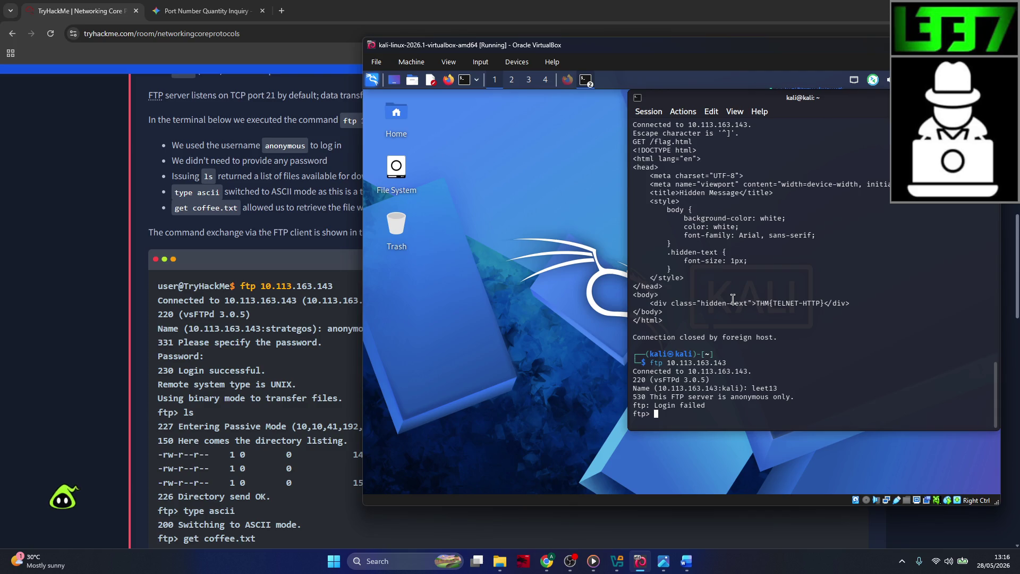
pyautogui.press('Return')
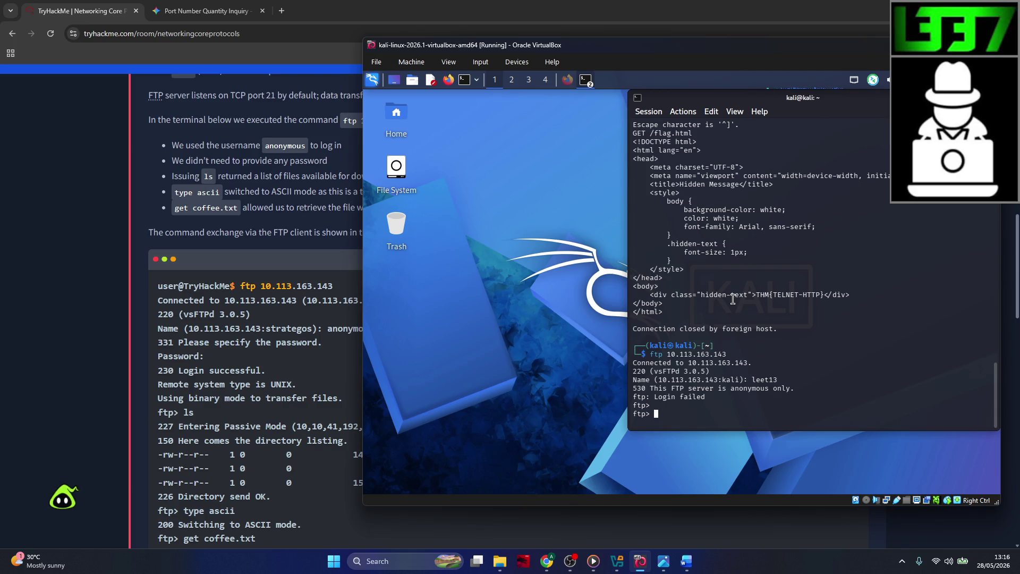
pyautogui.write('quit')
pyautogui.press('Return')
# Step: Reconnect to the FTP server and log in as anonymous with an empty password
pyautogui.press('Up')
pyautogui.press('Return')
pyautogui.write('anonymous')
pyautogui.press('Return')
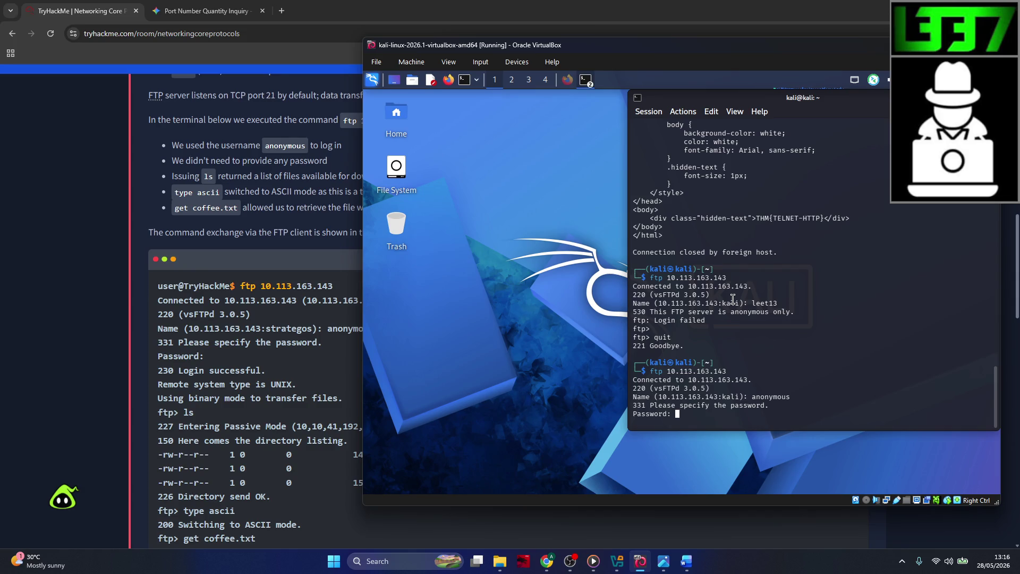
pyautogui.click(17, 282)
pyautogui.hotkey('alt', 'Tab')
pyautogui.press('Return')
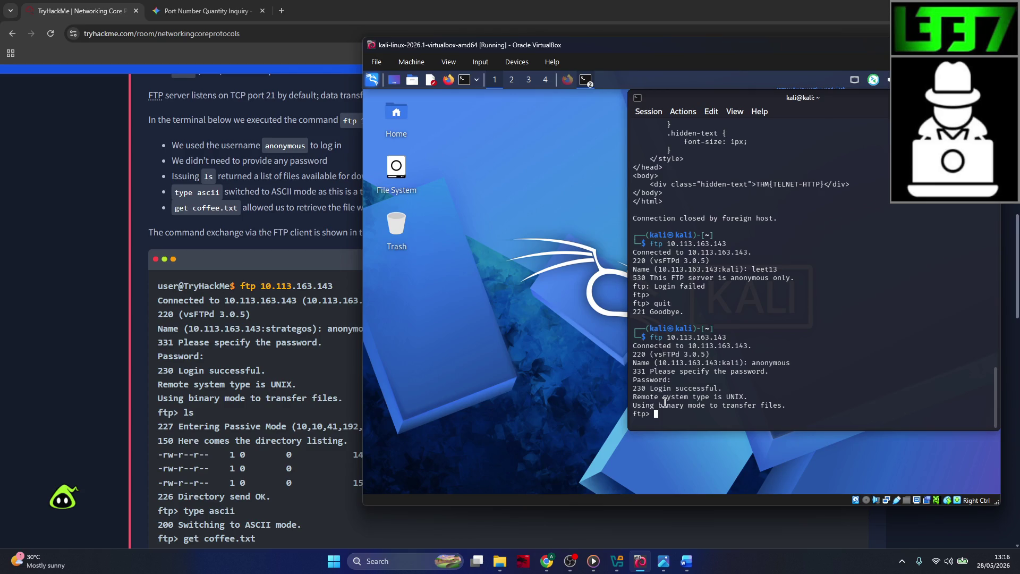
# Step: List the server files and switch the transfer to ASCII mode
pyautogui.write('ls')
pyautogui.press('Return')
pyautogui.write('ascii')
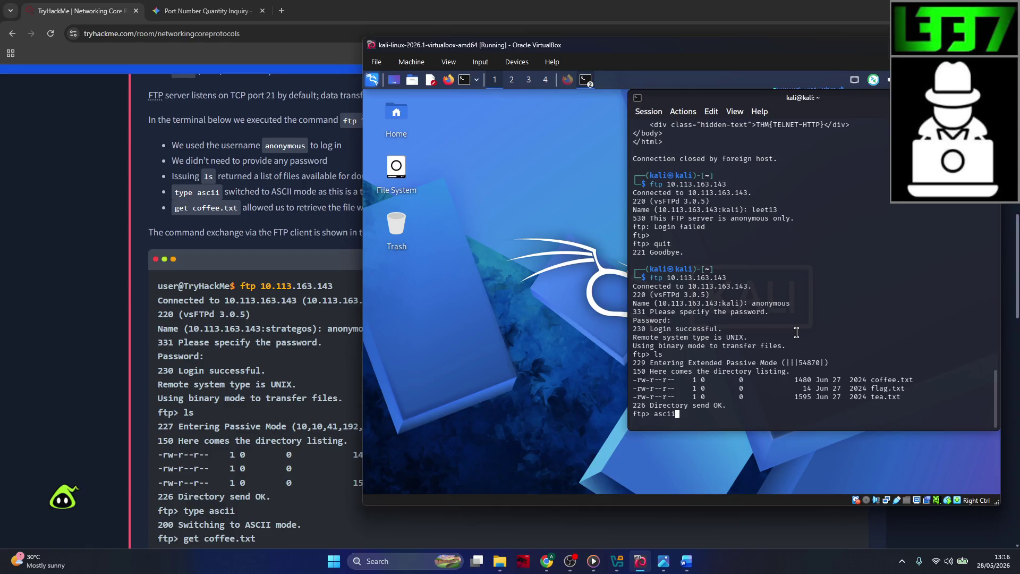
pyautogui.press('Return')
pyautogui.write('ls')
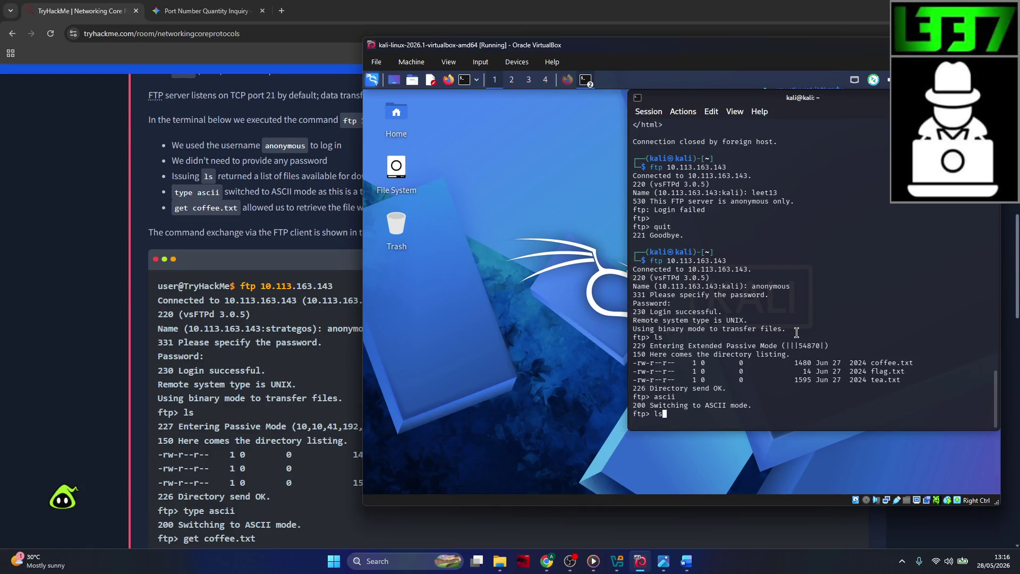
pyautogui.press('Return')
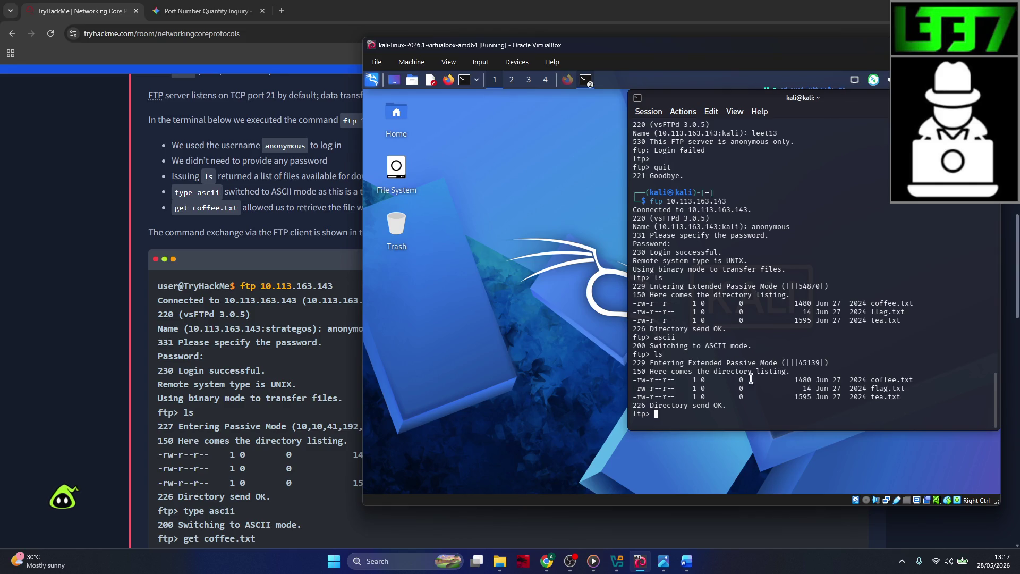
# Step: Compare with the lesson and download coffee.txt using get coffee.txt
pyautogui.click(143, 352)
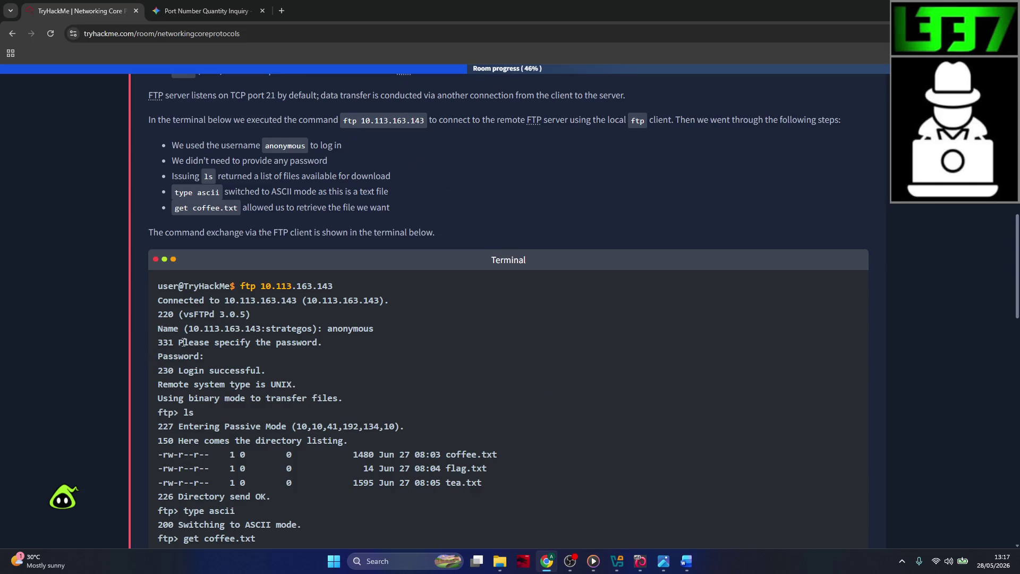
pyautogui.scroll(-2, 198, 322)
pyautogui.scroll(-1, 199, 323)
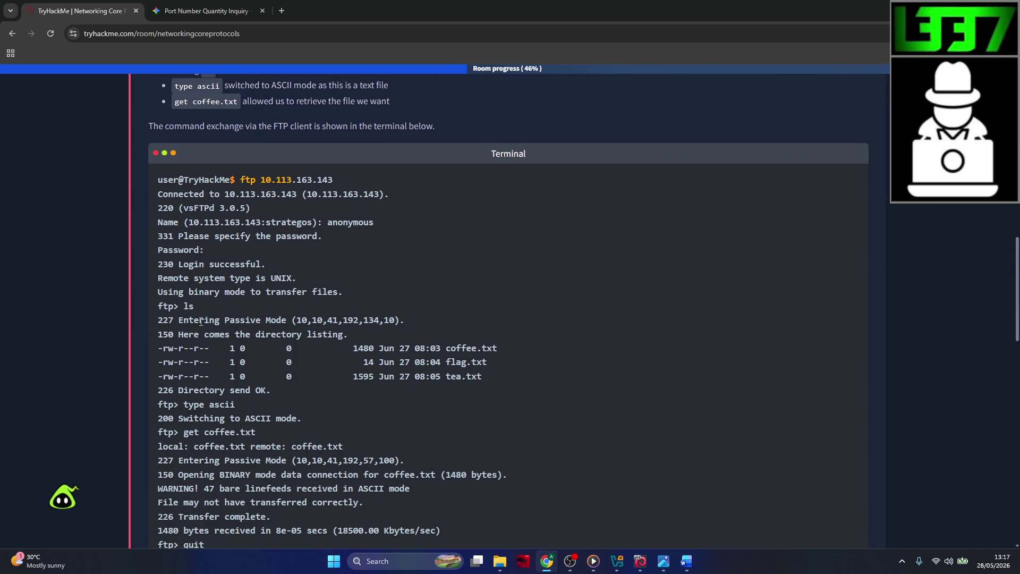
pyautogui.hotkey('alt', 'Tab')
pyautogui.write('get coffee.txt')
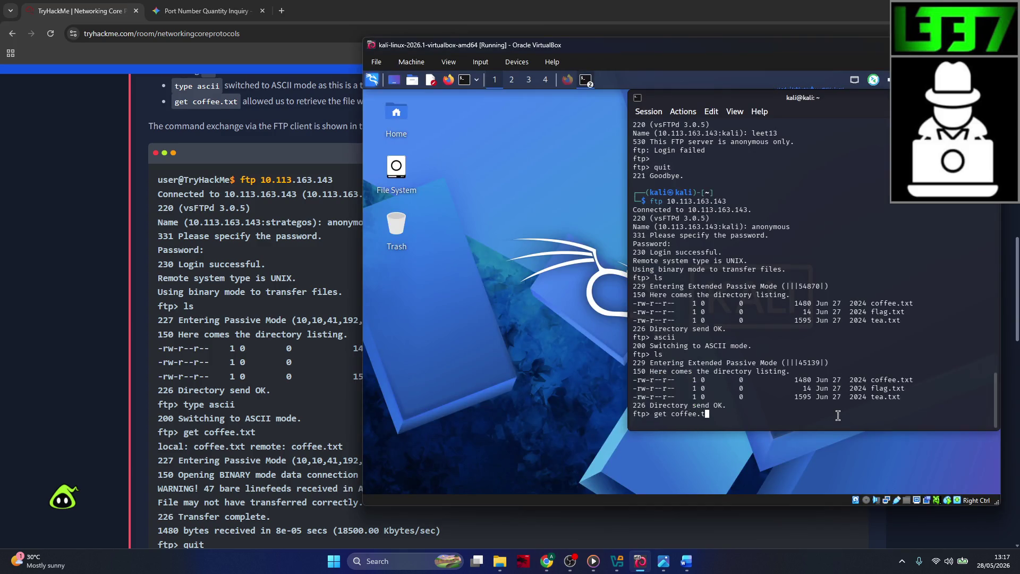
pyautogui.press('Return')
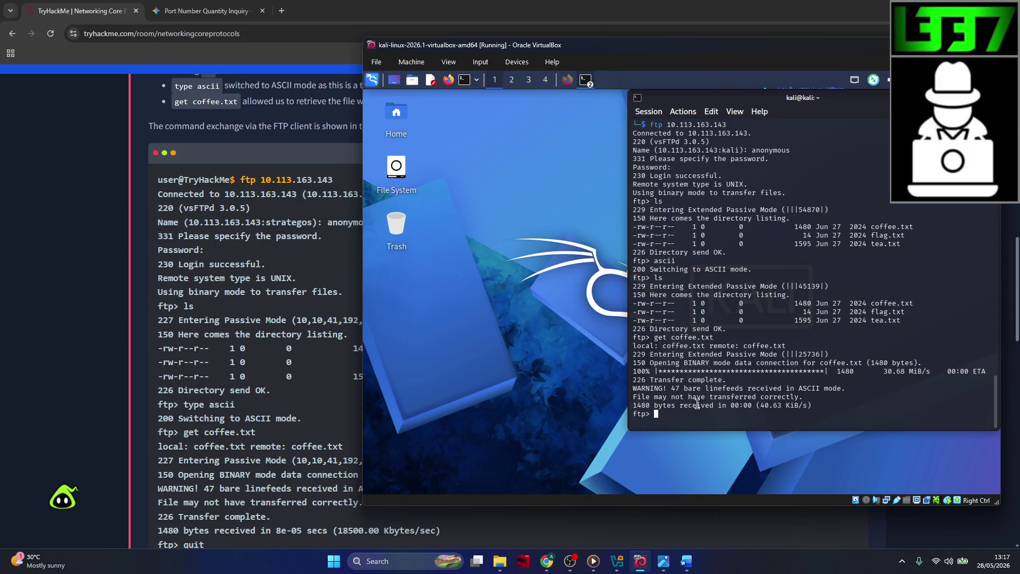
pyautogui.click(31, 338)
pyautogui.scroll(-2, 93, 321)
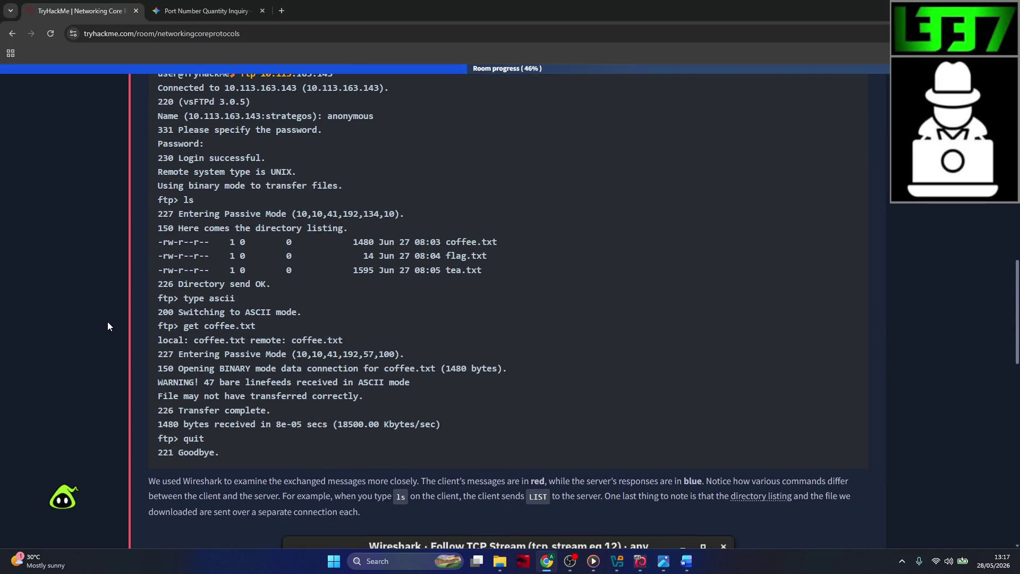
pyautogui.hotkey('alt', 'Tab')
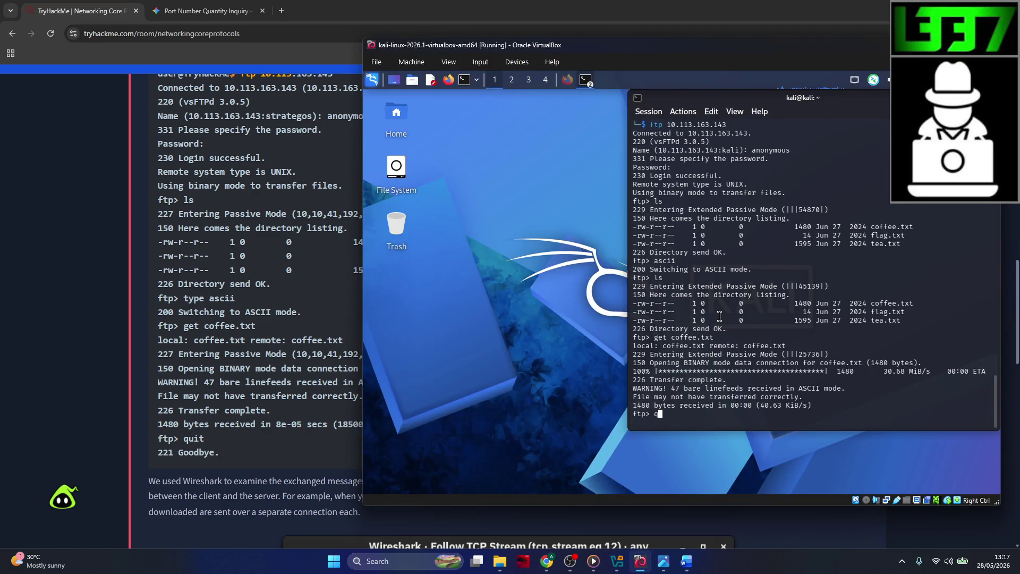
# Step: List the home folder and print the recipe in coffee.txt
pyautogui.scroll(-2, 719, 316)
pyautogui.write('ls')
pyautogui.press('Return')
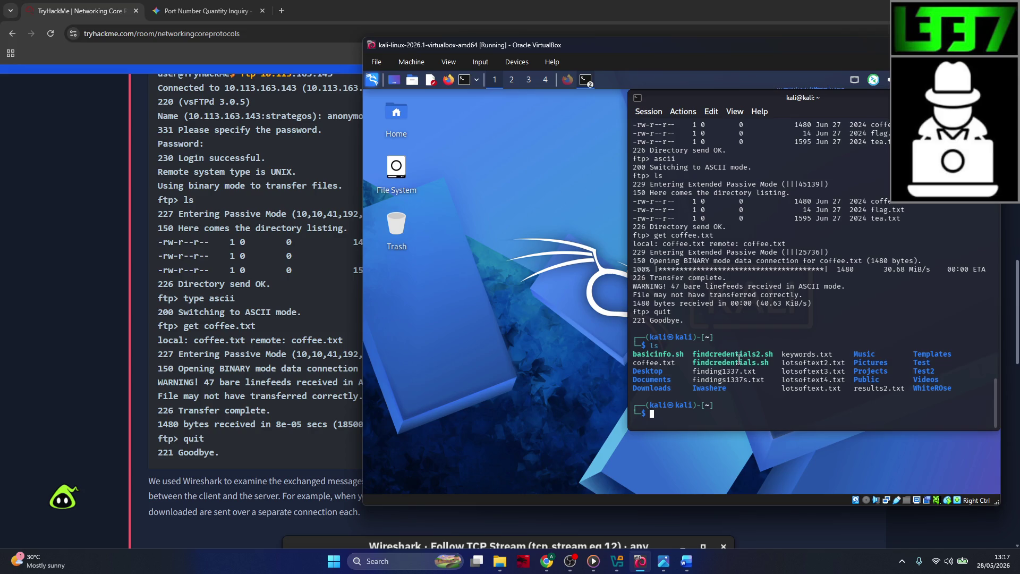
pyautogui.write('cat coffee.txt')
pyautogui.press('Return')
pyautogui.scroll(5, 681, 278)
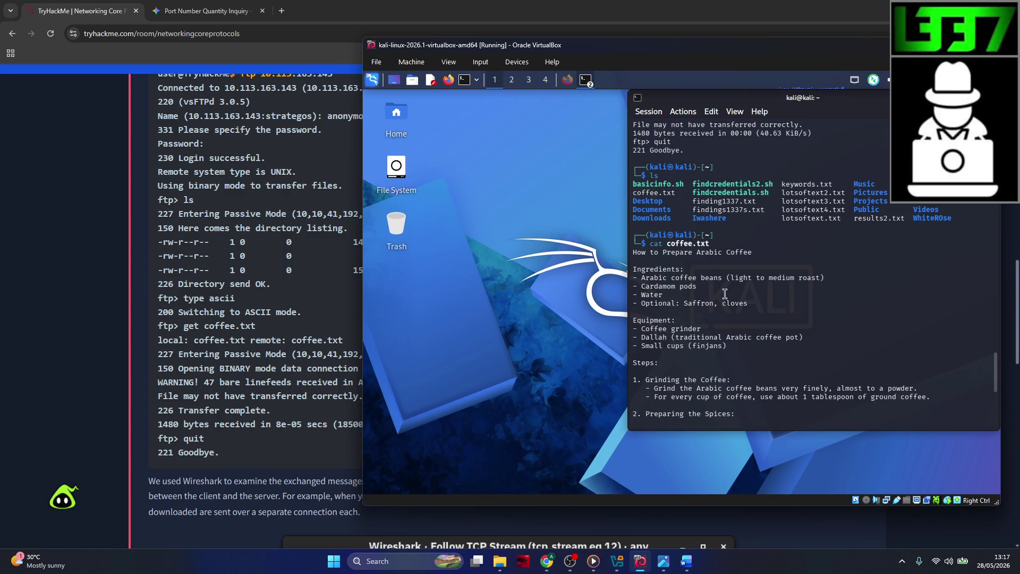
pyautogui.scroll(-10, 720, 327)
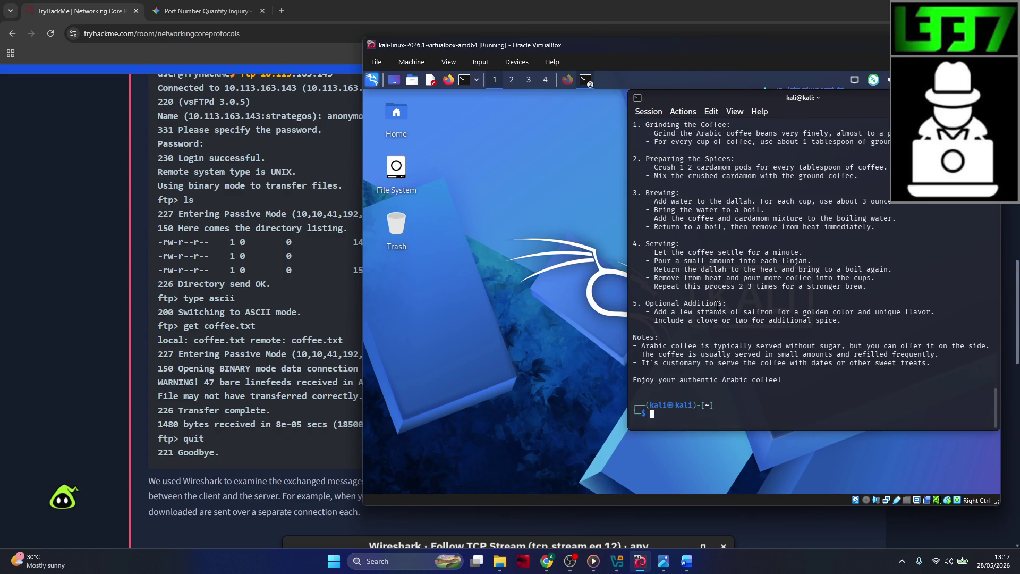
# Step: Log in anonymously to FTP server 10.113.163.143 and download flag.txt
pyautogui.write('ftp 10.113.1')
pyautogui.write('63.143')
pyautogui.press('Return')
pyautogui.write('anonymous')
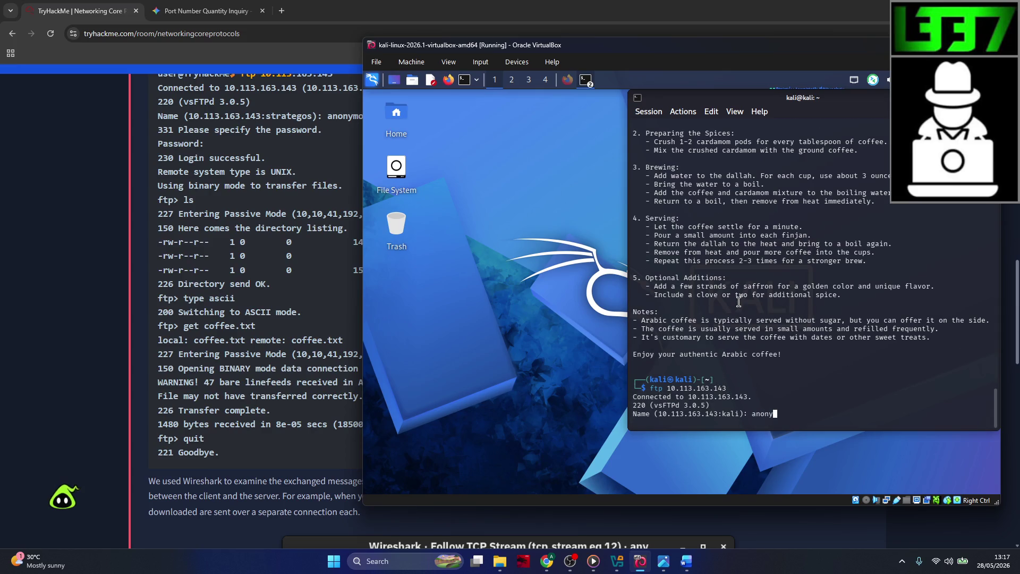
pyautogui.press('Return')
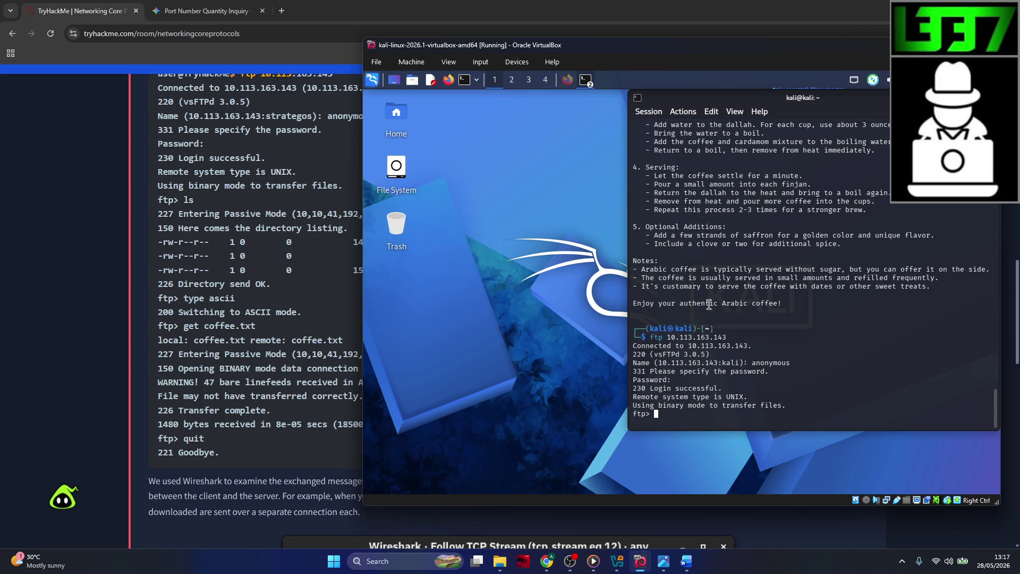
pyautogui.write('ls')
pyautogui.press('Return')
pyautogui.write('get flag.t')
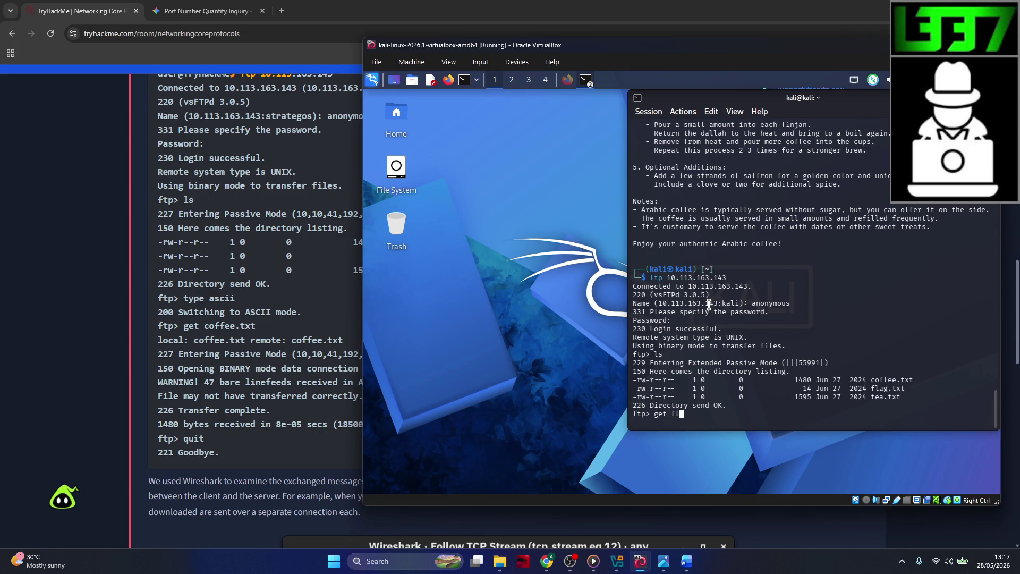
pyautogui.write('xt')
pyautogui.press('Return')
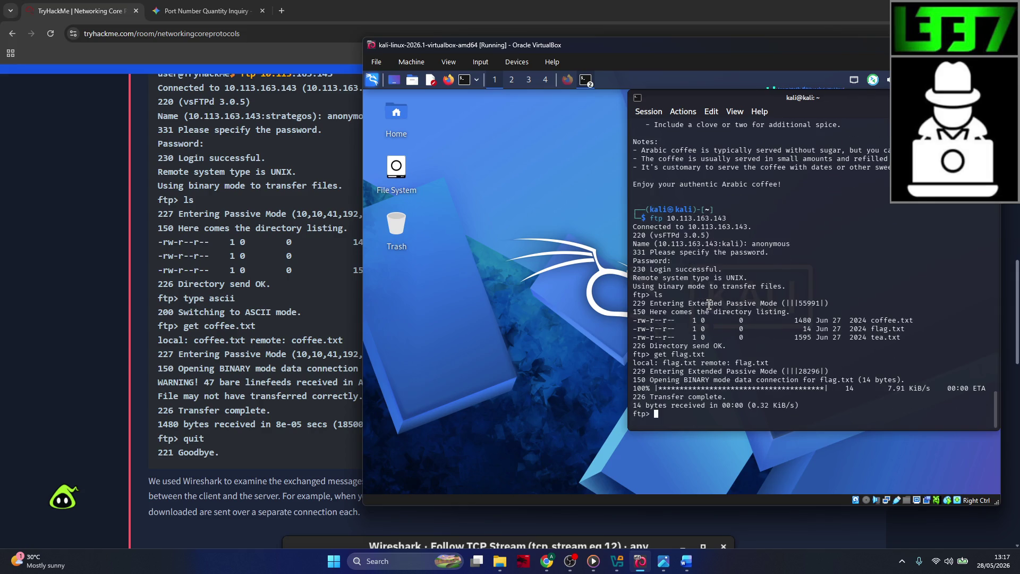
pyautogui.write('quit')
pyautogui.press('Return')
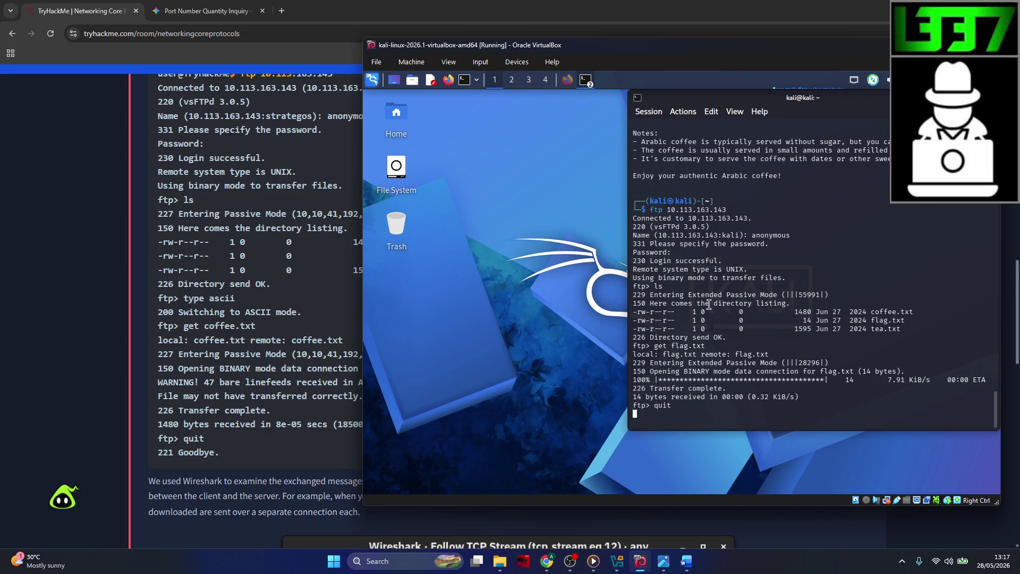
# Step: Print flag.txt to reveal THM{FAST-FTP}, then reconnect to FTP server 10.113.163.143
pyautogui.write('ls')
pyautogui.press('Return')
pyautogui.write('cat flag.t')
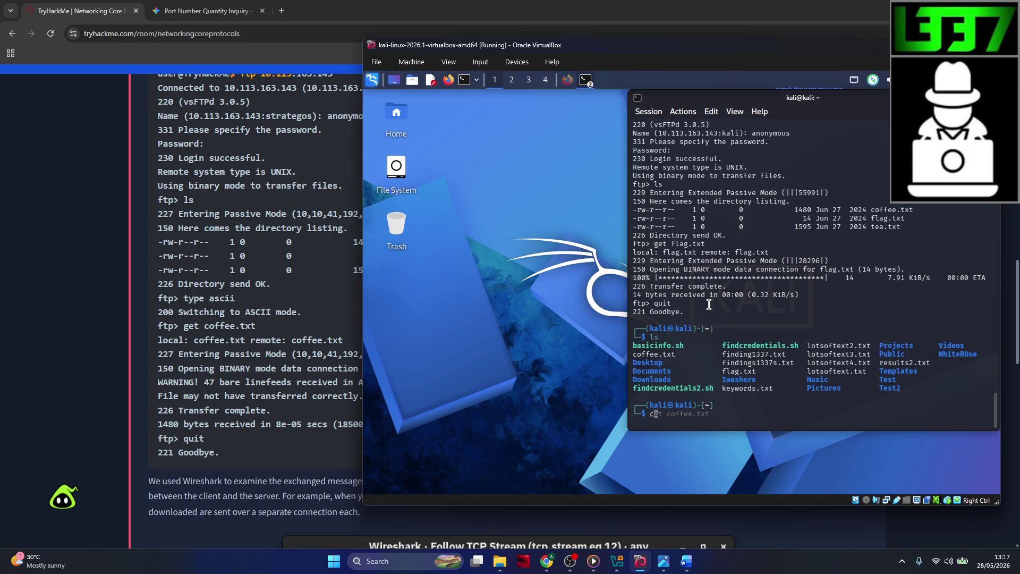
pyautogui.write('xt')
pyautogui.press('Return')
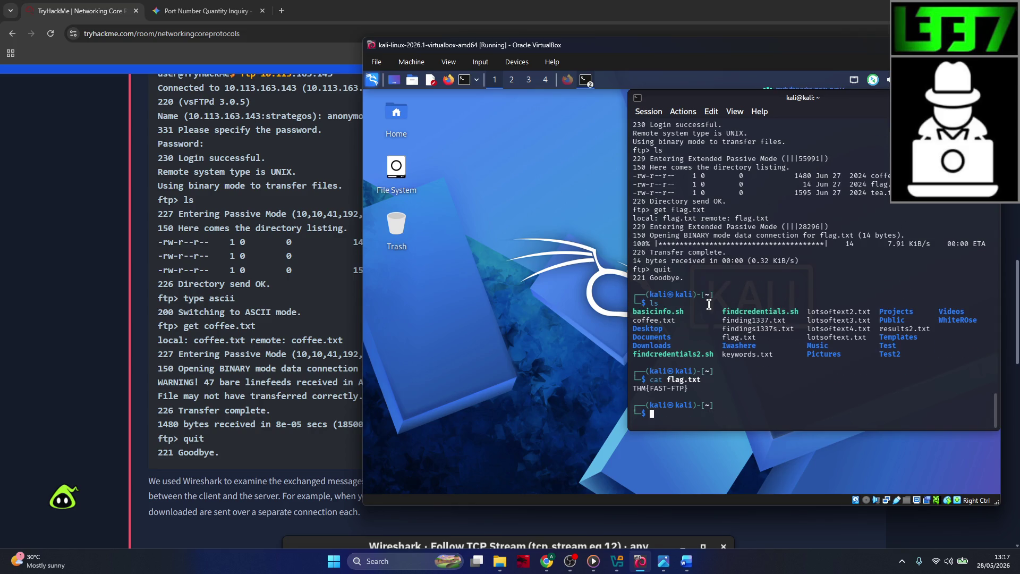
pyautogui.moveTo(685, 388); pyautogui.dragTo(634, 386)
pyautogui.click(713, 387)
pyautogui.write('ftp 10.113.163.143')
pyautogui.press('Return')
# Step: Log in to the FTP server as anonymous with an empty password and list its files
pyautogui.write('onymous')
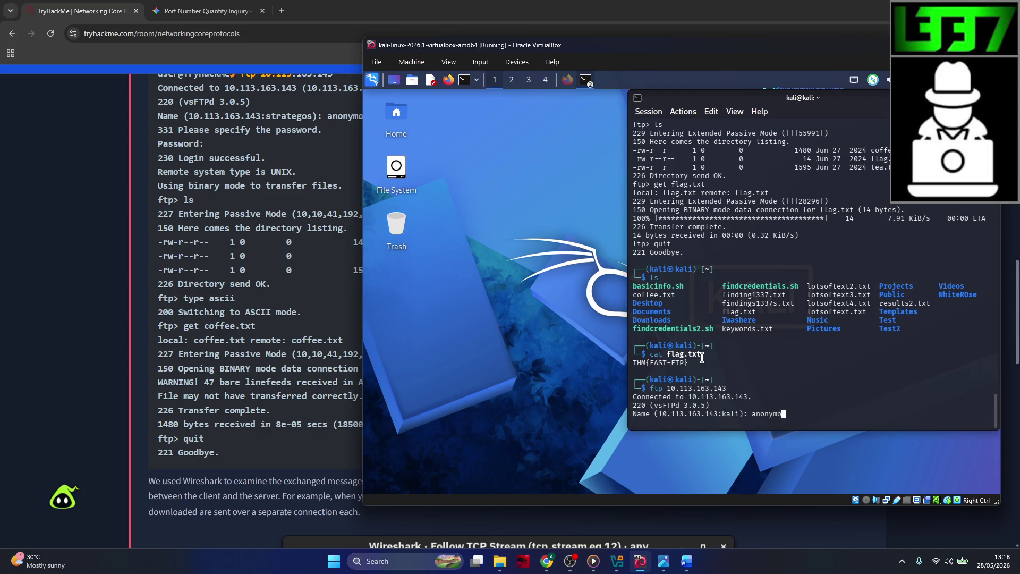
pyautogui.press('Return')
pyautogui.press('Return')
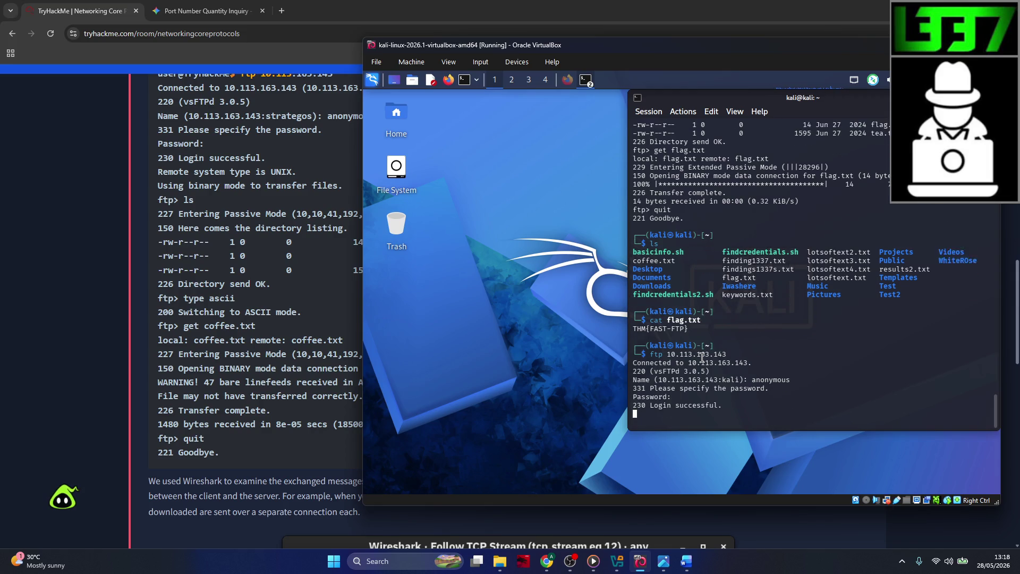
pyautogui.write('ls')
pyautogui.press('Return')
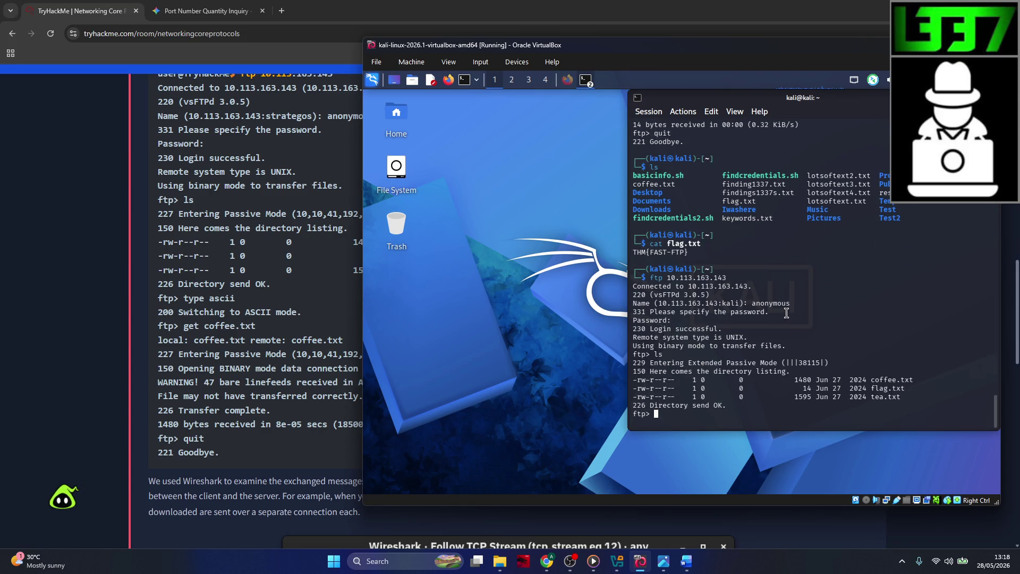
# Step: Download tea.txt after two failed attempts to fetch it together with coffee.txt
pyautogui.write('get tea.txt ')
pyautogui.write('&& get ')
pyautogui.write('coffee.txt')
pyautogui.press('Return')
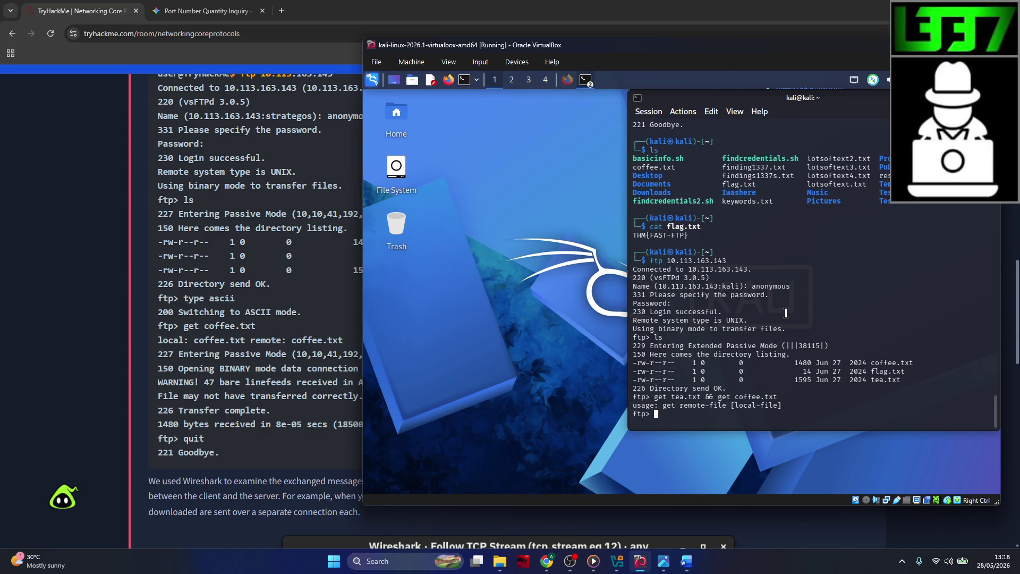
pyautogui.press('Up')
pyautogui.press('BackSpace')
pyautogui.press('BackSpace')
pyautogui.press('BackSpace')
pyautogui.press('BackSpace')
pyautogui.write('get ')
pyautogui.write('coffee.txt')
pyautogui.press('Return')
pyautogui.write('get tea.txt')
pyautogui.press('Return')
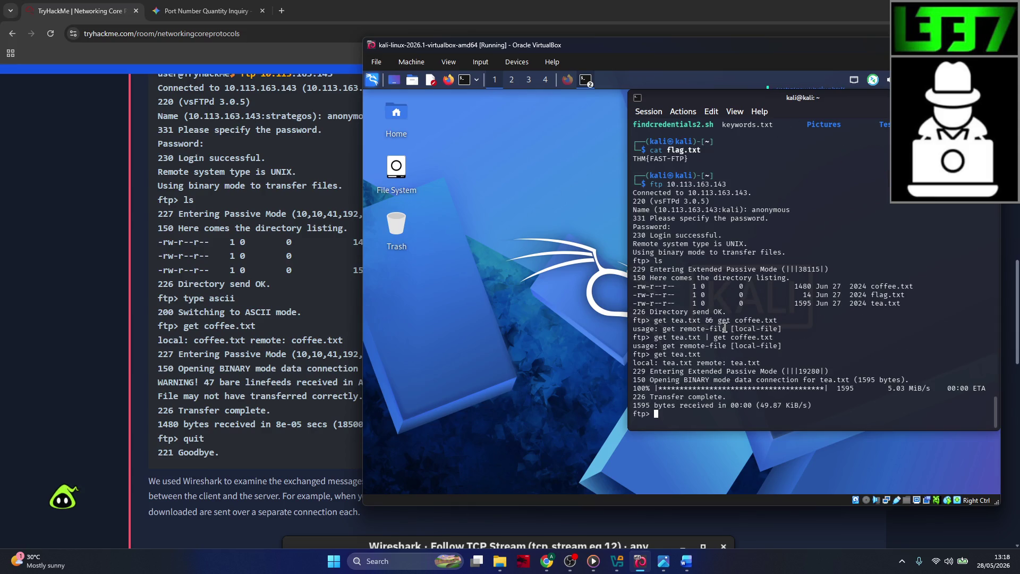
# Step: Exit FTP, confirm tea.txt is in the home folder, and glance at the TryHackMe lesson
pyautogui.write('it')
pyautogui.press('Return')
pyautogui.write('ls')
pyautogui.press('Return')
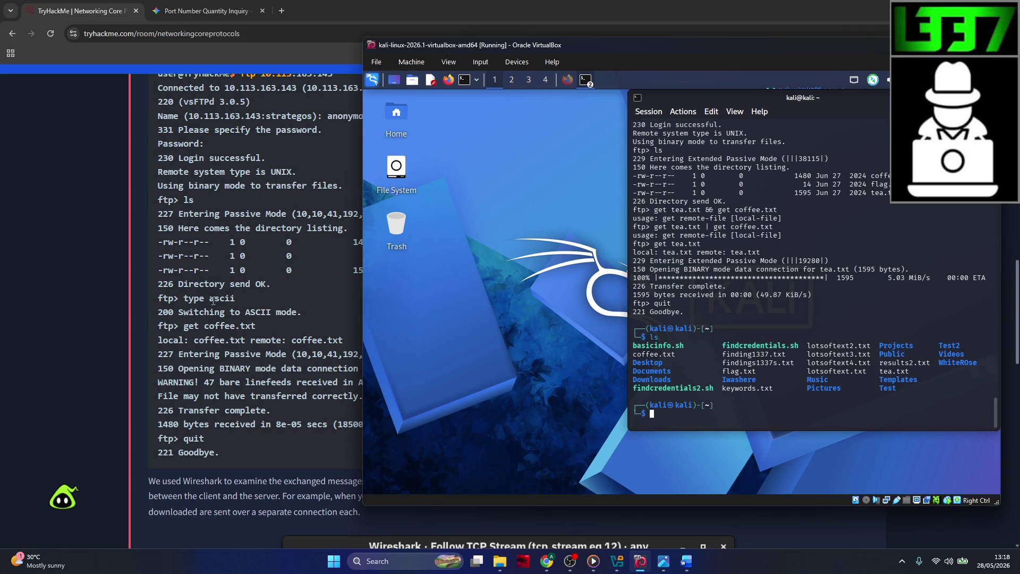
pyautogui.click(258, 300)
pyautogui.scroll(-3, 273, 293)
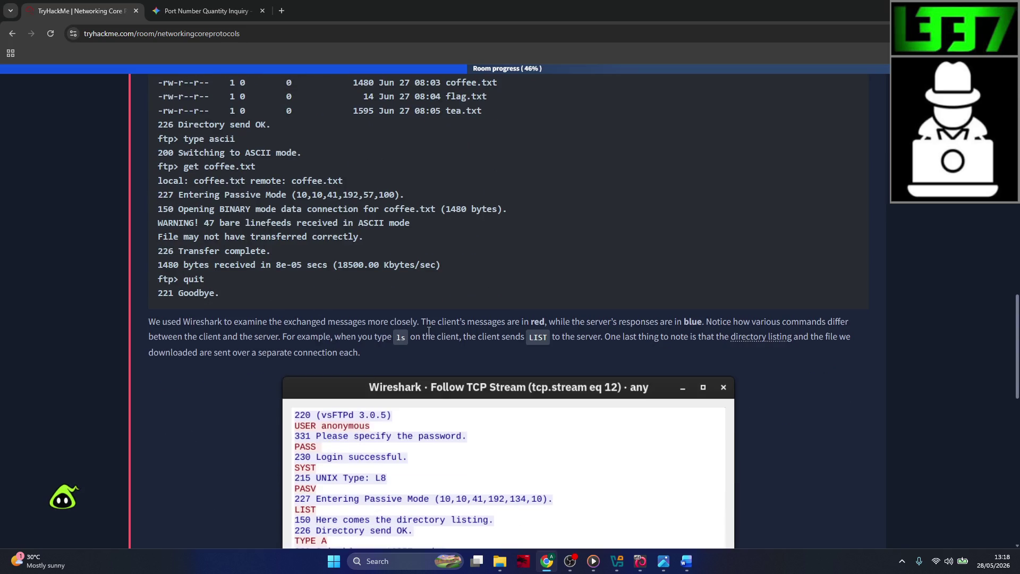
pyautogui.hotkey('alt', 'Tab')
# Step: Print the Arabic tea recipe in tea.txt, then clear the screen and list the home folder
pyautogui.write('tea.tx')
pyautogui.write('t')
pyautogui.press('Return')
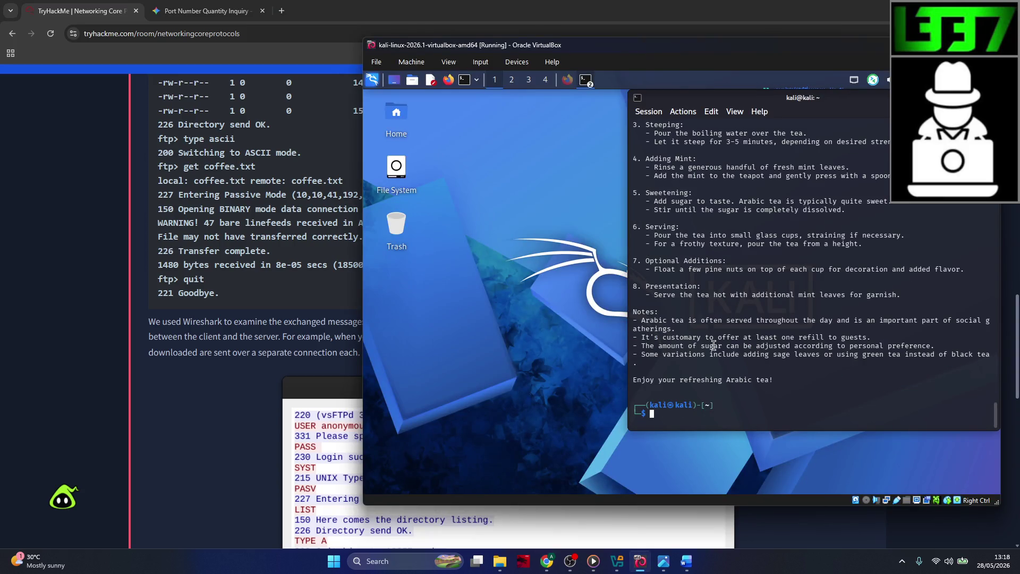
pyautogui.scroll(15, 713, 345)
pyautogui.write('clear')
pyautogui.press('Return')
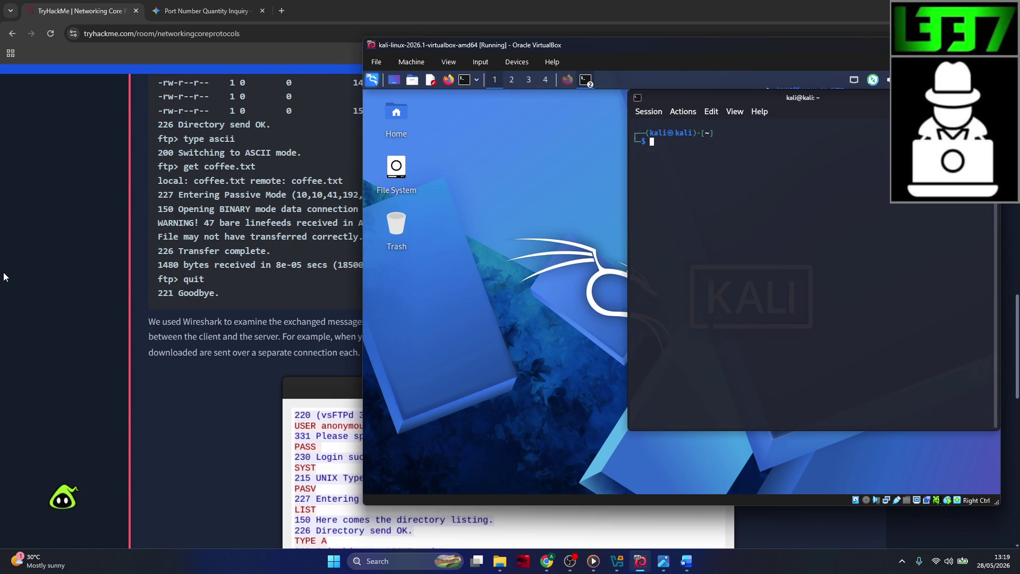
pyautogui.write('ls')
pyautogui.press('Return')
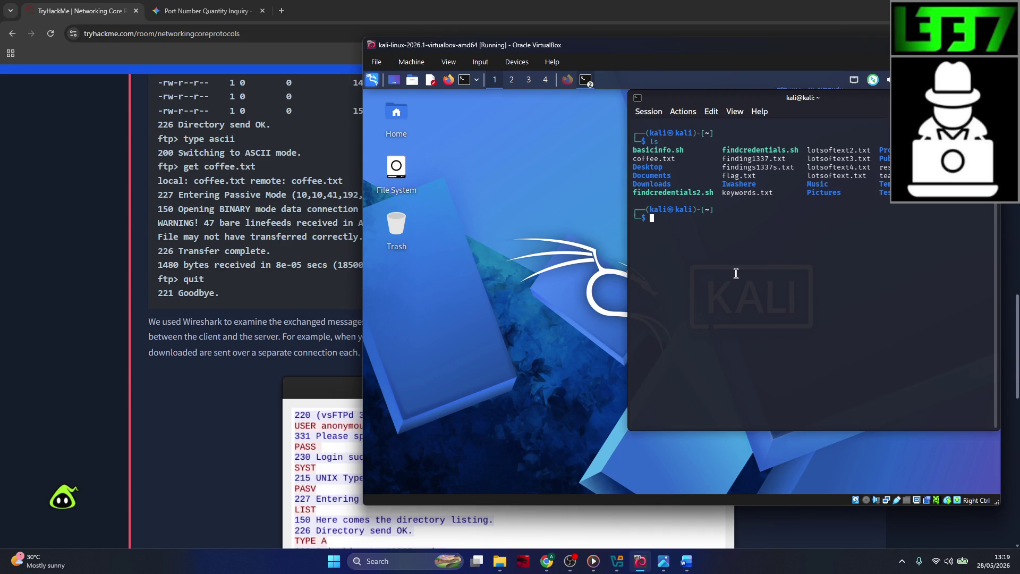
# Step: Run the basicinfo.sh script and show the current directory path
pyautogui.write('./basicin')
pyautogui.write('fo.sh')
pyautogui.press('Return')
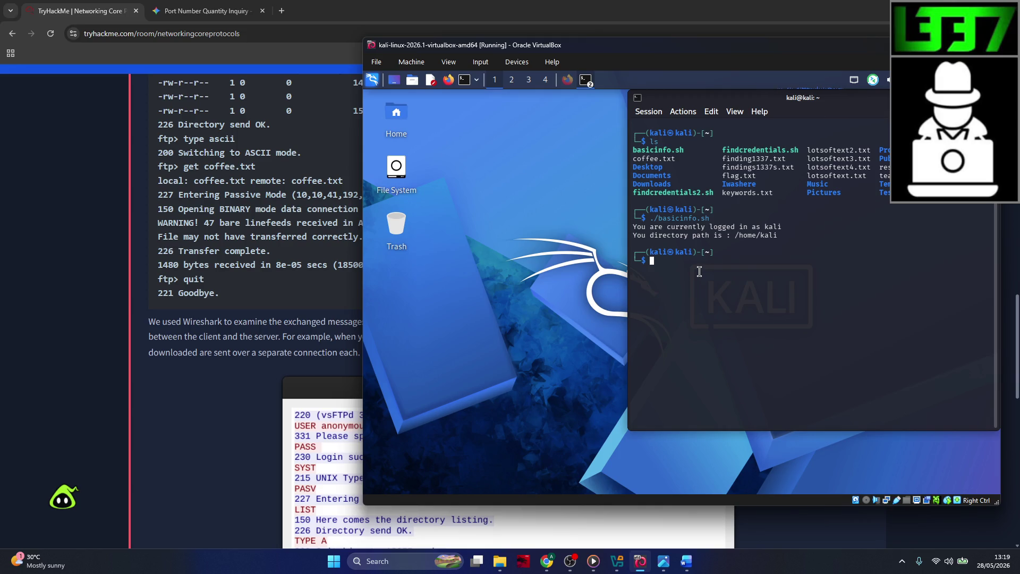
pyautogui.write('pwd')
pyautogui.press('Return')
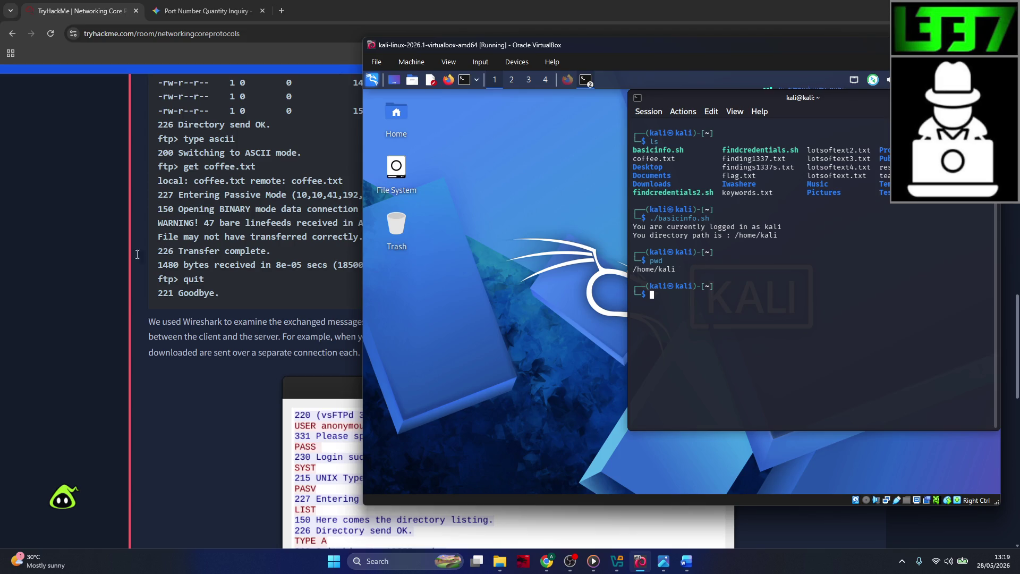
# Step: Inside the Iwashere folder, read the hello file and then delete it
pyautogui.write('cd Iw')
pyautogui.write('ashere')
pyautogui.press('Return')
pyautogui.write('ls')
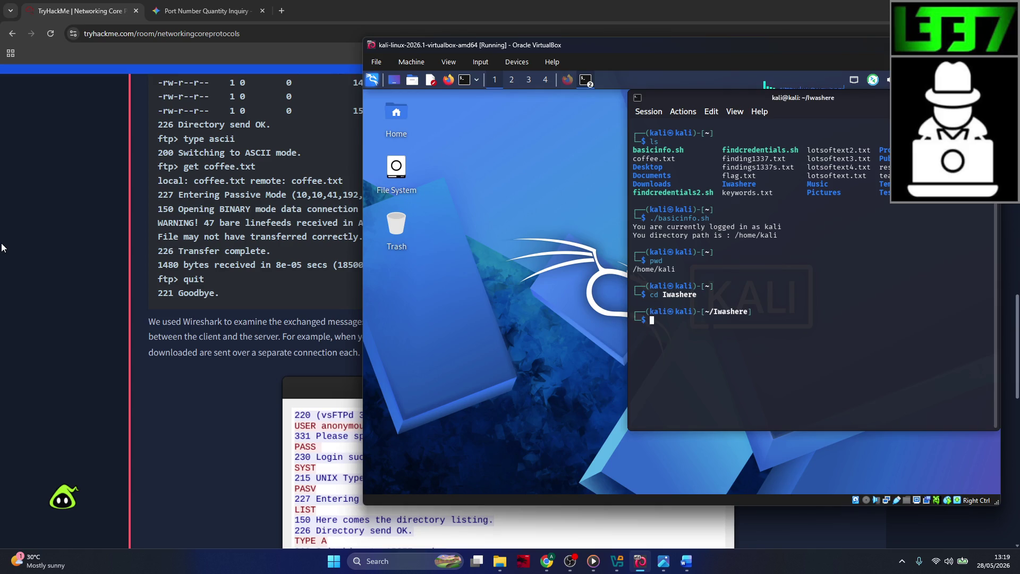
pyautogui.press('Return')
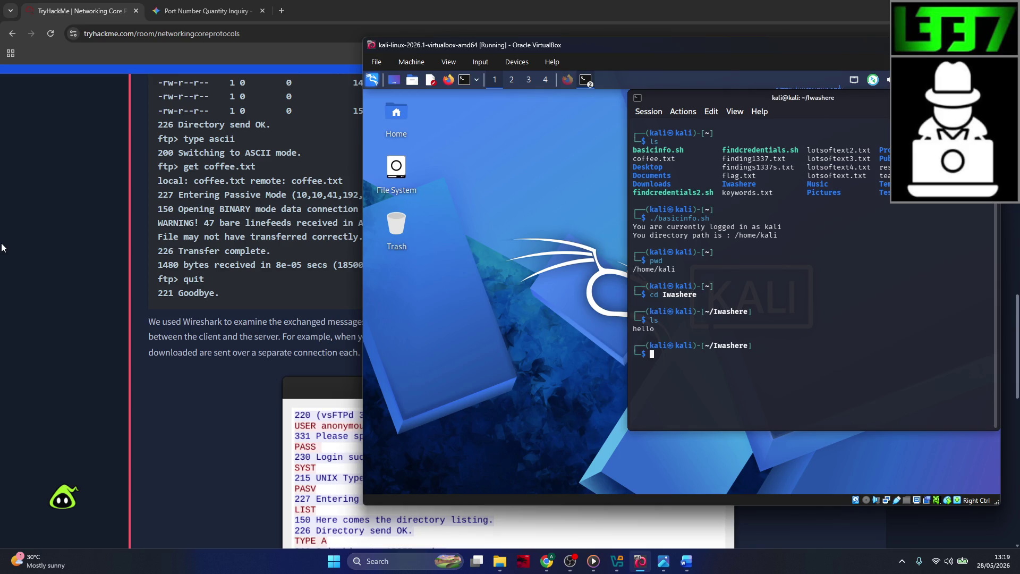
pyautogui.write('cat h')
pyautogui.press('Tab')
pyautogui.press('Return')
pyautogui.write('rm hello')
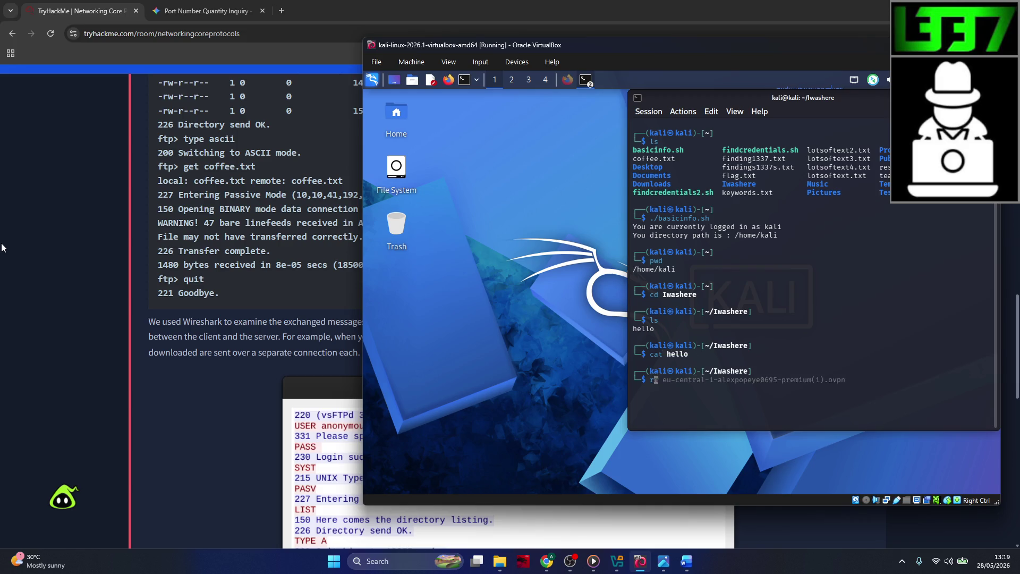
pyautogui.press('Return')
pyautogui.write('ls')
pyautogui.press('Return')
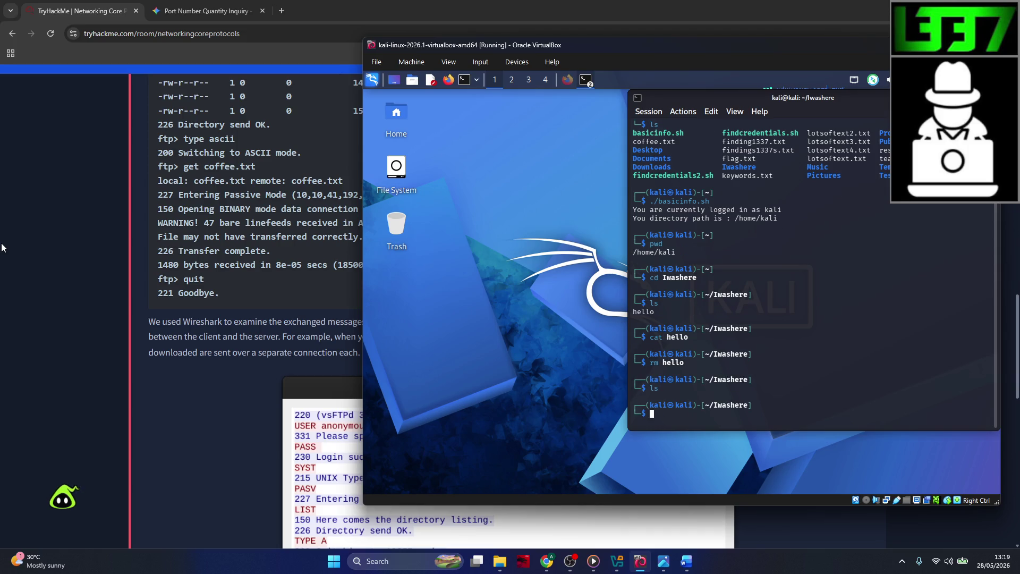
# Step: Back in the home directory, remove the Iwashere folder with rm -R and confirm it's gone
pyautogui.write('cd')
pyautogui.press('Return')
pyautogui.write('ls')
pyautogui.press('Return')
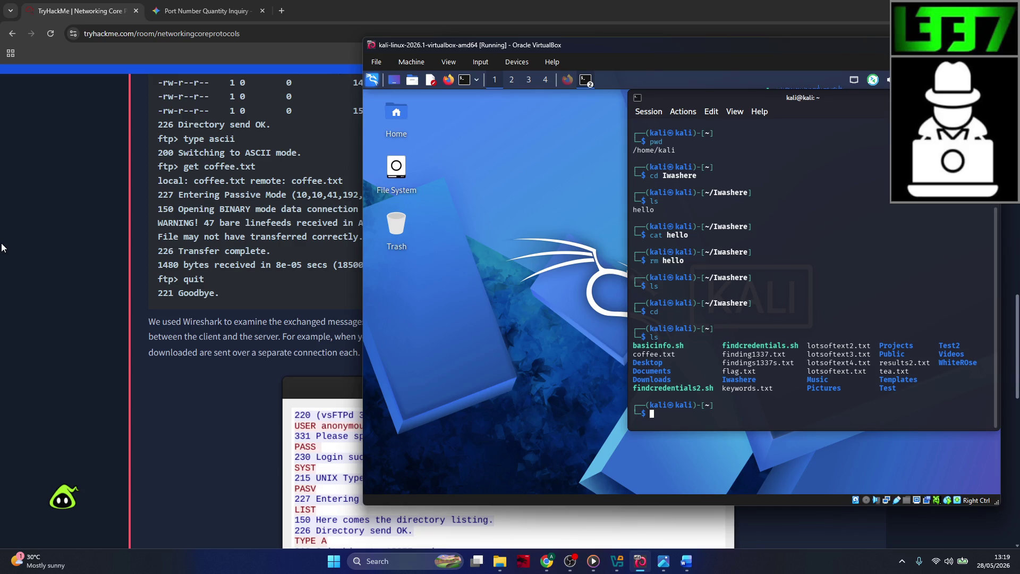
pyautogui.write('rm ')
pyautogui.write('Iwashere')
pyautogui.press('Return')
pyautogui.press('BackSpace')
pyautogui.press('BackSpace')
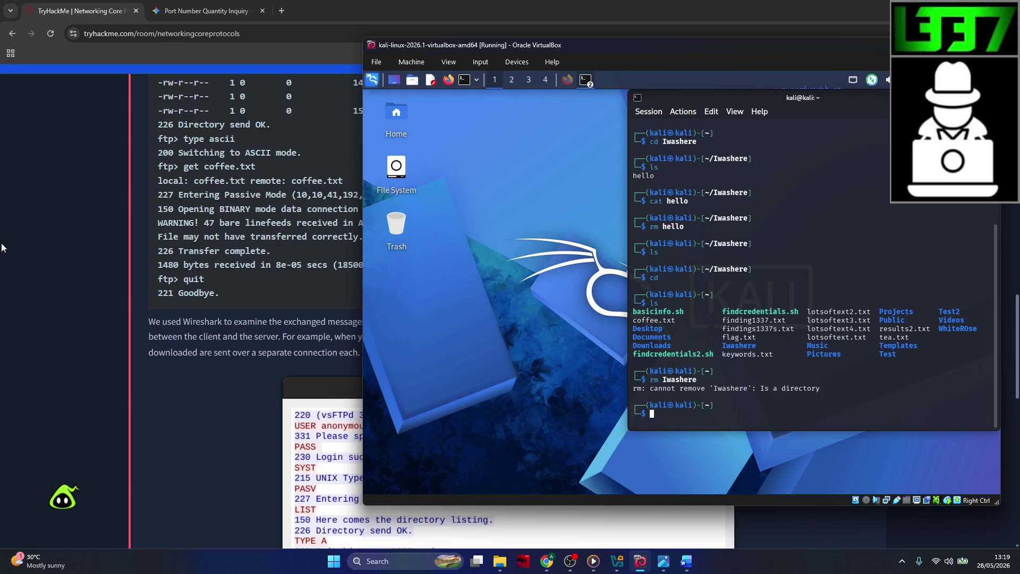
pyautogui.write('rm -R')
pyautogui.write(' Iwashere')
pyautogui.press('Return')
pyautogui.write('ls')
pyautogui.press('Return')
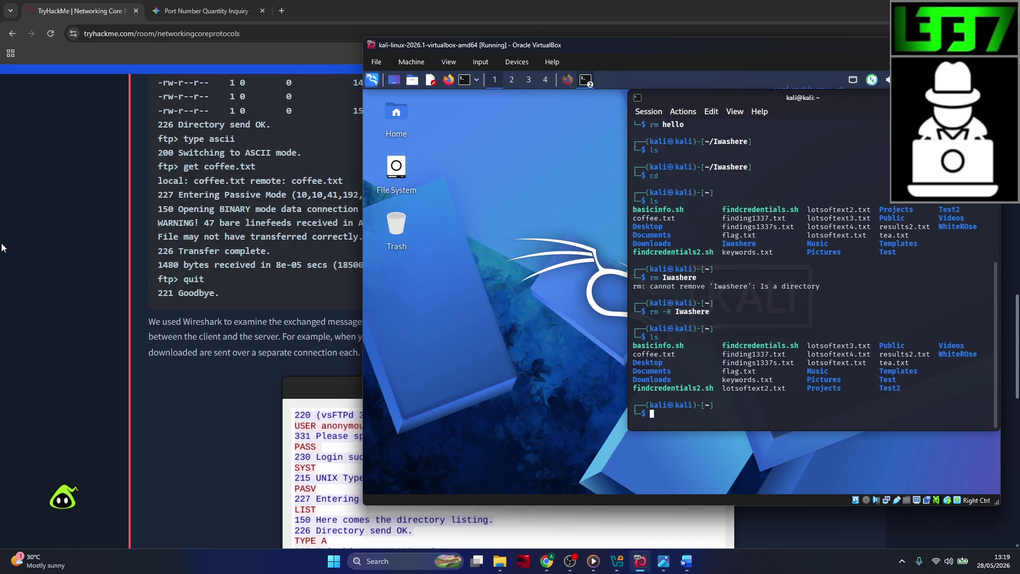
pyautogui.click(187, 312)
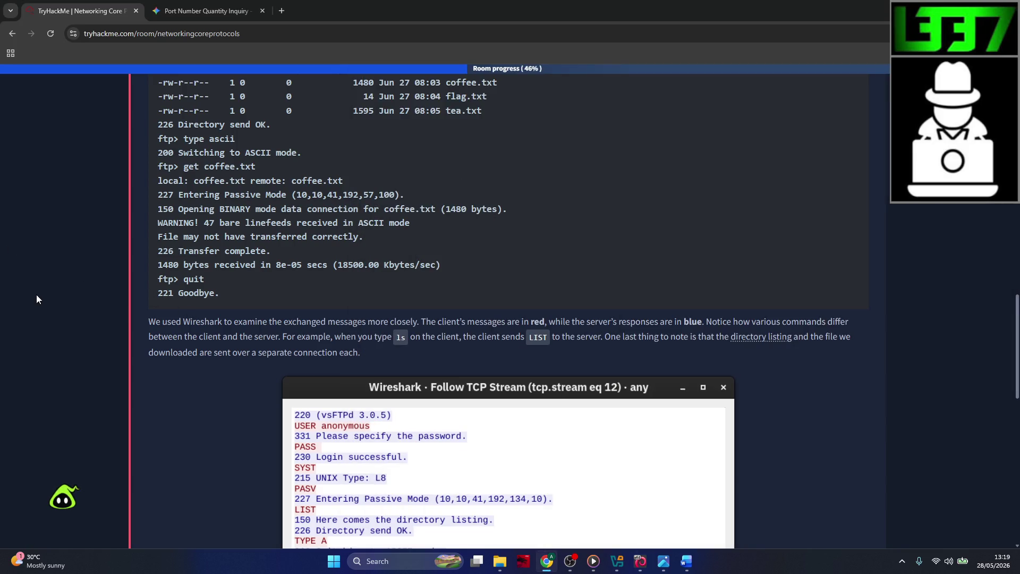
# Step: Read the FTP task's client/server message explanation and Wireshark Follow TCP Stream image down to the flag question
pyautogui.scroll(-1, 38, 295)
pyautogui.scroll(1, 182, 316)
pyautogui.moveTo(328, 322); pyautogui.dragTo(555, 326)
pyautogui.scroll(-3, 377, 360)
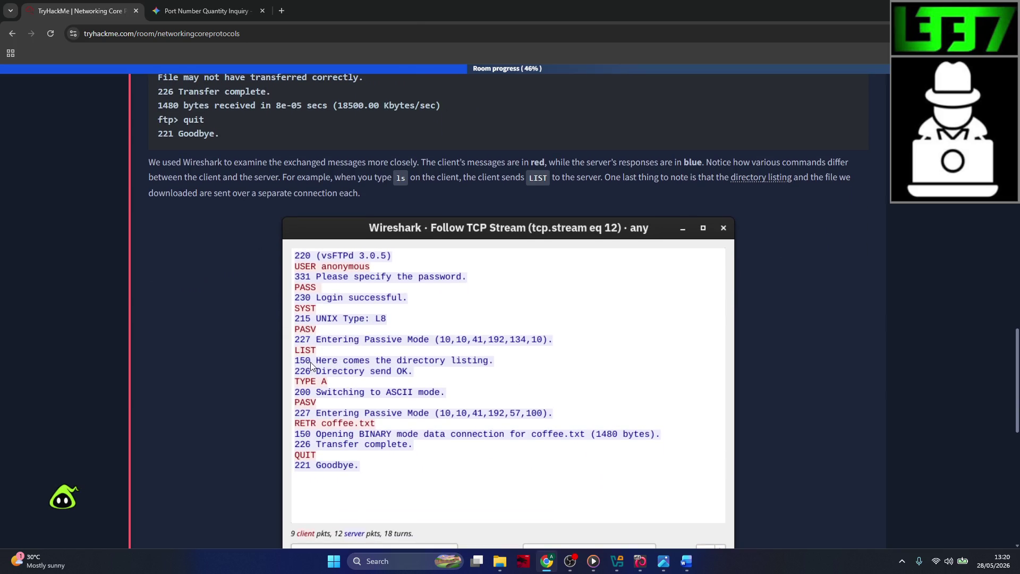
pyautogui.moveTo(372, 368); pyautogui.dragTo(321, 384)
pyautogui.scroll(-1, 343, 385)
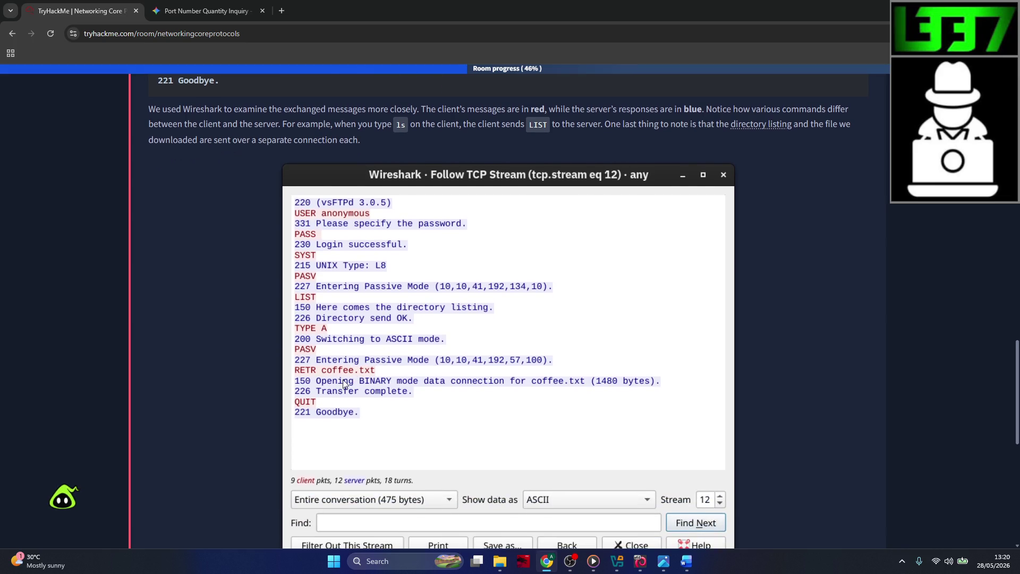
pyautogui.scroll(-1, 346, 382)
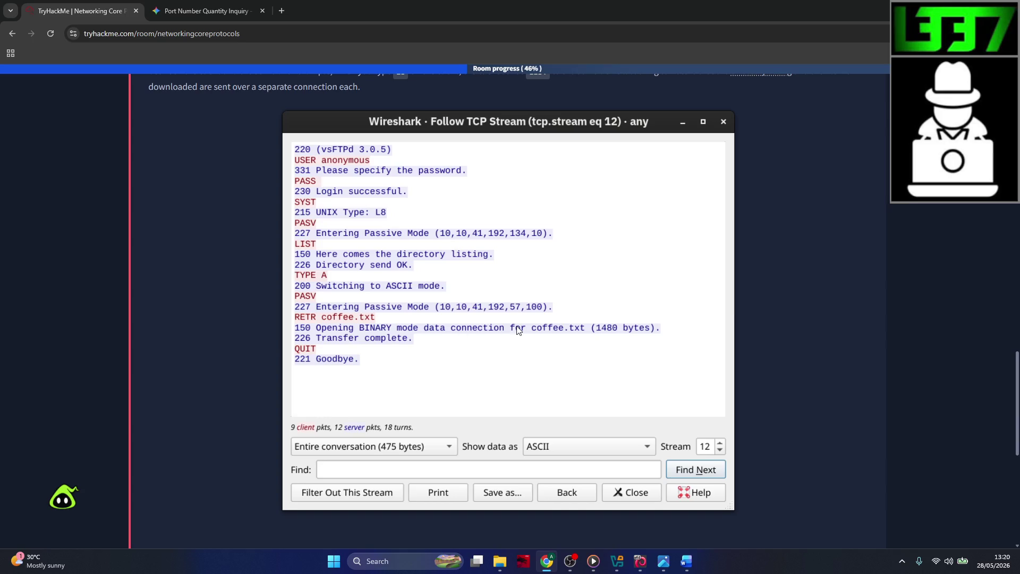
pyautogui.scroll(-1, 295, 344)
pyautogui.scroll(-4, 287, 340)
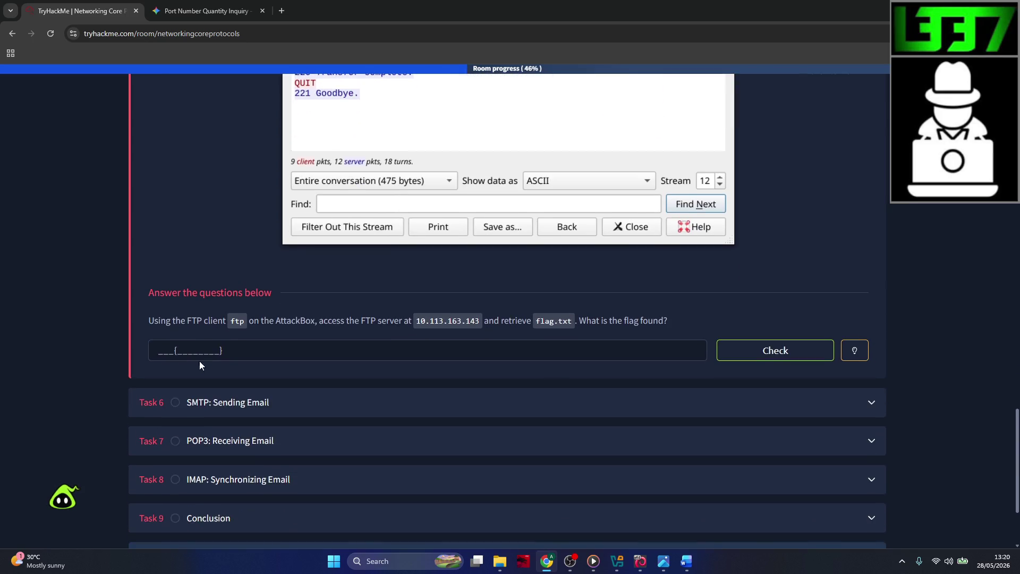
pyautogui.scroll(2, 199, 361)
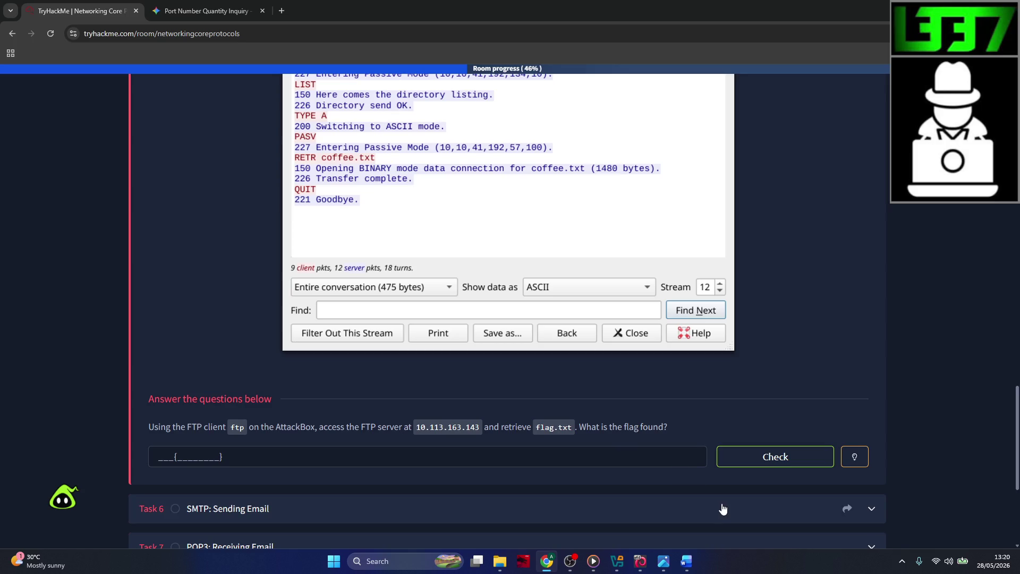
pyautogui.click(617, 560)
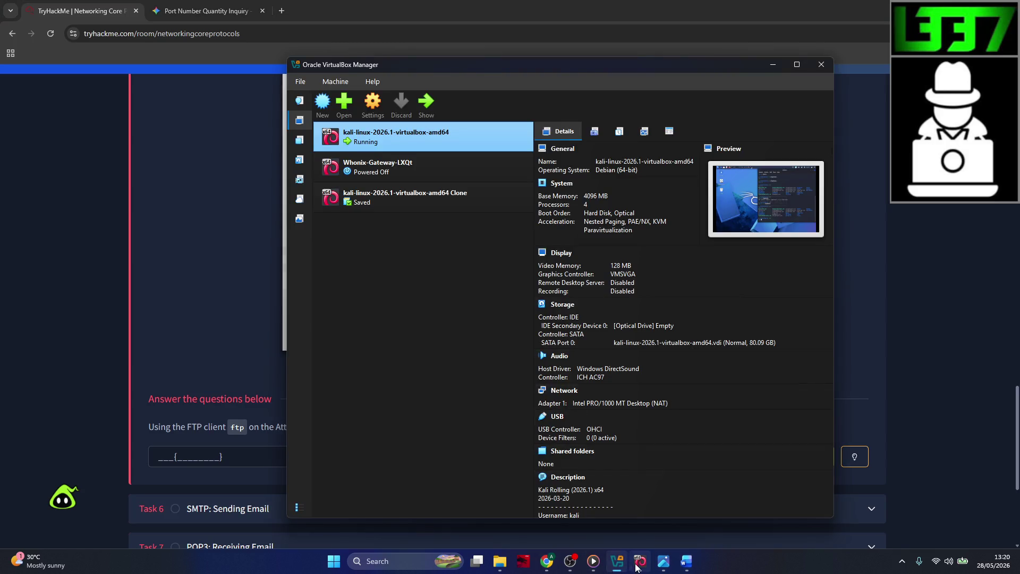
# Step: Print flag.txt in the Kali terminal and copy the THM{FAST-FTP} flag
pyautogui.click(640, 561)
pyautogui.write('t flag.txt')
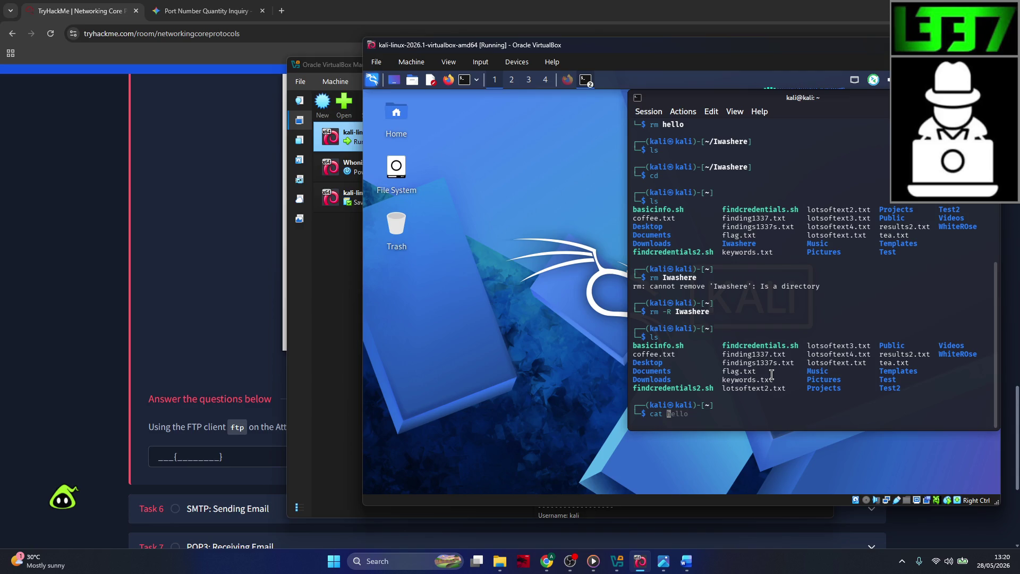
pyautogui.press('Return')
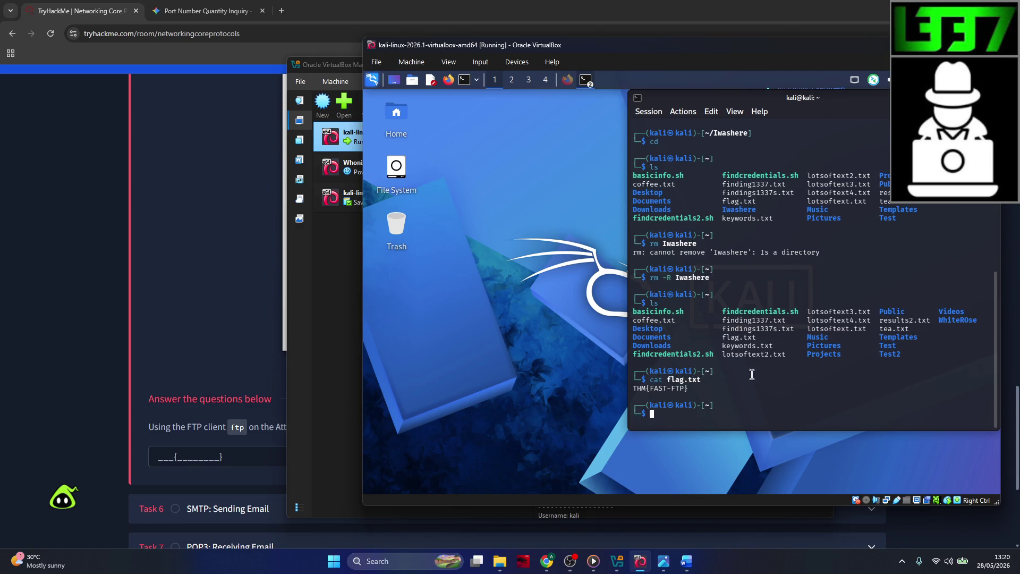
pyautogui.moveTo(692, 388); pyautogui.dragTo(631, 387)
pyautogui.hotkey('ctrl', 'c')
pyautogui.click(634, 390)
pyautogui.press('Return')
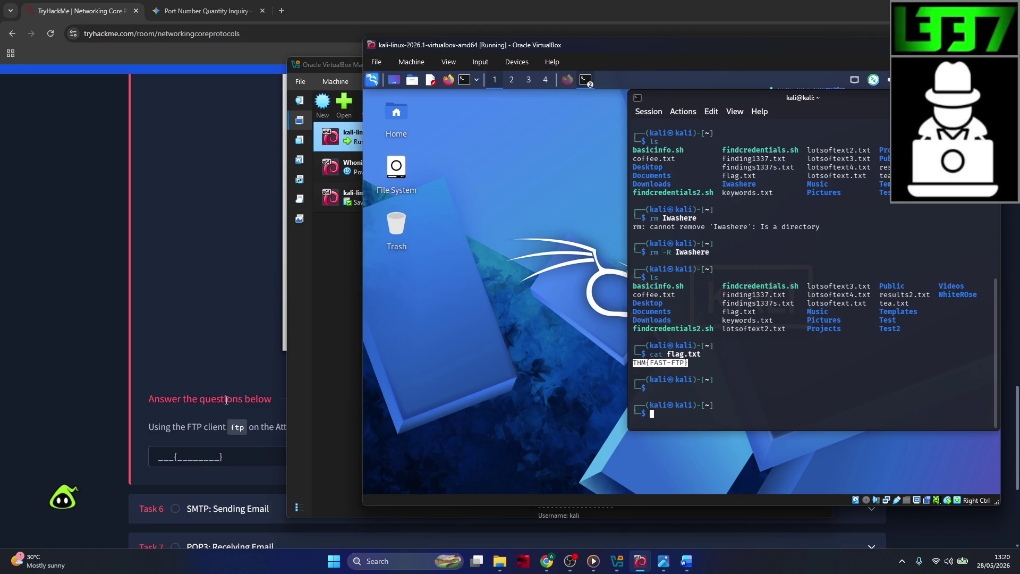
# Step: Submit THM{FAST-FTP} as the FTP answer and expand Task 6, SMTP: Sending Email
pyautogui.click(205, 450)
pyautogui.hotkey('ctrl', 'v')
pyautogui.click(808, 463)
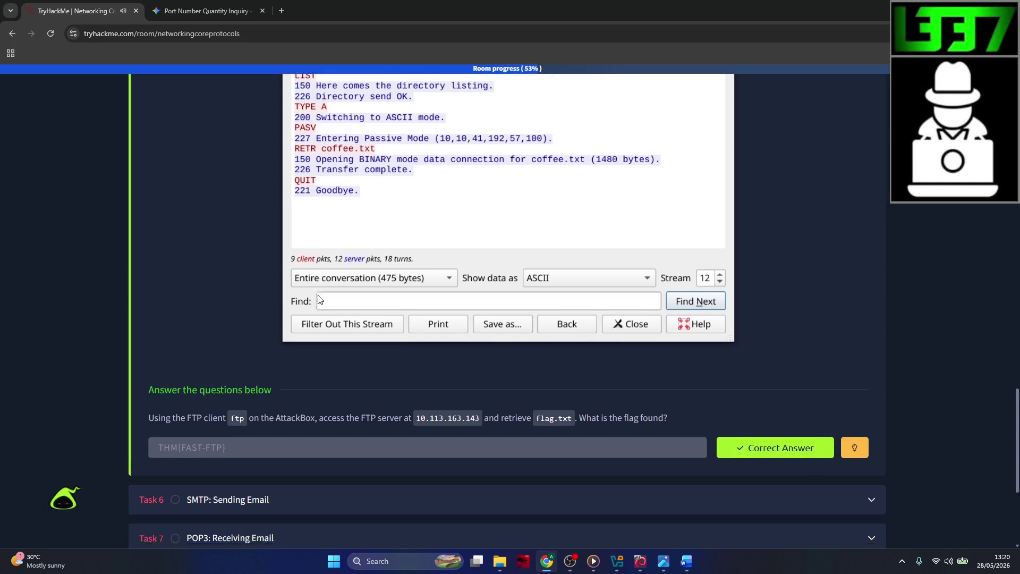
pyautogui.scroll(-3, 388, 308)
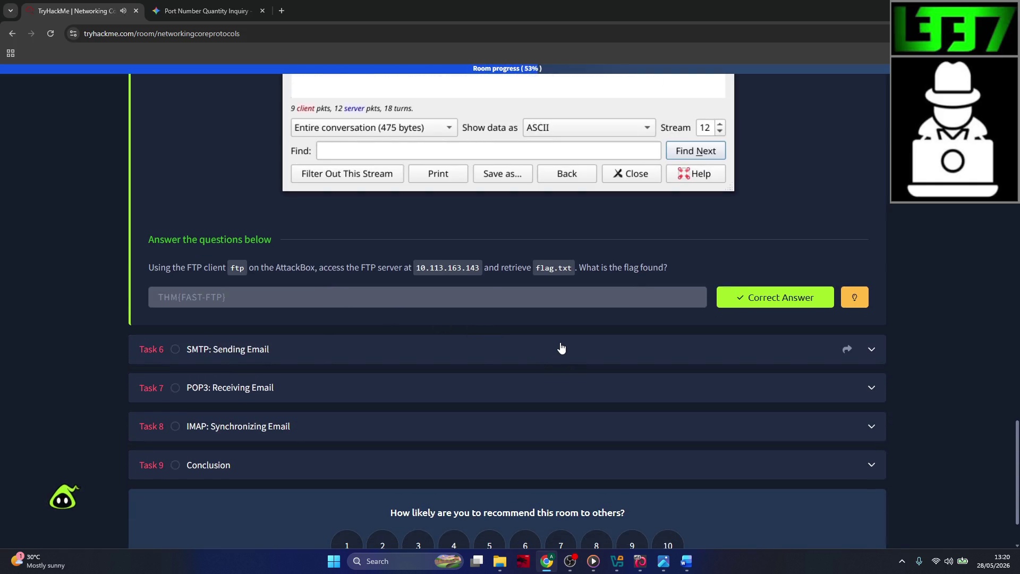
pyautogui.click(561, 349)
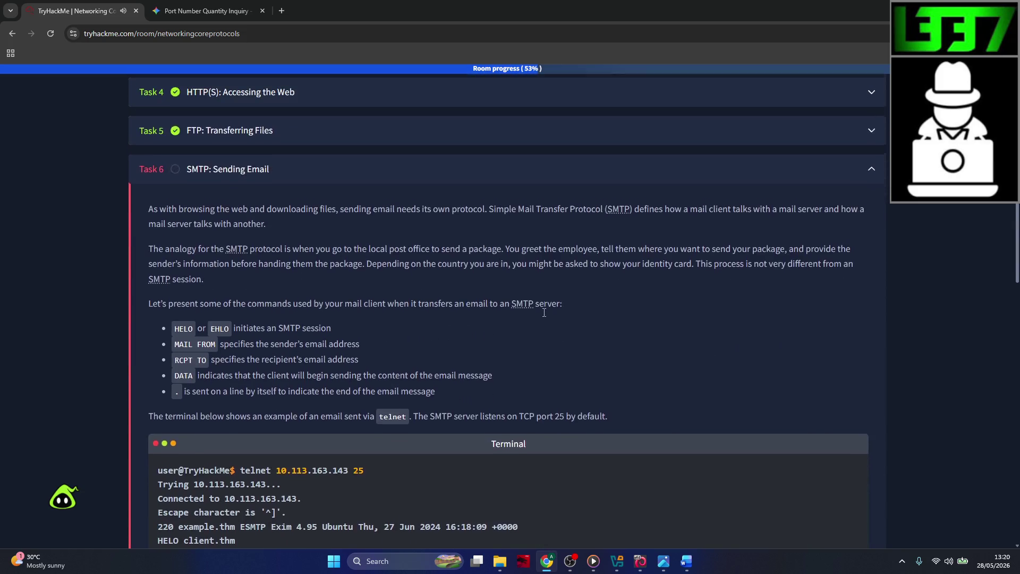
pyautogui.scroll(-1, 372, 266)
pyautogui.scroll(1, 271, 234)
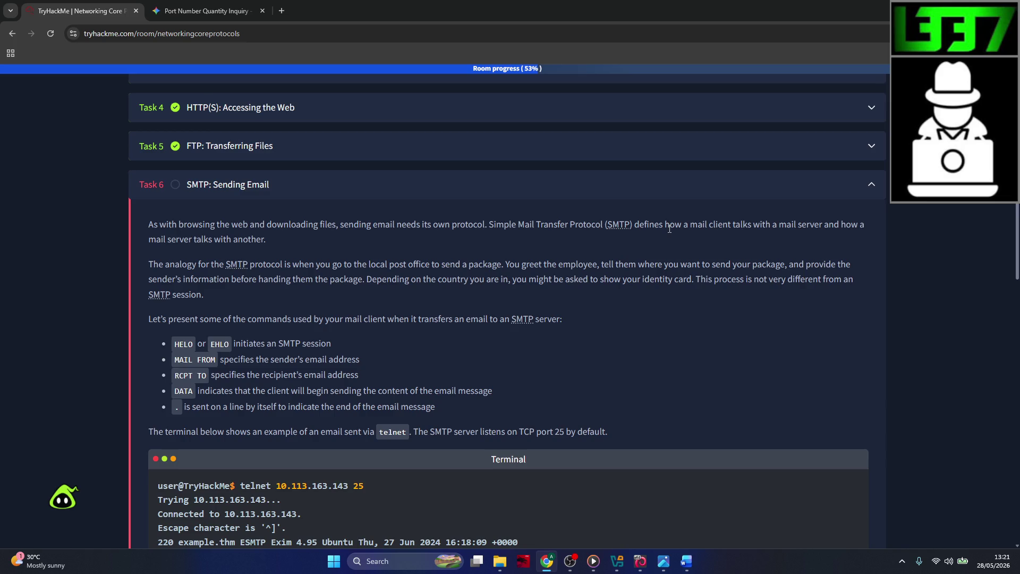
pyautogui.moveTo(690, 225); pyautogui.dragTo(799, 226)
pyautogui.click(322, 252)
pyautogui.moveTo(529, 264); pyautogui.dragTo(579, 264)
pyautogui.click(623, 266)
pyautogui.scroll(-1, 250, 340)
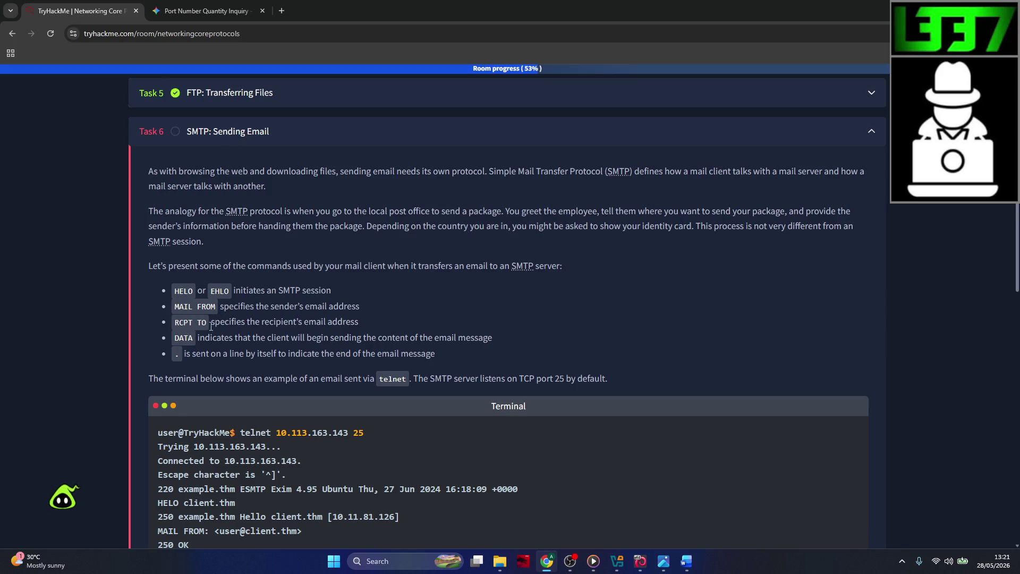
pyautogui.moveTo(250, 322); pyautogui.dragTo(317, 322)
pyautogui.moveTo(209, 338); pyautogui.dragTo(438, 338)
pyautogui.click(207, 359)
pyautogui.moveTo(211, 355); pyautogui.dragTo(359, 355)
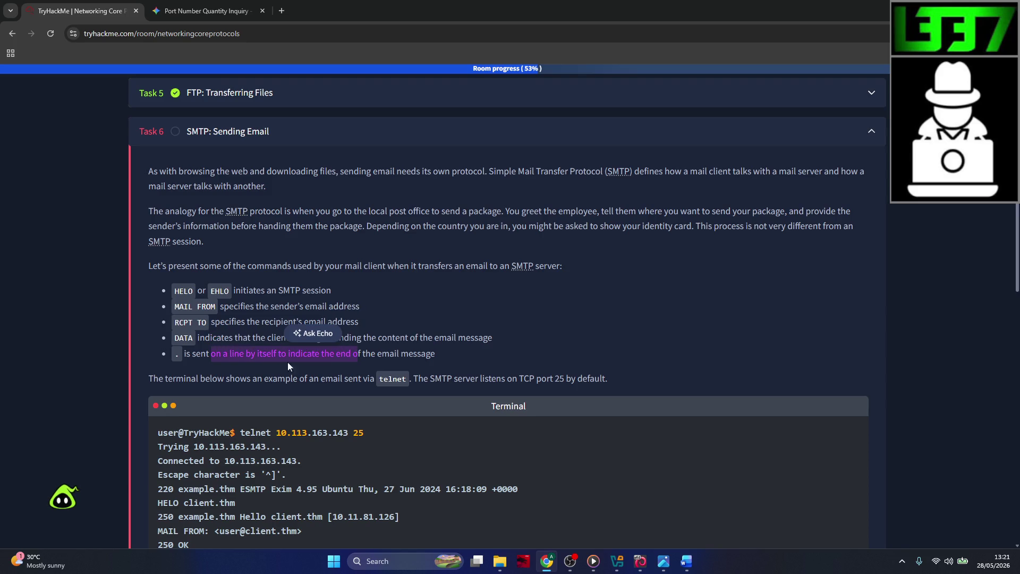
pyautogui.scroll(-1, 222, 367)
pyautogui.moveTo(225, 327); pyautogui.dragTo(362, 331)
pyautogui.click(474, 321)
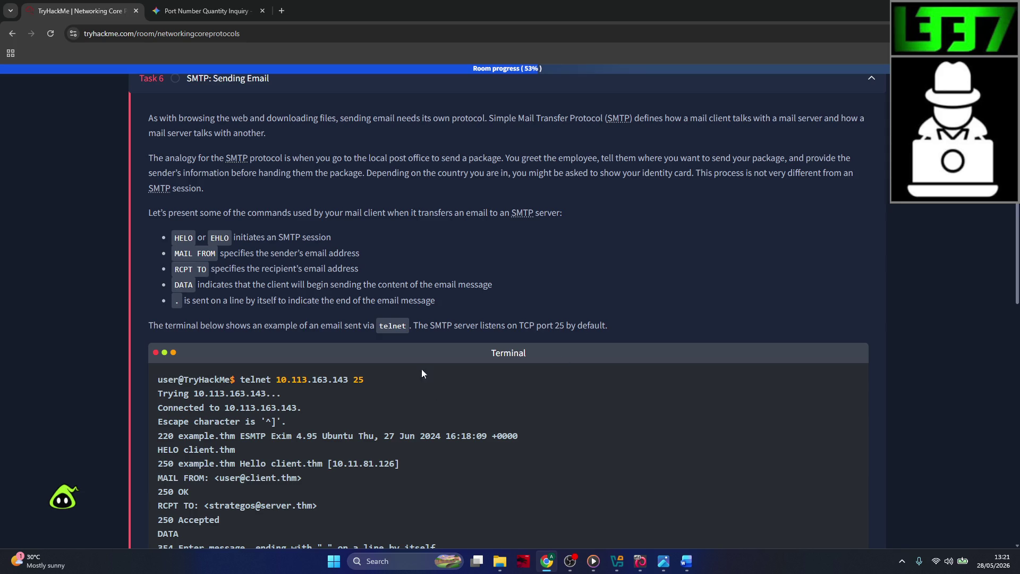
pyautogui.hotkey('alt', 'Tab')
# Step: Run telnet 10.113.164.43 25, check the SMTP lesson, then cancel the stalled connection with Ctrl+C
pyautogui.write('telnet 10.1')
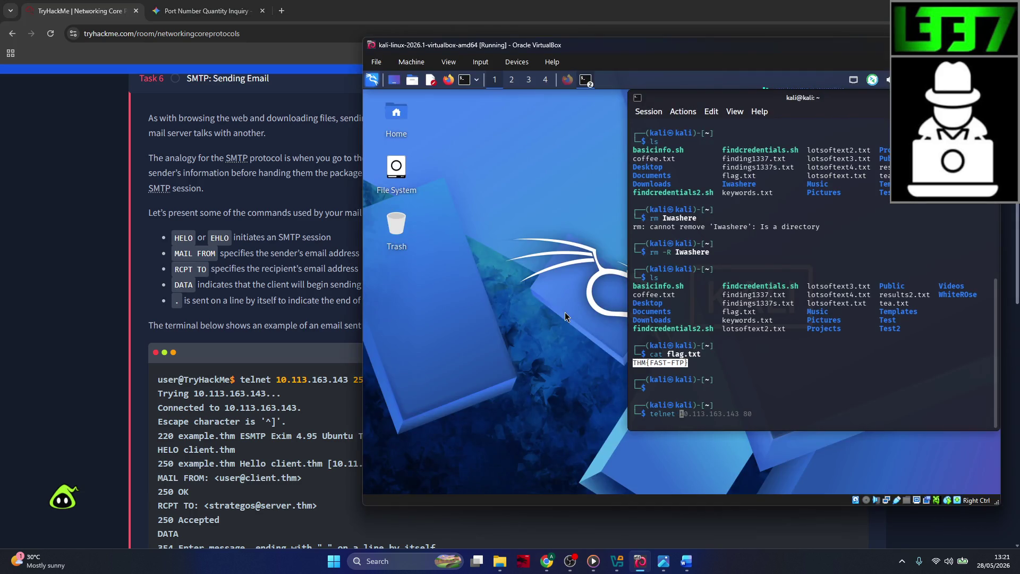
pyautogui.write('13.164.43 25')
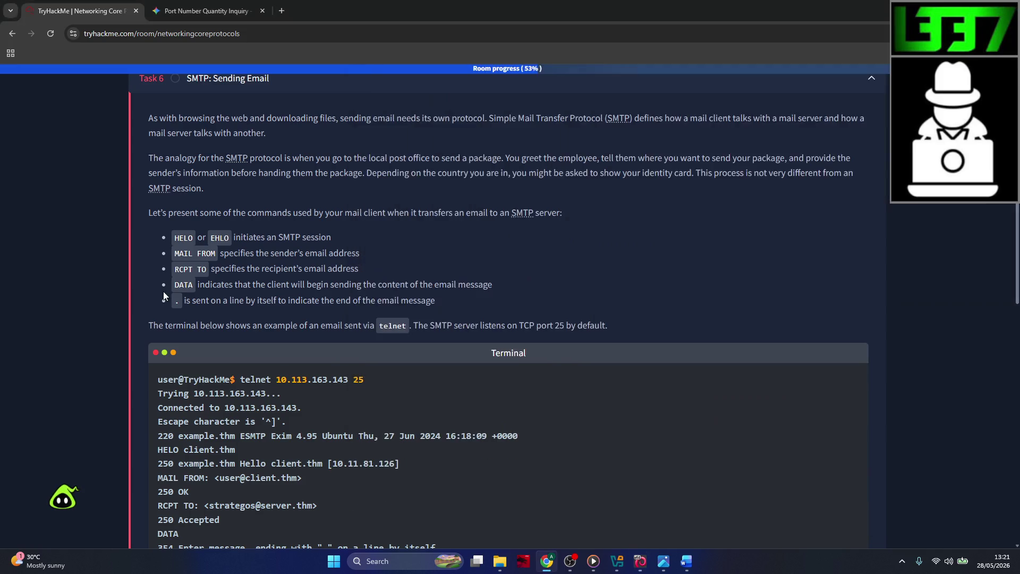
pyautogui.press('Return')
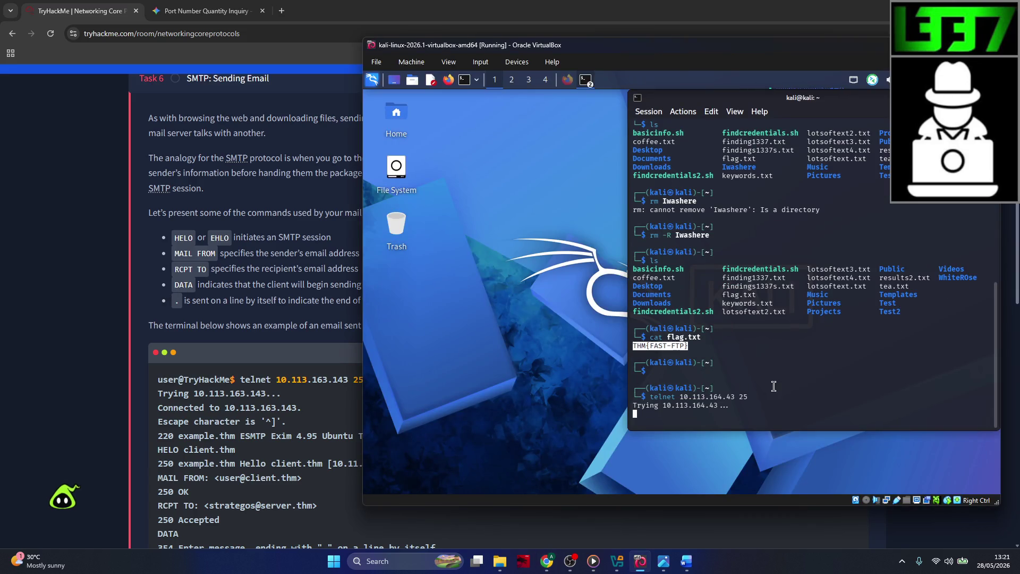
pyautogui.click(5, 324)
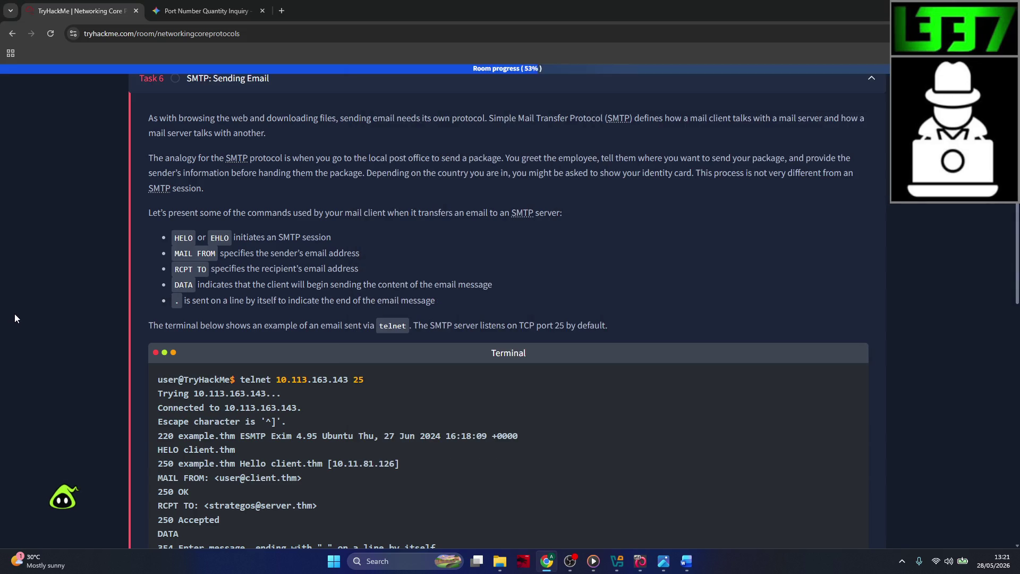
pyautogui.hotkey('alt', 'Tab')
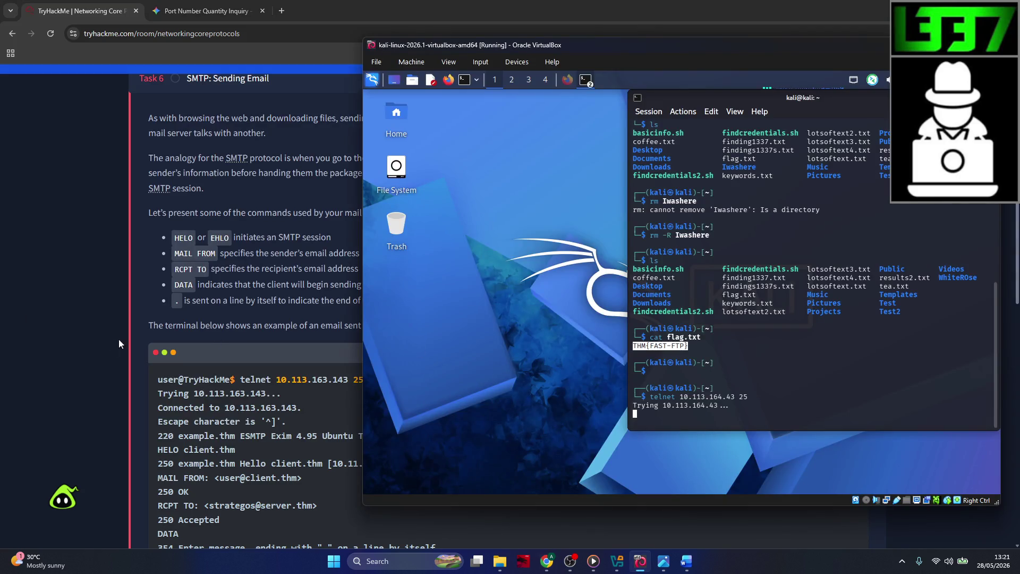
pyautogui.click(119, 339)
pyautogui.scroll(10, 478, 393)
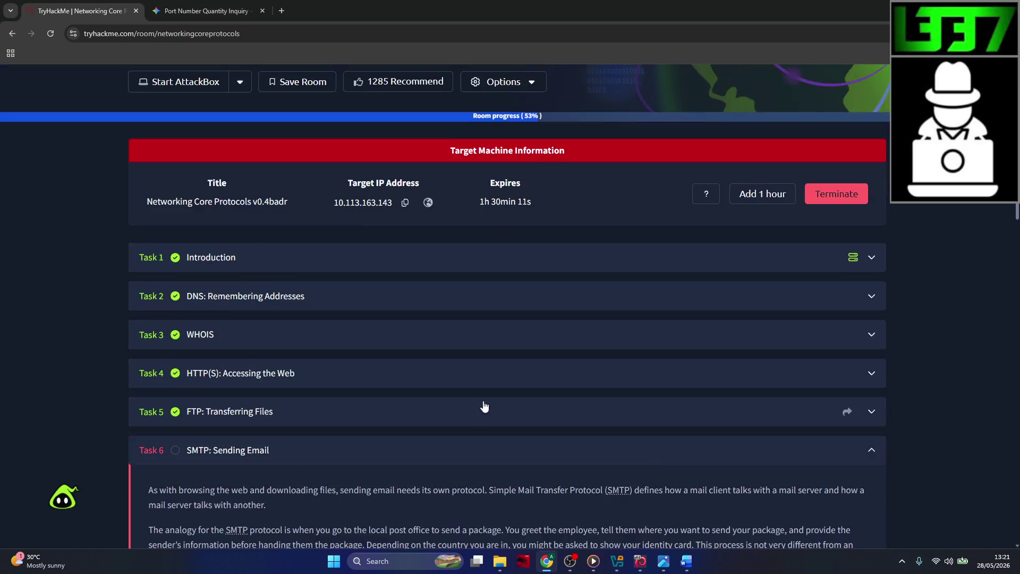
pyautogui.scroll(-8, 404, 351)
pyautogui.scroll(-5, 398, 340)
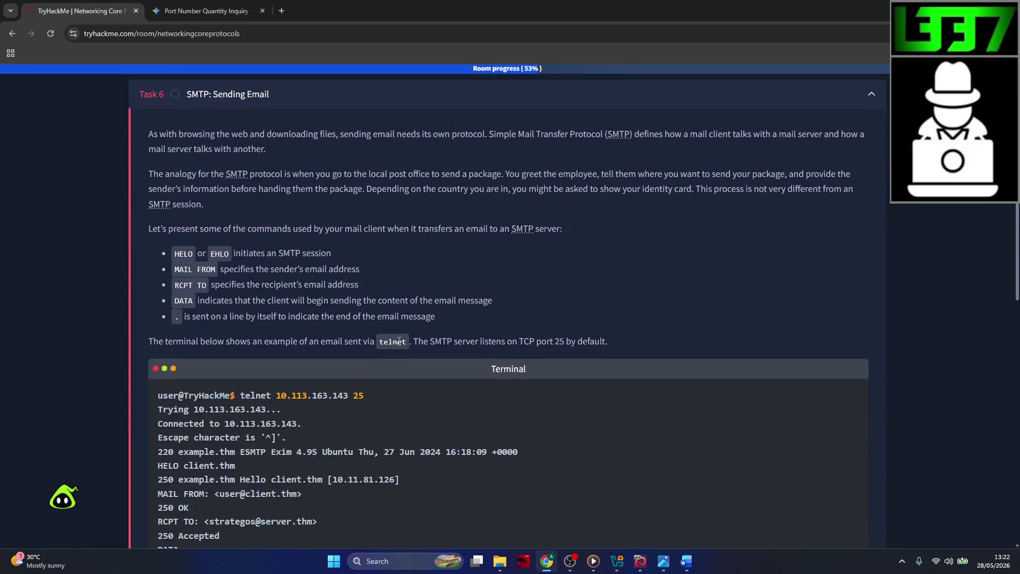
pyautogui.hotkey('alt', 'Tab')
pyautogui.hotkey('ctrl', 'c')
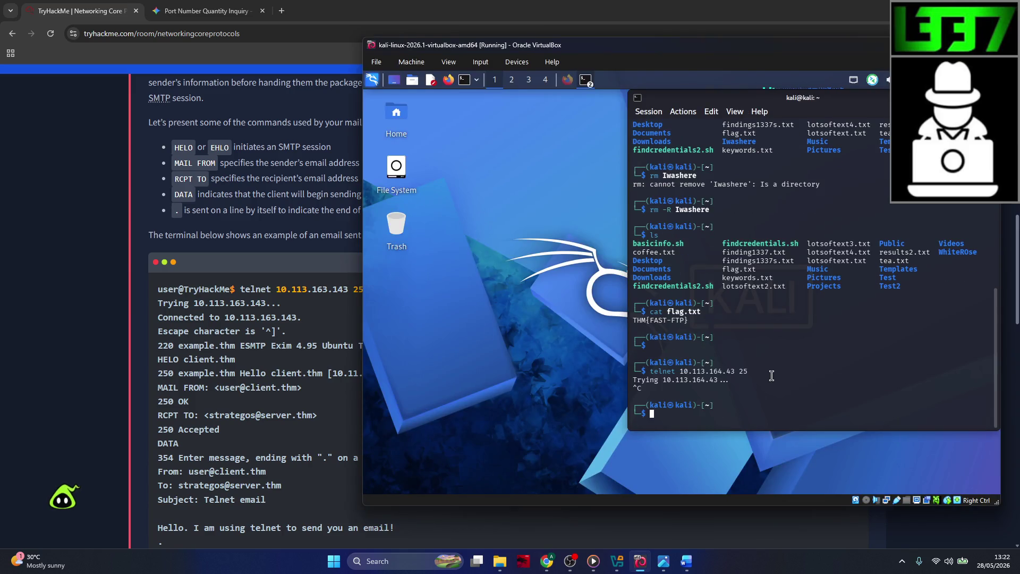
# Step: In Kali's Firefox, open tryhackme.com/access and confirm the OpenVPN connection shows as connected
pyautogui.click(449, 81)
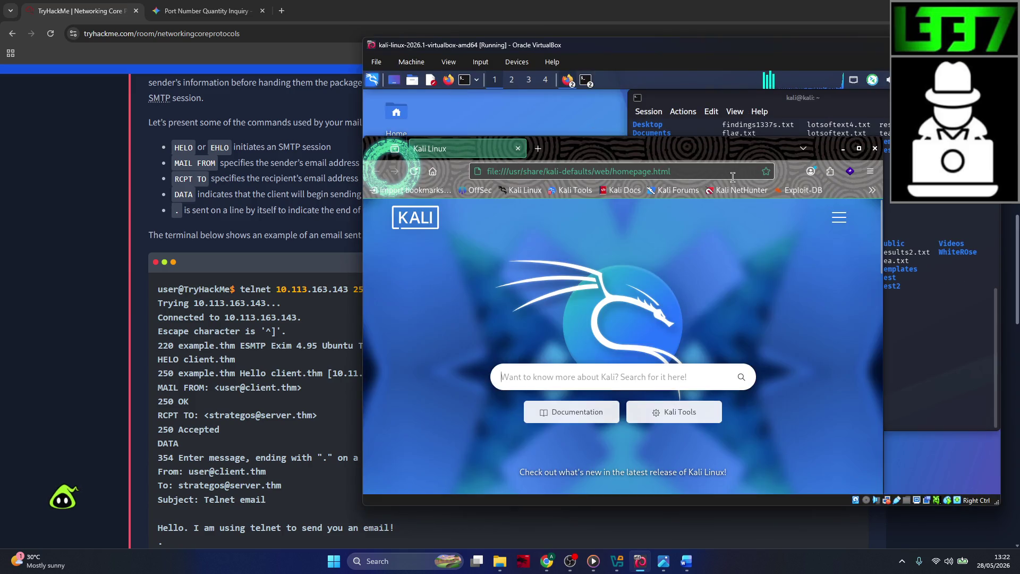
pyautogui.click(567, 79)
pyautogui.click(567, 80)
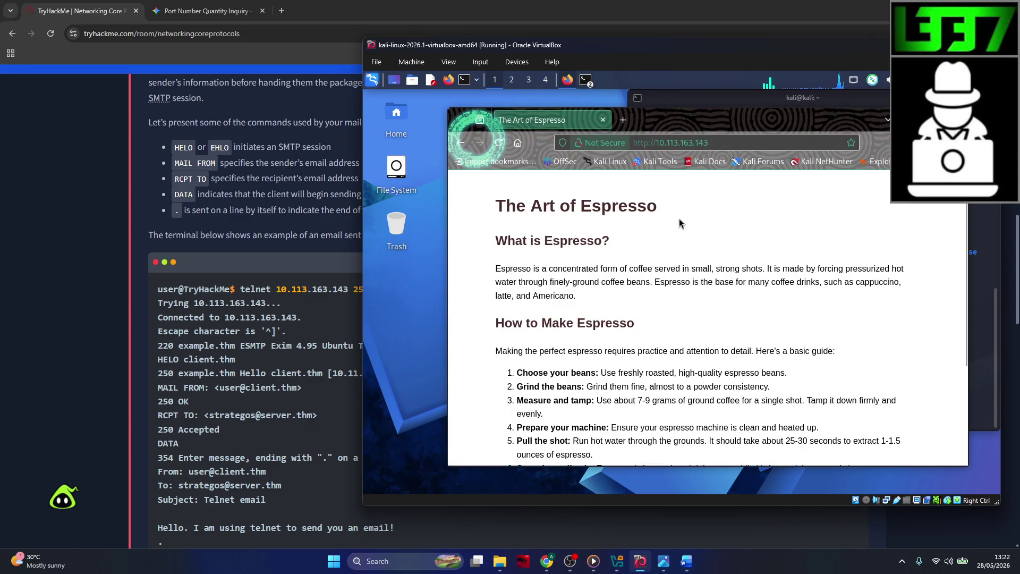
pyautogui.doubleClick(624, 125)
pyautogui.write('try')
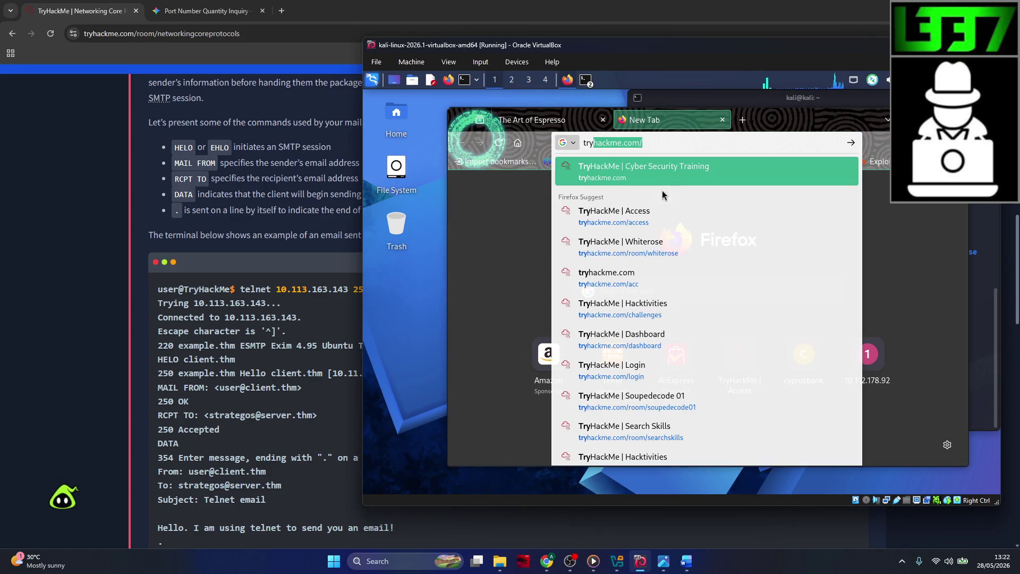
pyautogui.click(649, 210)
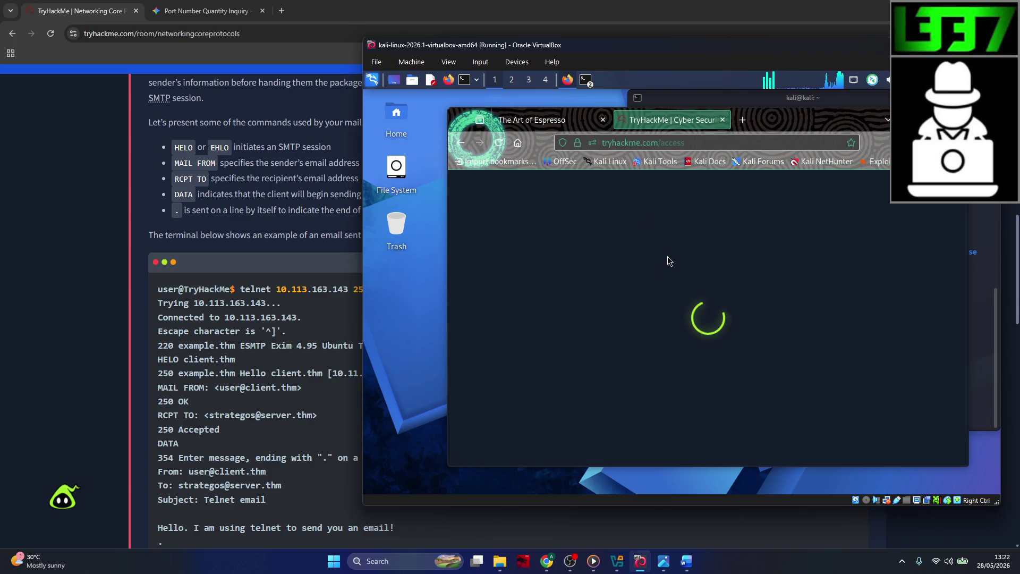
pyautogui.scroll(-10, 660, 252)
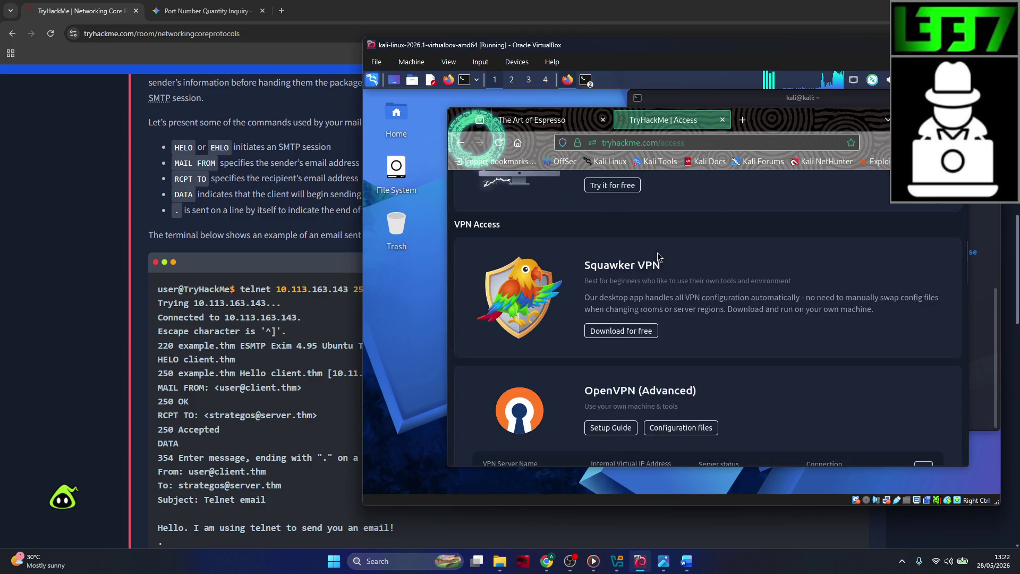
pyautogui.moveTo(795, 395); pyautogui.dragTo(738, 373)
# Step: Close Firefox and enter telnet 10.113.163.143 25 in the terminal
pyautogui.click(722, 120)
pyautogui.click(603, 119)
pyautogui.write('telnet ')
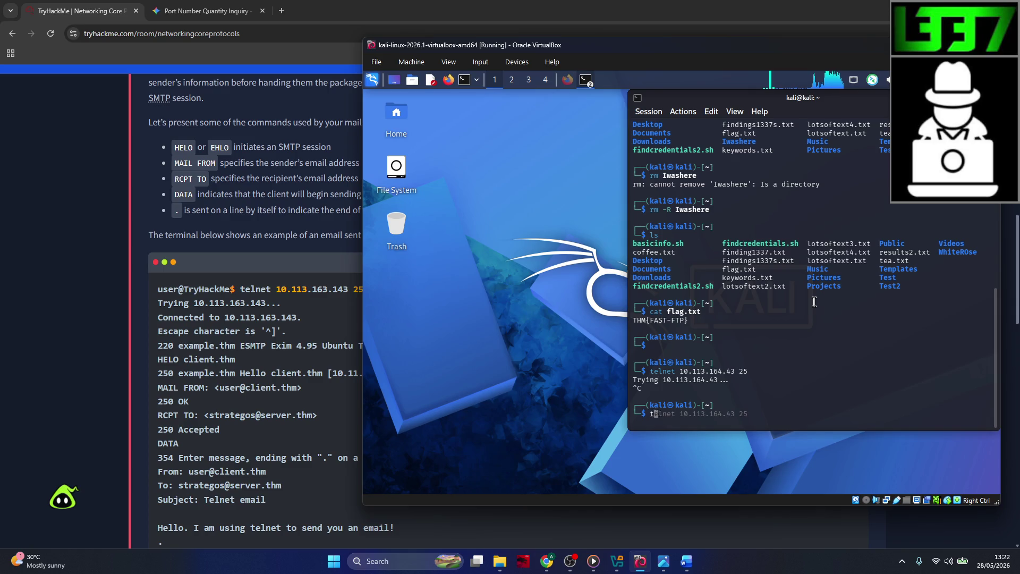
pyautogui.write('10.113.16')
pyautogui.write('3.143 25')
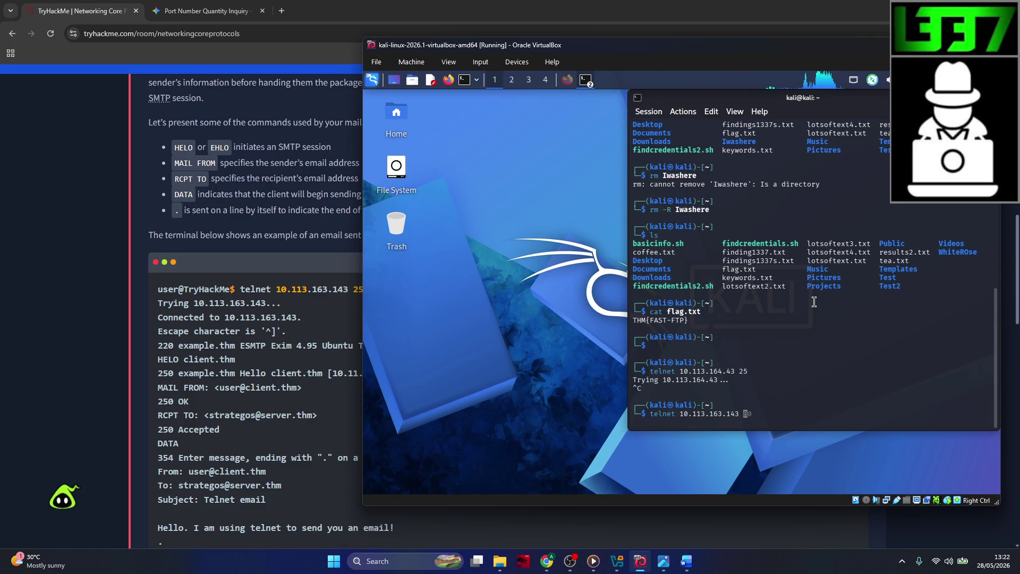
# Step: Connect by telnet to 10.113.163.143 port 25 for the Exim 4.95 greeting, then begin a HELO command
pyautogui.press('Return')
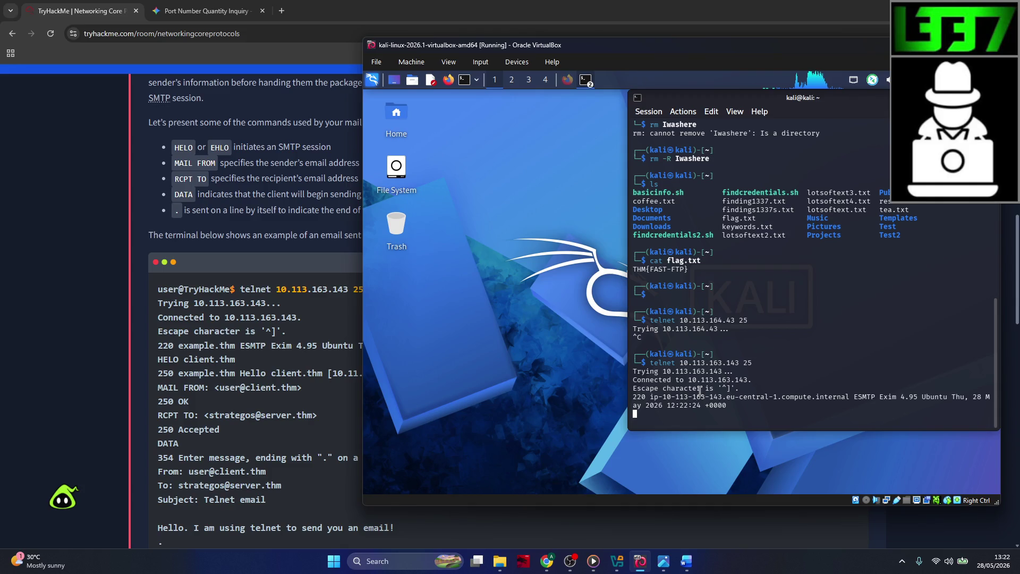
pyautogui.click(125, 313)
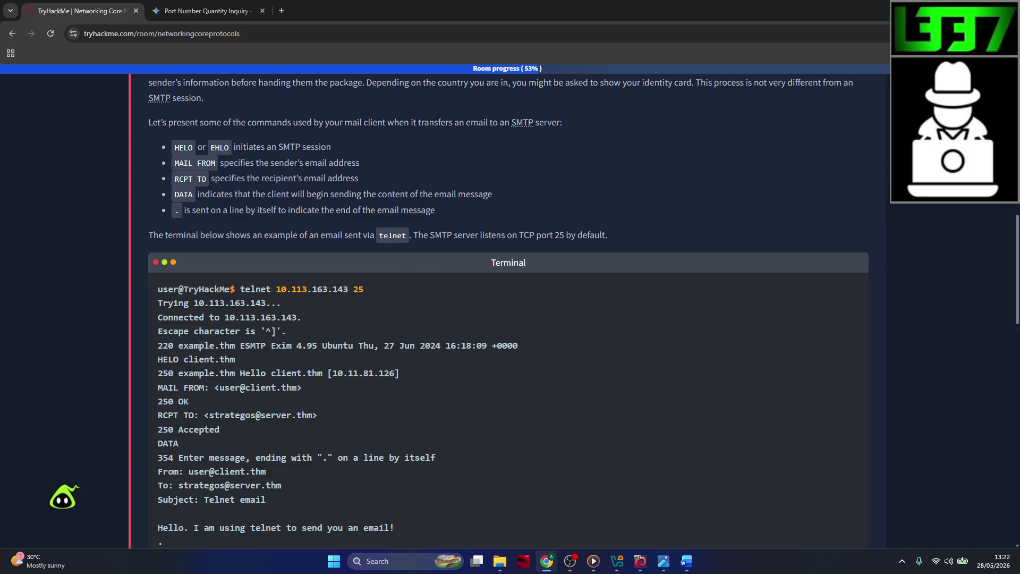
pyautogui.scroll(-1, 160, 319)
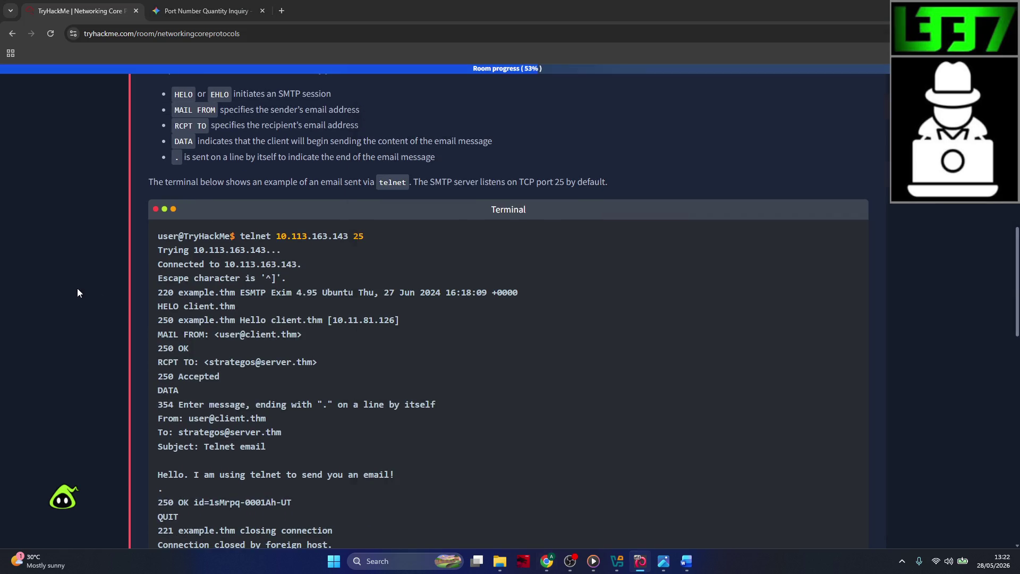
pyautogui.click(78, 292)
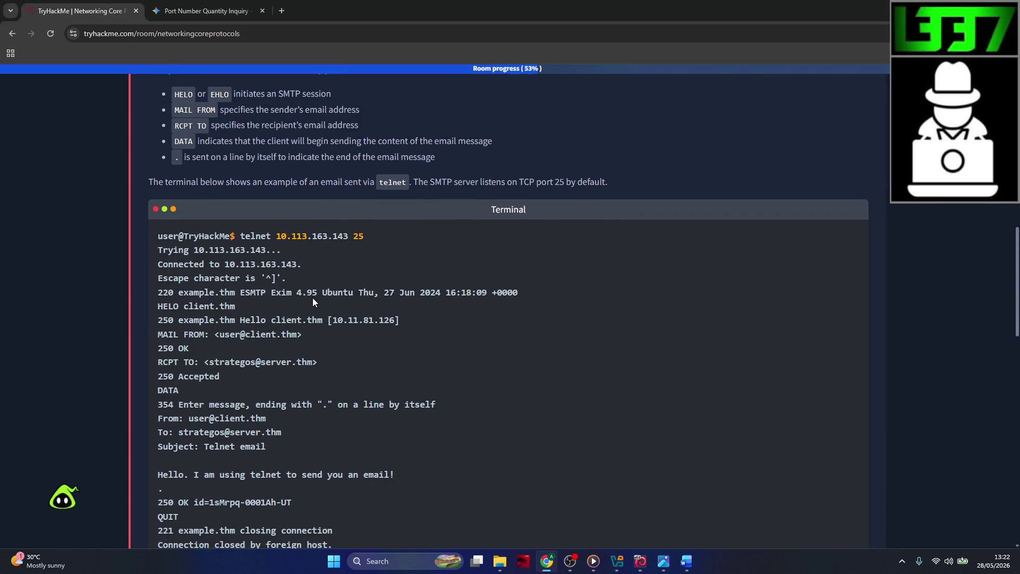
pyautogui.scroll(1, 313, 301)
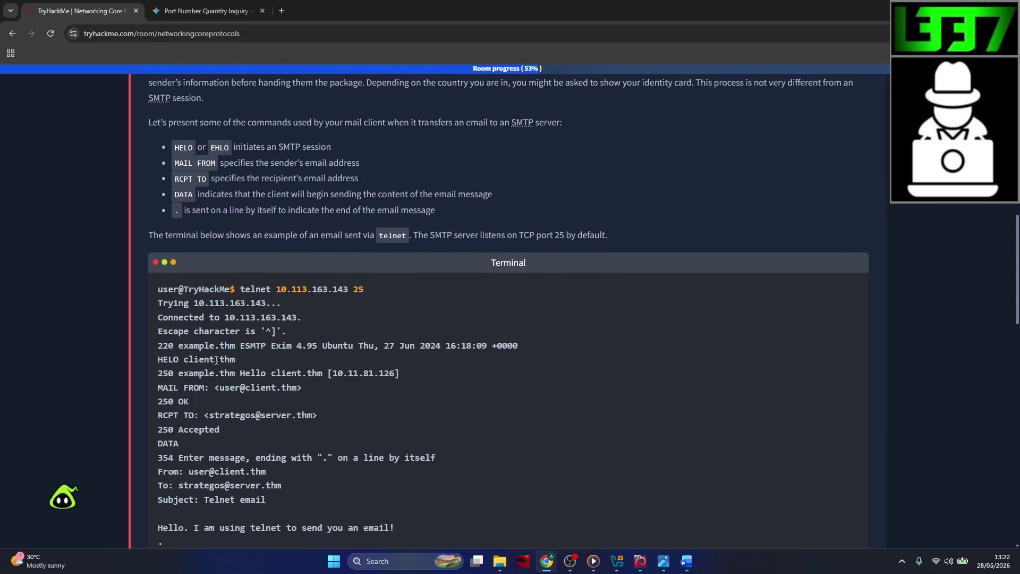
pyautogui.scroll(-1, 225, 354)
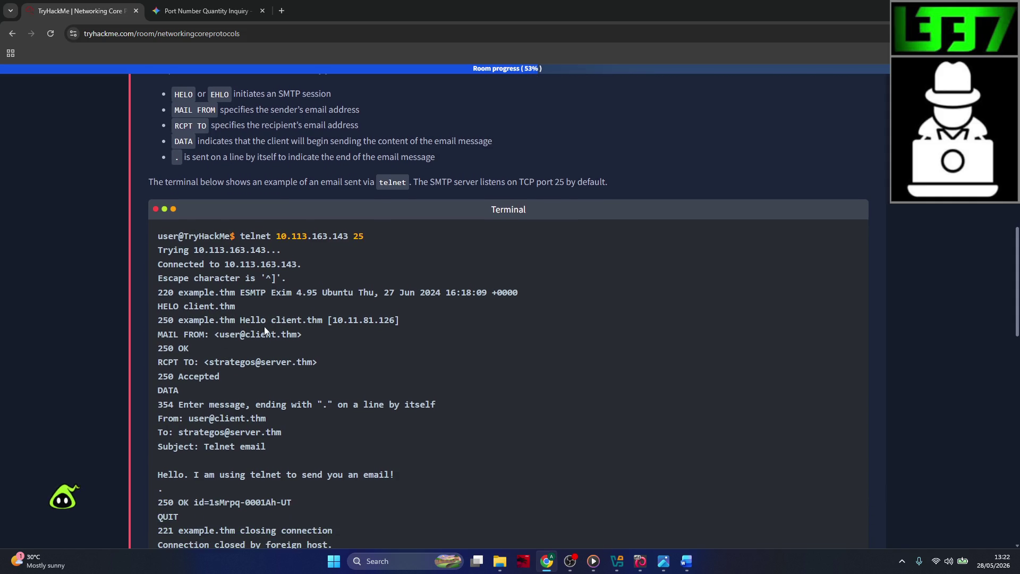
pyautogui.hotkey('alt', 'Tab')
pyautogui.write('HELO')
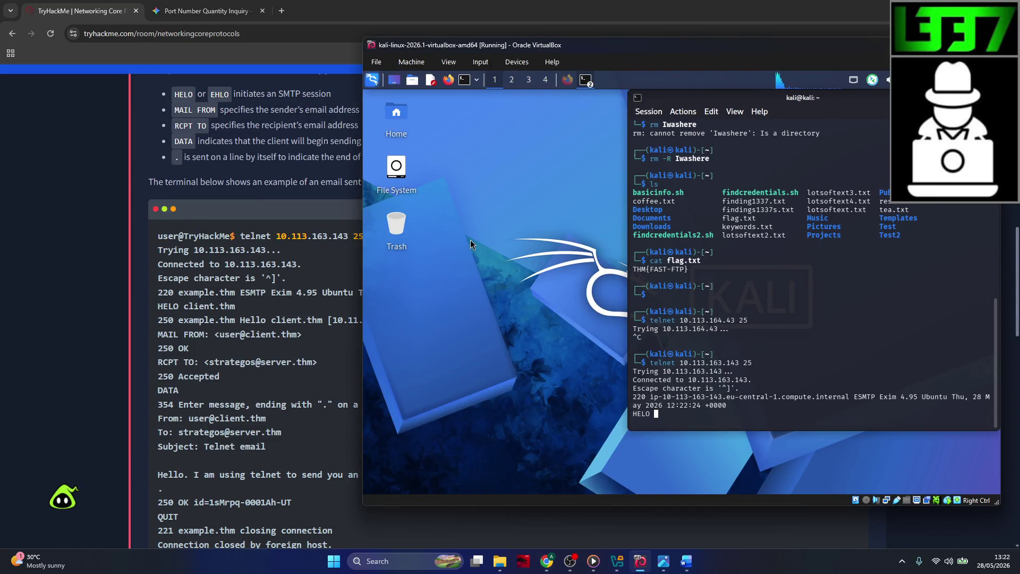
pyautogui.press('BackSpace')
pyautogui.press('BackSpace')
pyautogui.press('BackSpace')
pyautogui.press('BackSpace')
pyautogui.click(18, 293)
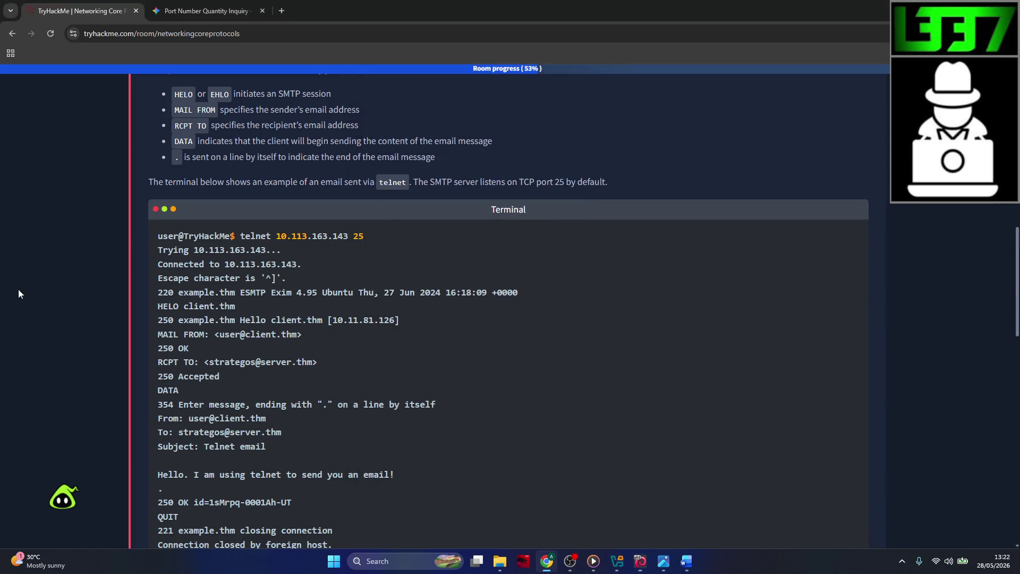
# Step: Scroll through the SMTP telnet example and the Wireshark Follow TCP Stream capture
pyautogui.scroll(-2, 74, 263)
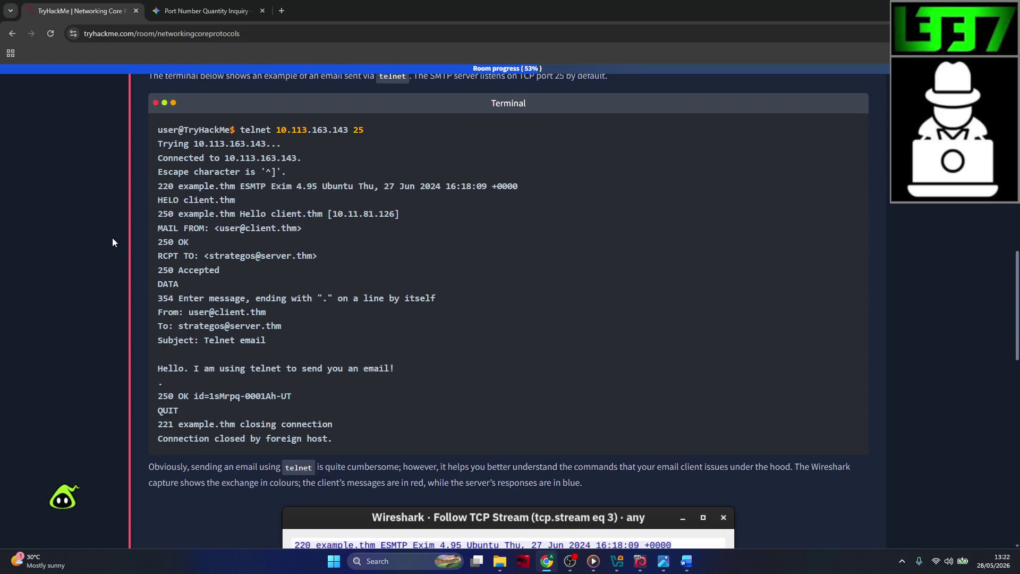
pyautogui.scroll(-1, 112, 237)
pyautogui.scroll(1, 180, 327)
pyautogui.scroll(-1, 409, 407)
pyautogui.scroll(-1, 415, 417)
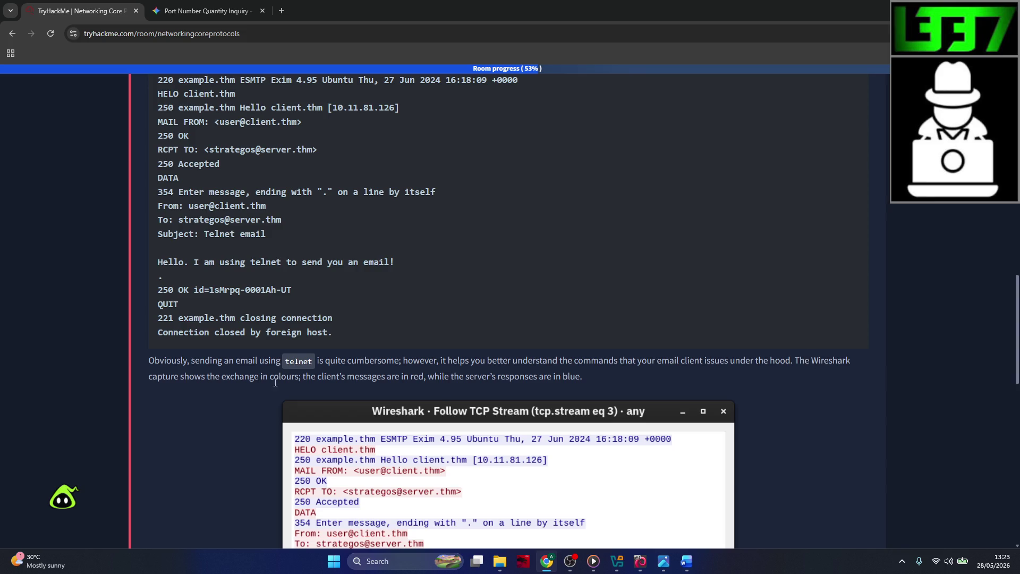
pyautogui.scroll(-2, 251, 292)
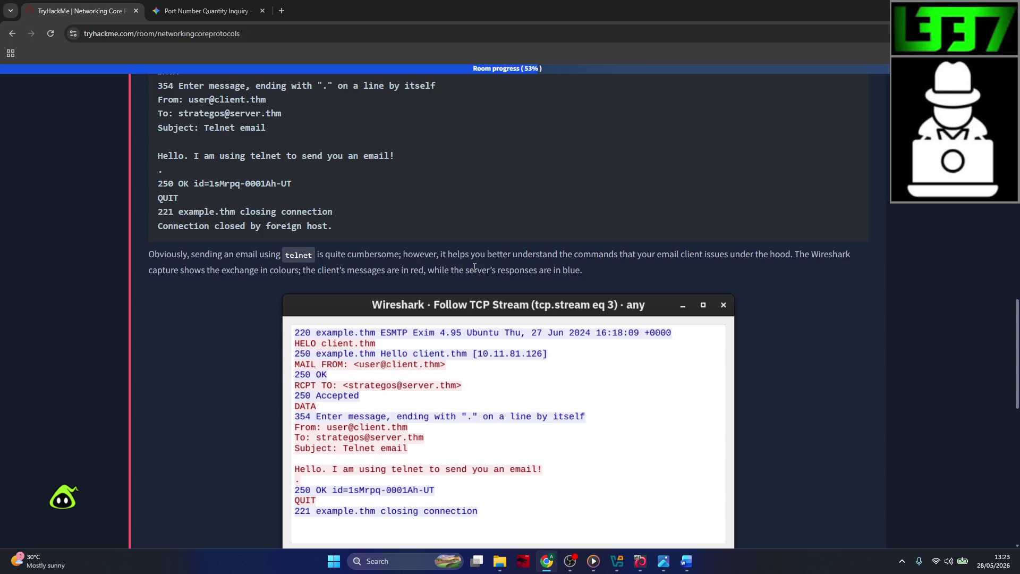
pyautogui.scroll(-5, 222, 302)
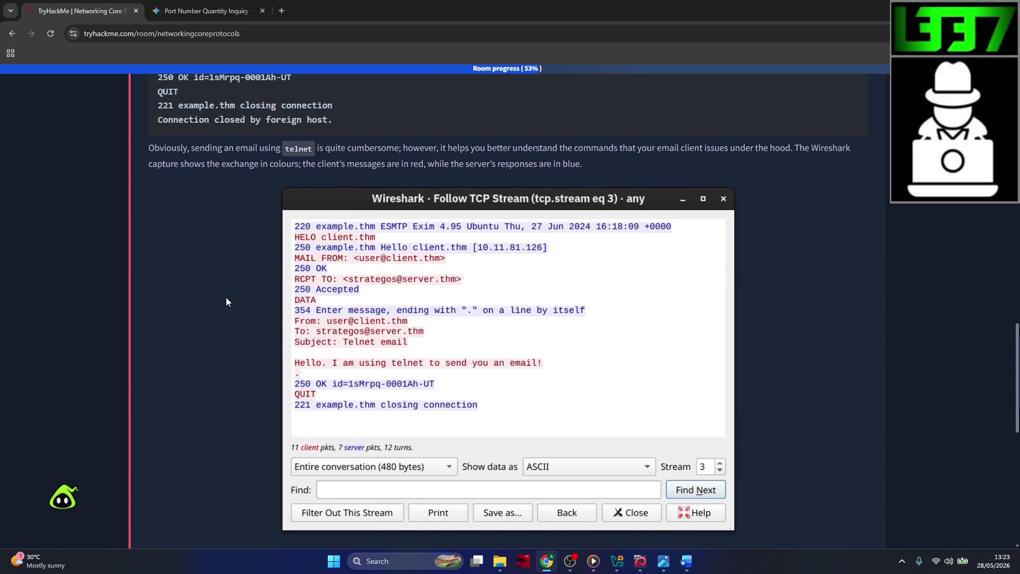
pyautogui.scroll(10, 204, 356)
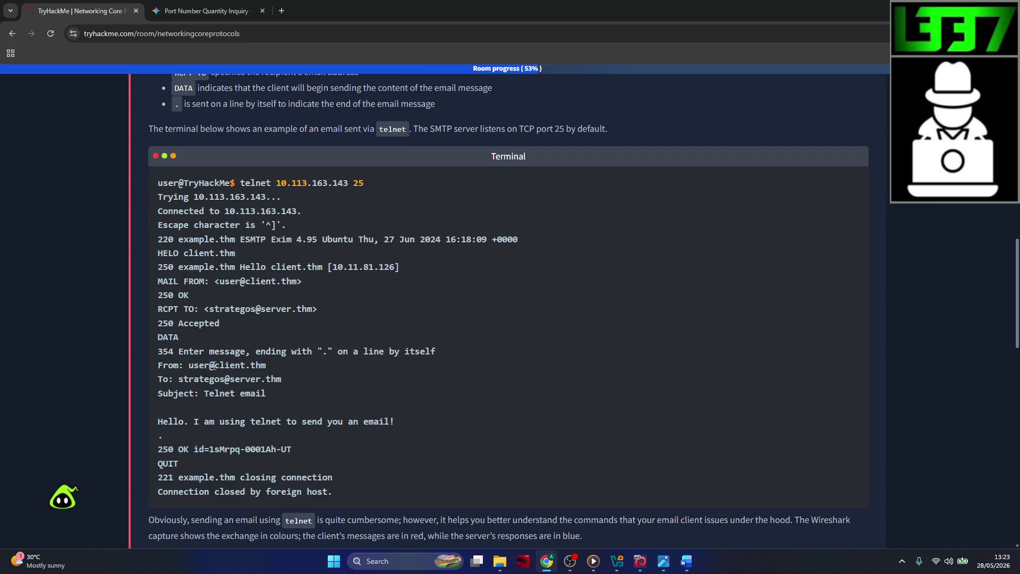
pyautogui.scroll(-10, 212, 365)
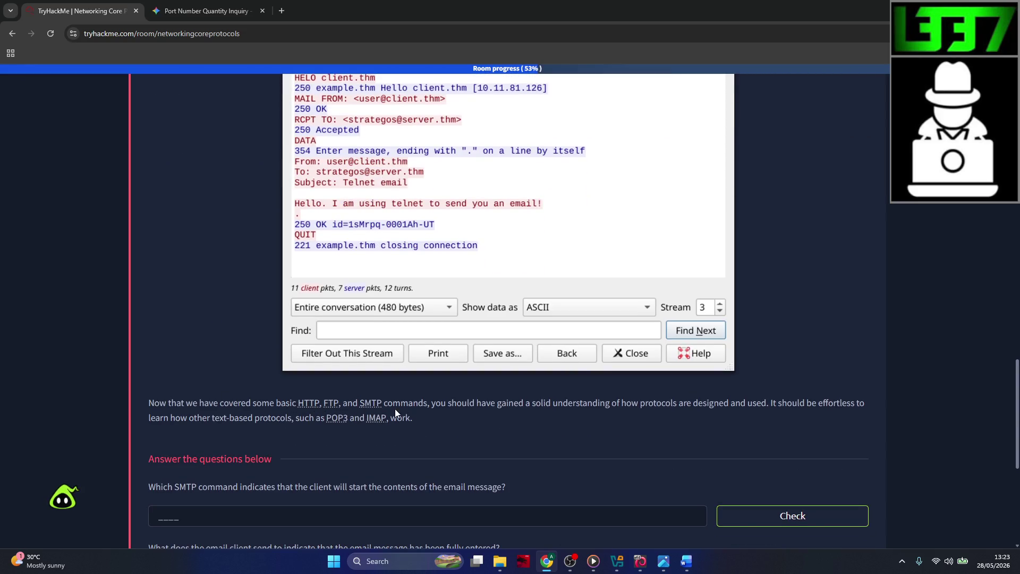
pyautogui.scroll(-1, 473, 366)
# Step: Highlight 'how protocols are designed' and 'other text-based' while reading, then scroll to the questions
pyautogui.moveTo(630, 354); pyautogui.dragTo(728, 351)
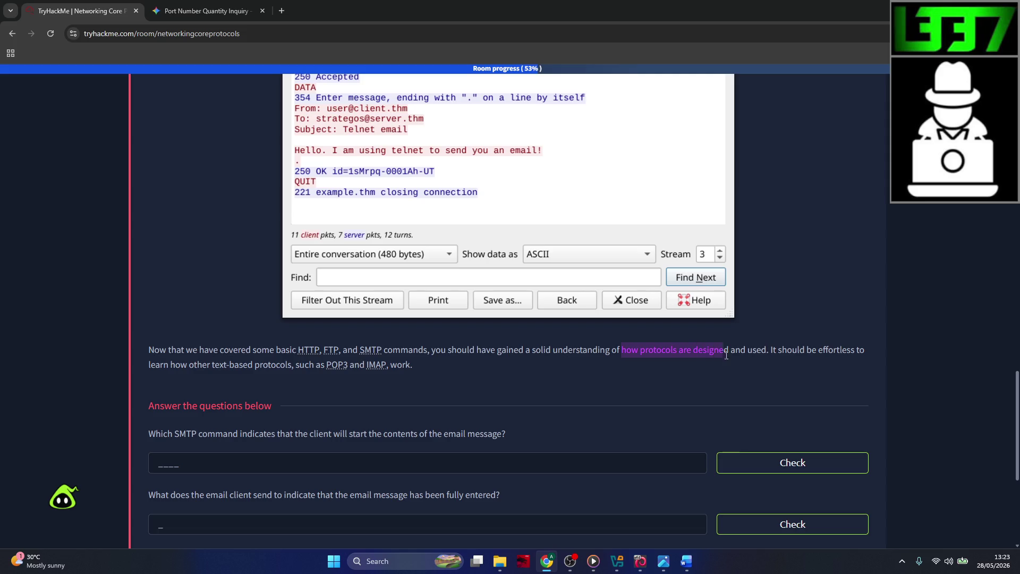
pyautogui.click(250, 381)
pyautogui.moveTo(189, 367); pyautogui.dragTo(263, 366)
pyautogui.click(366, 370)
pyautogui.scroll(-1, 372, 370)
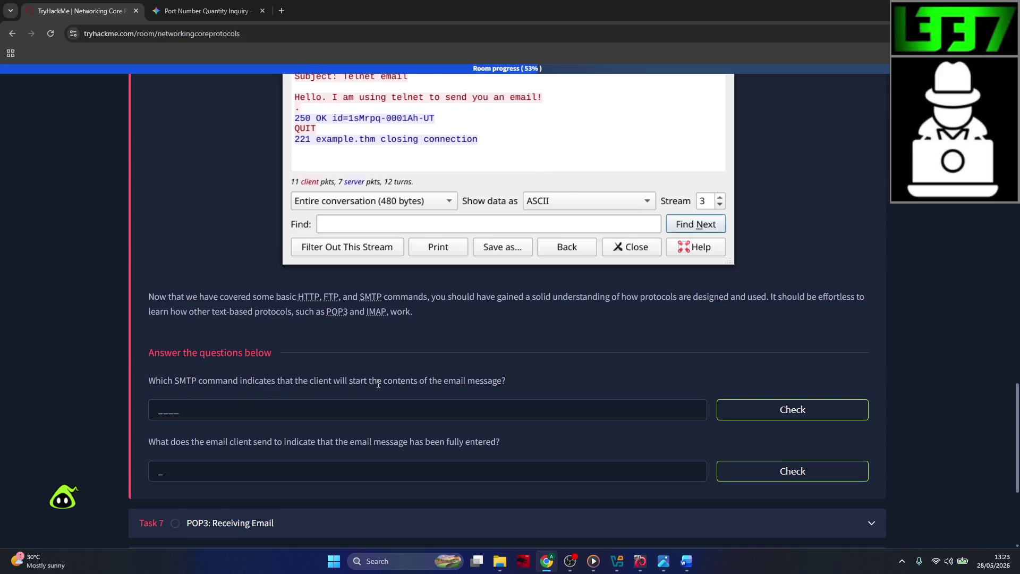
# Step: Answer the first SMTP question with DATA and check it
pyautogui.click(315, 413)
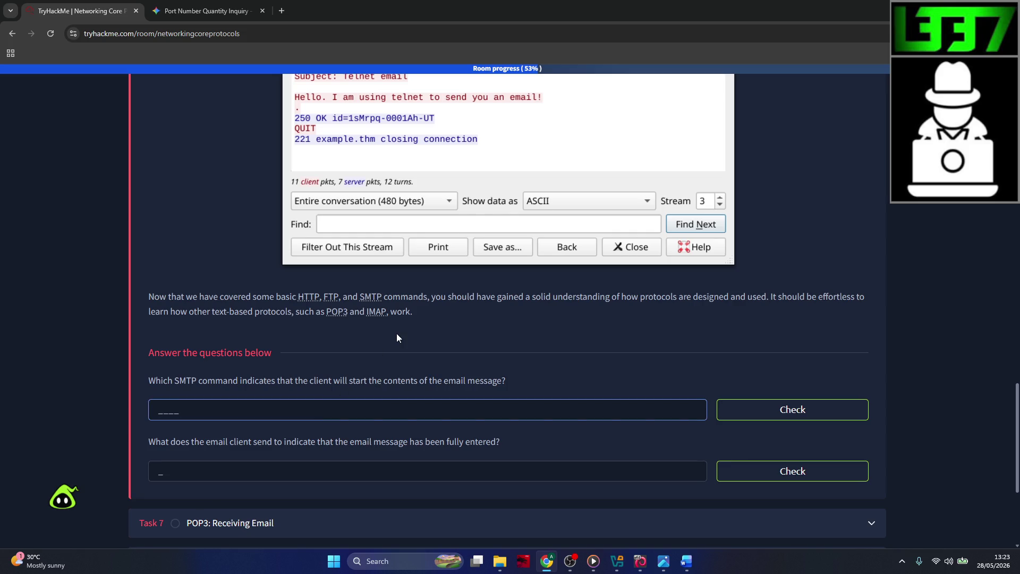
pyautogui.scroll(15, 395, 335)
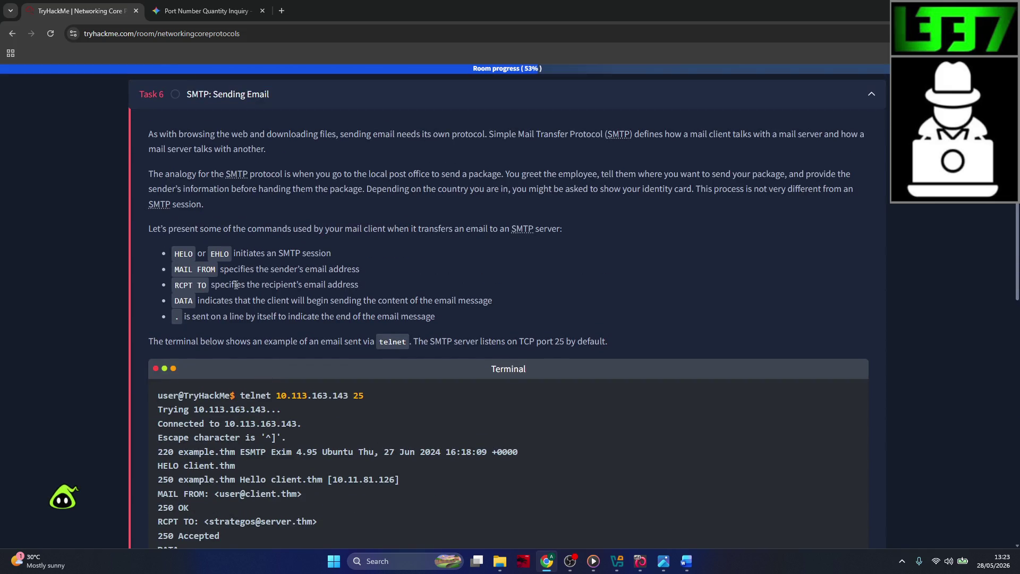
pyautogui.scroll(-15, 213, 303)
pyautogui.write('DATA')
pyautogui.click(784, 309)
# Step: Answer the second SMTP question with '.', then expand Task 7 POP3: Receiving Email
pyautogui.moveTo(186, 336); pyautogui.dragTo(393, 338)
pyautogui.click(441, 339)
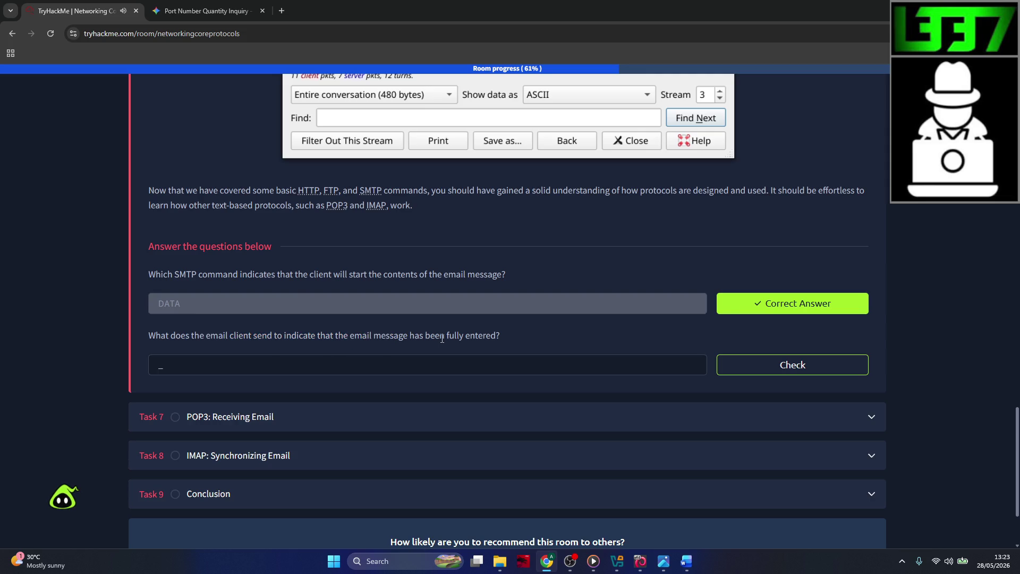
pyautogui.scroll(2, 232, 346)
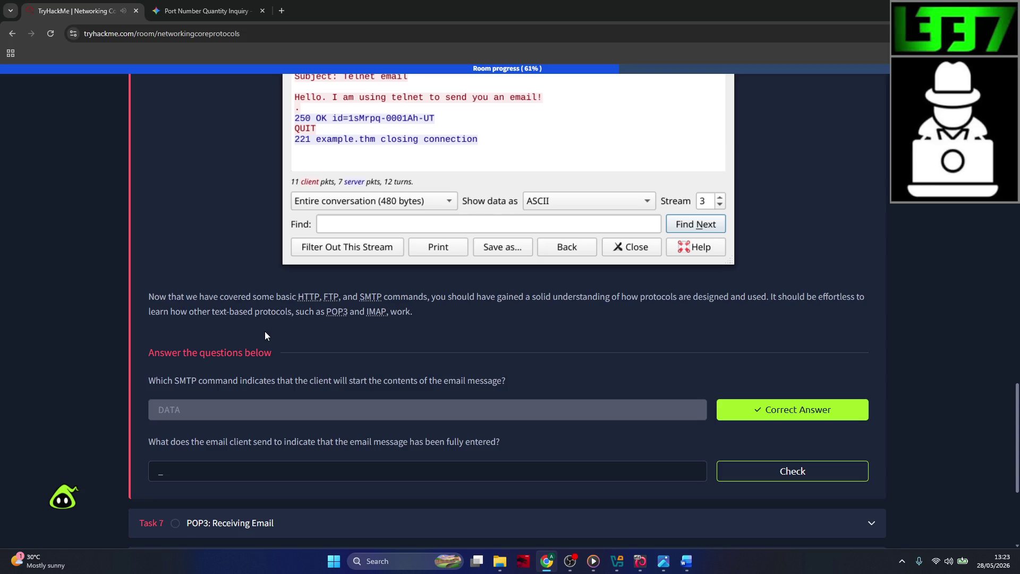
pyautogui.click(298, 471)
pyautogui.write('.')
pyautogui.click(813, 480)
pyautogui.scroll(-2, 388, 320)
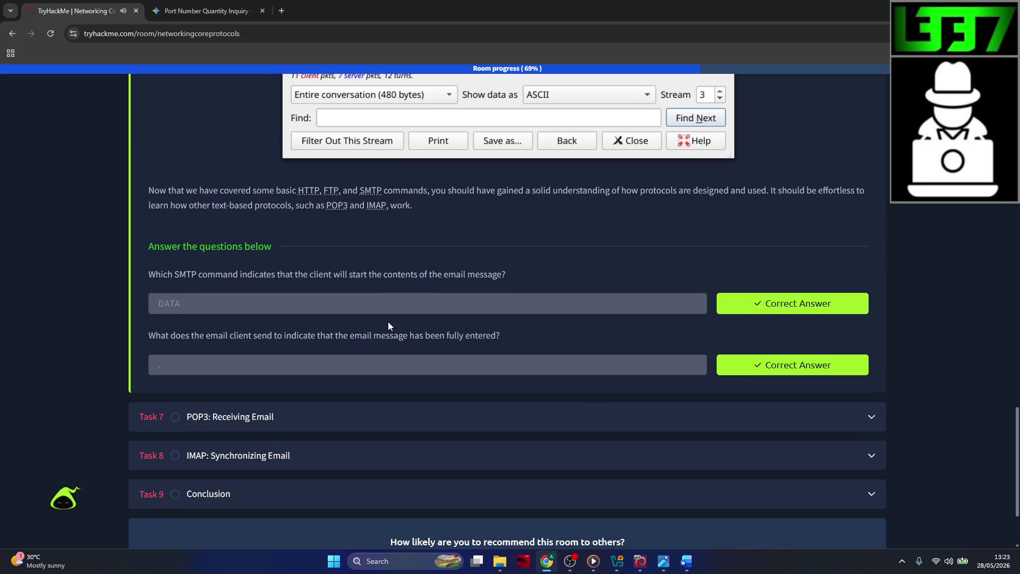
pyautogui.click(417, 417)
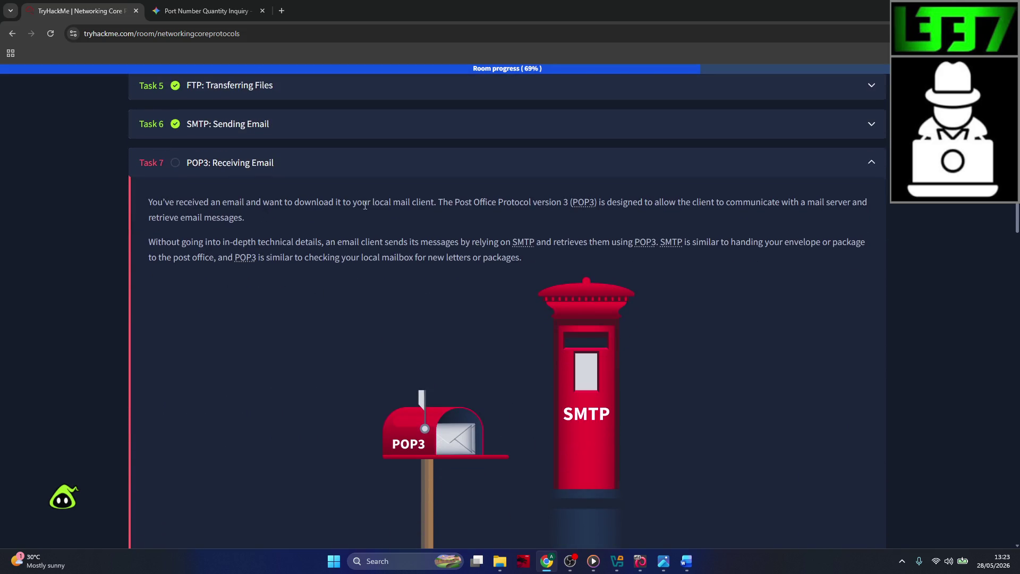
# Step: Read the POP3 introduction, highlighting phrases like 'Protocol' and 'envelope or package'
pyautogui.moveTo(512, 205); pyautogui.dragTo(561, 204)
pyautogui.click(637, 206)
pyautogui.moveTo(700, 206); pyautogui.dragTo(818, 206)
pyautogui.click(207, 222)
pyautogui.moveTo(198, 242); pyautogui.dragTo(381, 241)
pyautogui.click(424, 241)
pyautogui.moveTo(786, 242); pyautogui.dragTo(865, 244)
pyautogui.click(219, 266)
# Step: Scroll down through the POP3 commands list, including LIST, to the Terminal example, then switch to Kali
pyautogui.scroll(-5, 431, 253)
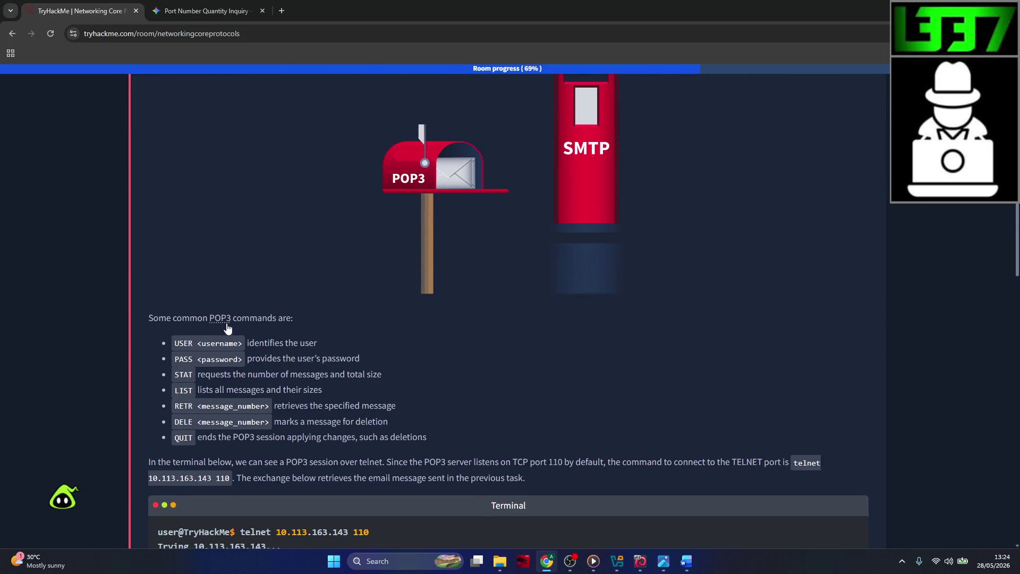
pyautogui.scroll(-1, 227, 329)
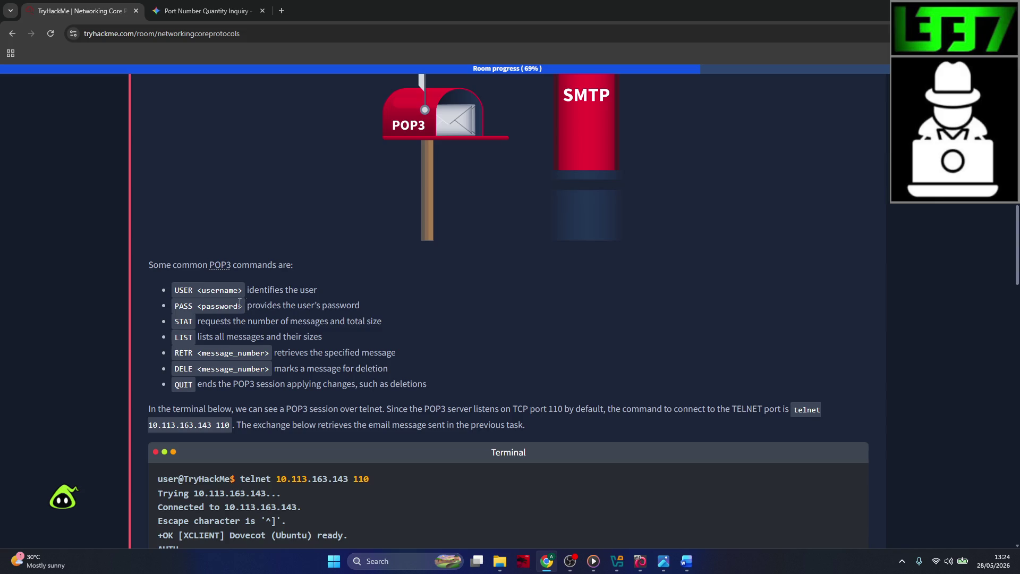
pyautogui.scroll(-1, 240, 302)
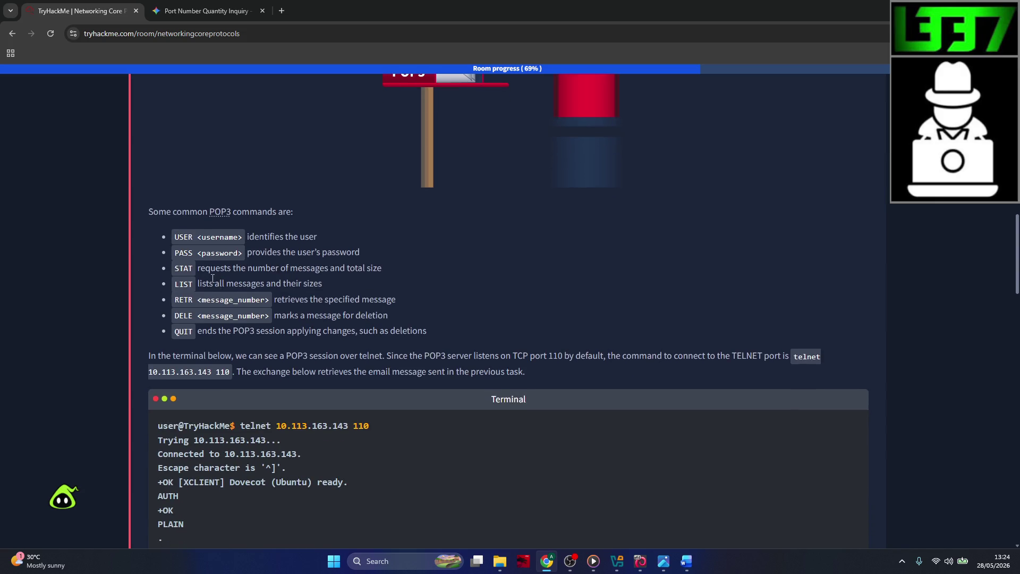
pyautogui.moveTo(208, 283); pyautogui.dragTo(252, 285)
pyautogui.click(296, 280)
pyautogui.scroll(-1, 277, 273)
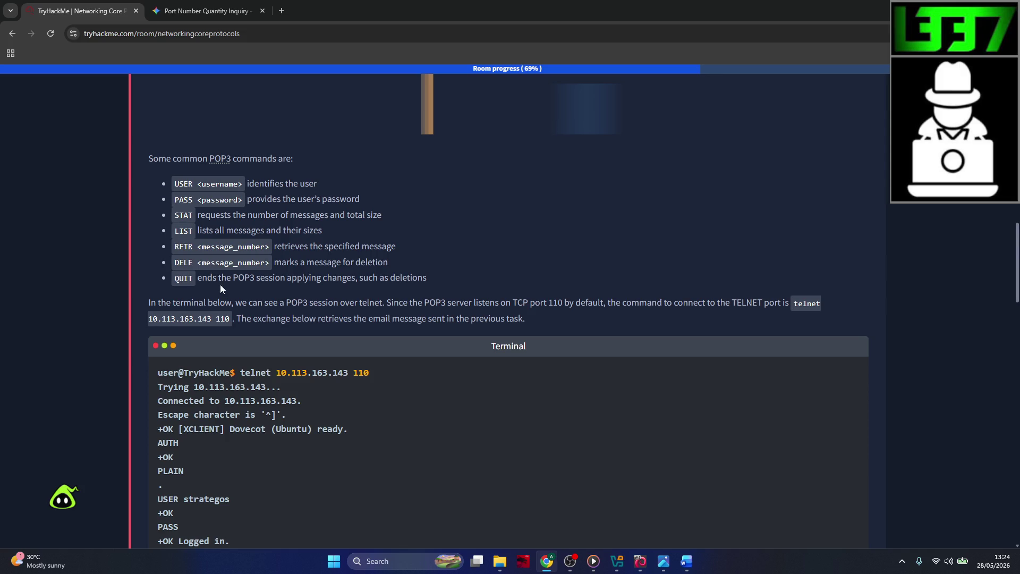
pyautogui.scroll(-1, 247, 275)
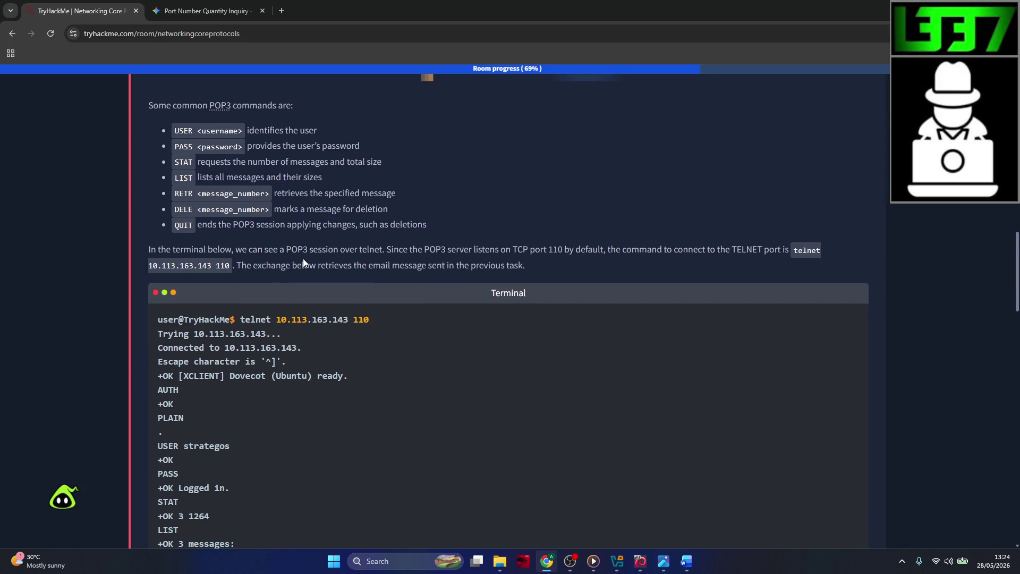
pyautogui.hotkey('alt', 'Tab')
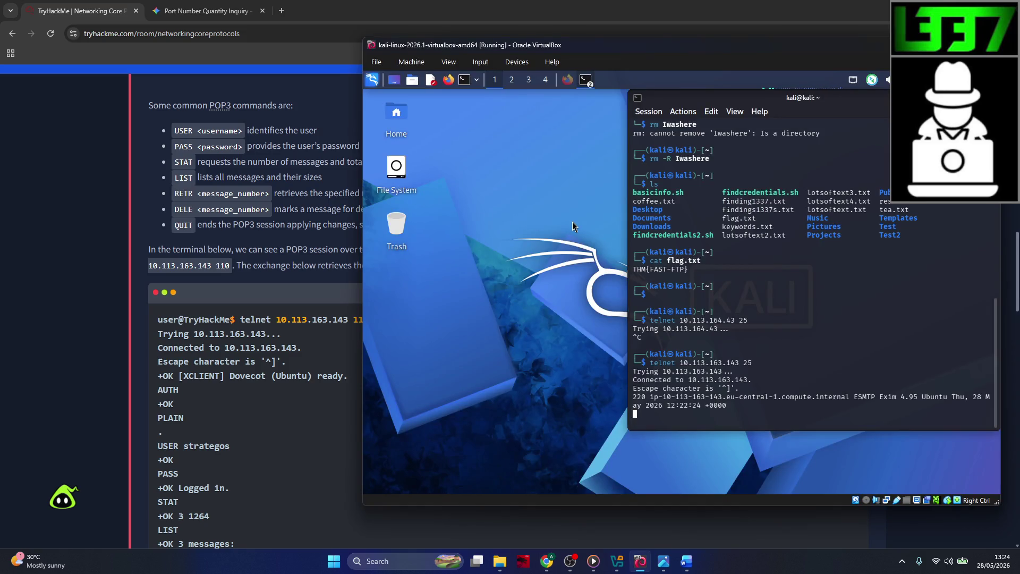
# Step: Quit the SMTP telnet session, clear the terminal, and telnet to 10.113.163.143 port 110
pyautogui.press('Escape')
pyautogui.press('Return')
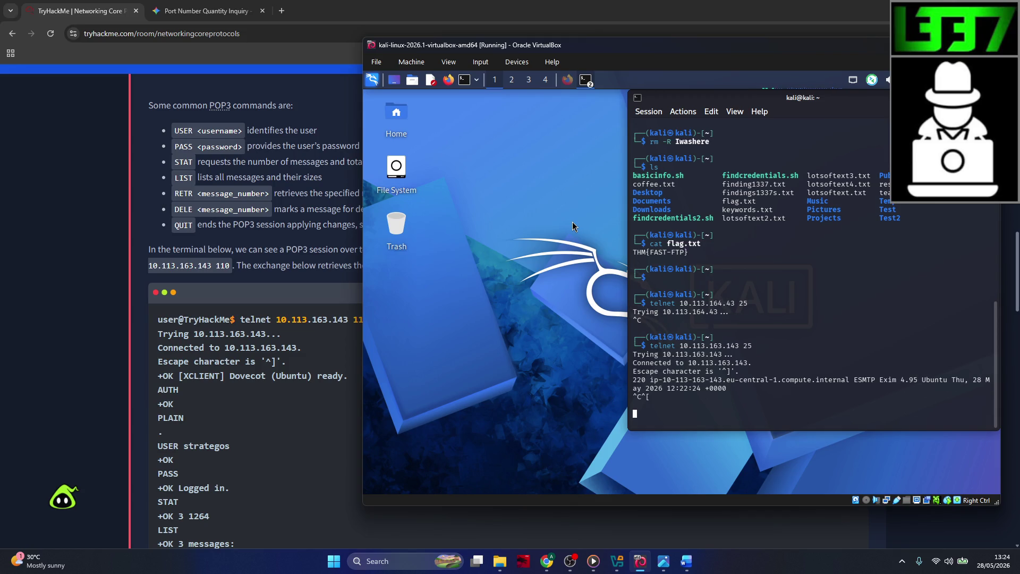
pyautogui.write('it')
pyautogui.press('Return')
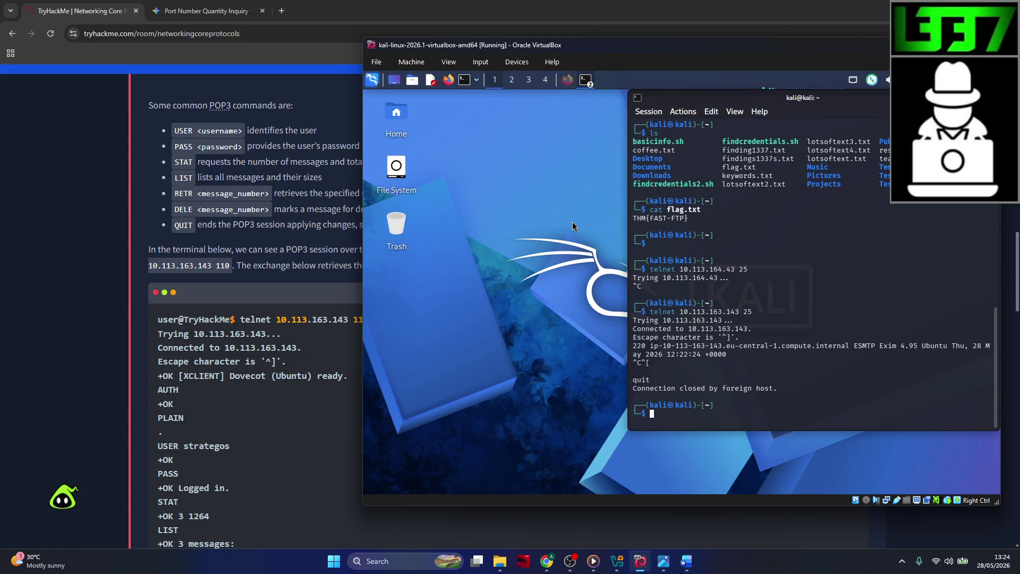
pyautogui.write('clear')
pyautogui.press('Return')
pyautogui.write('telnet 10.113.163.143')
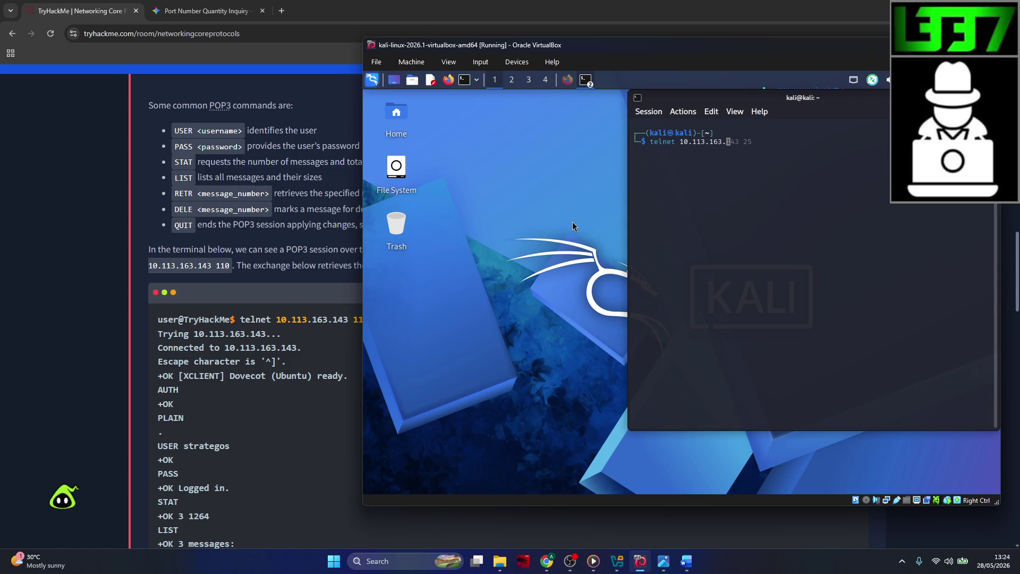
pyautogui.write(' 110')
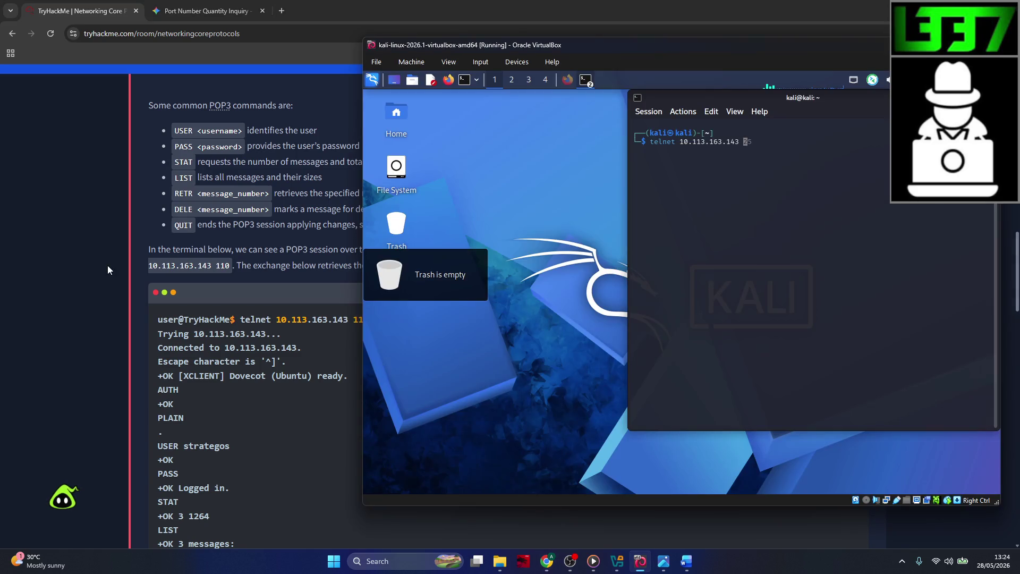
pyautogui.press('Return')
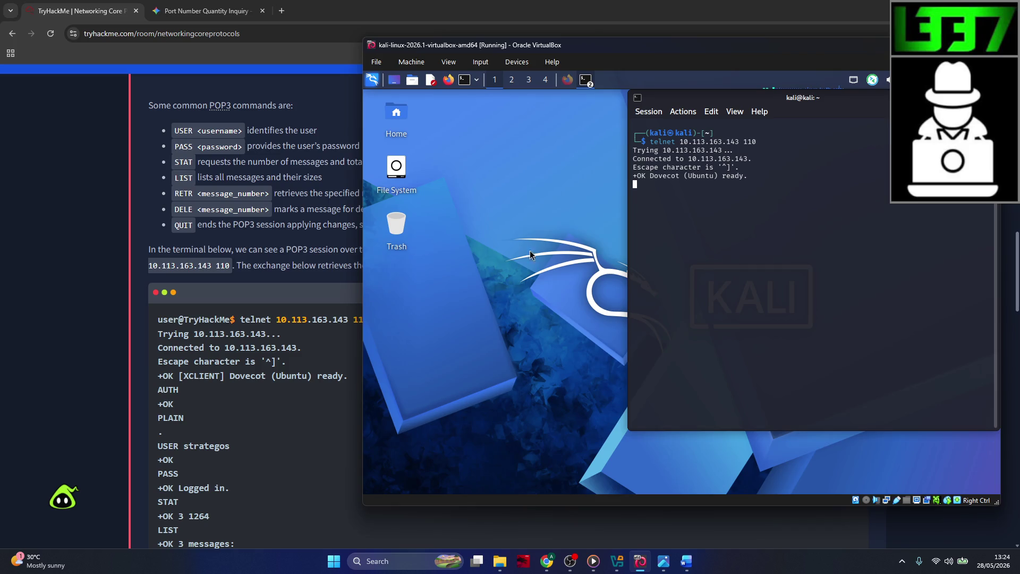
# Step: Return to the TryHackMe room in Chrome at the POP3 task
pyautogui.click(27, 272)
pyautogui.scroll(-1, 43, 254)
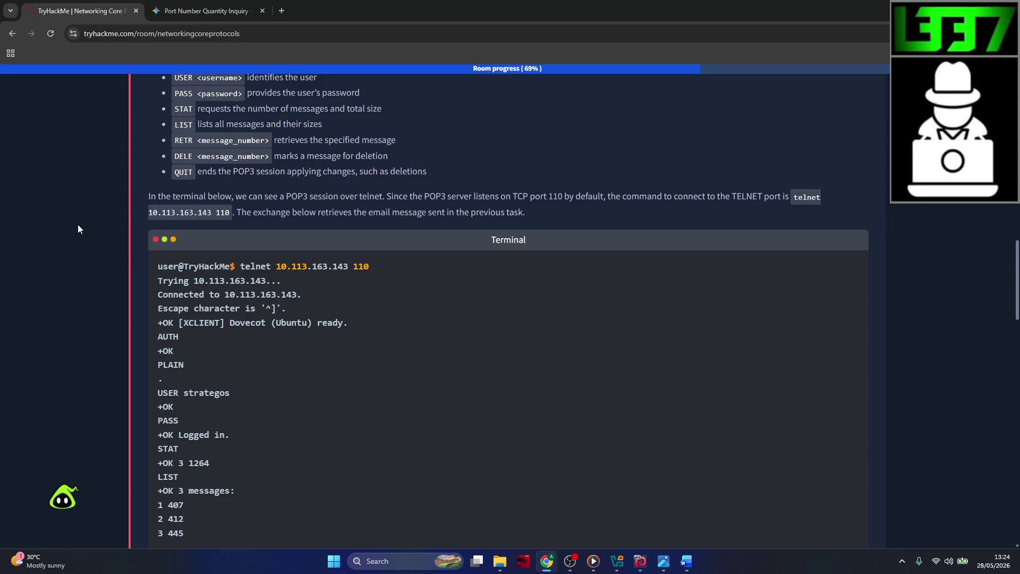
pyautogui.hotkey('alt', 'Tab')
pyautogui.click(75, 244)
pyautogui.scroll(3, 107, 240)
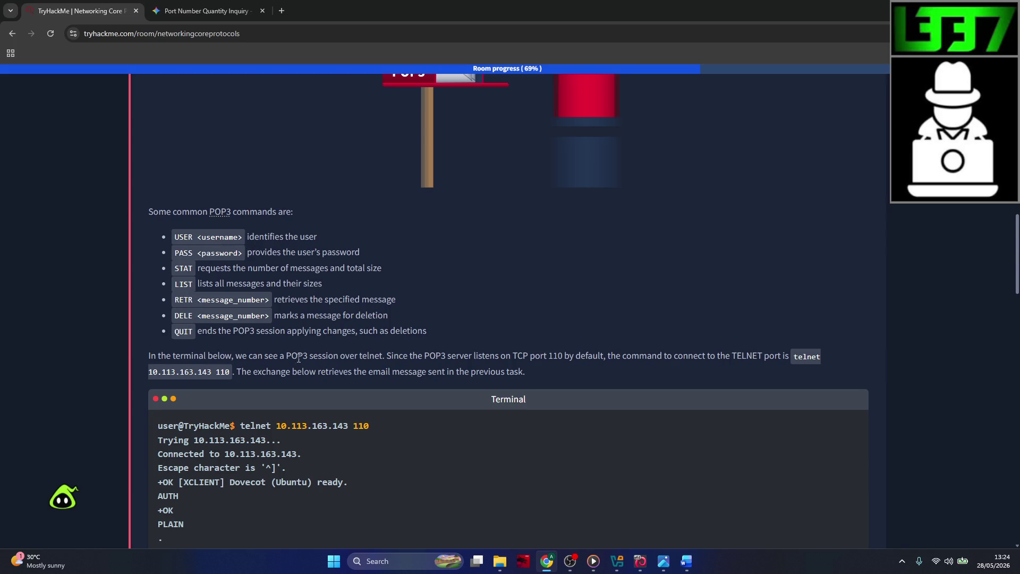
# Step: Read the sample POP3 telnet exchange down to the RETR 3 output
pyautogui.moveTo(364, 361); pyautogui.dragTo(398, 357)
pyautogui.click(426, 357)
pyautogui.moveTo(662, 360); pyautogui.dragTo(758, 362)
pyautogui.click(247, 372)
pyautogui.scroll(-5, 327, 367)
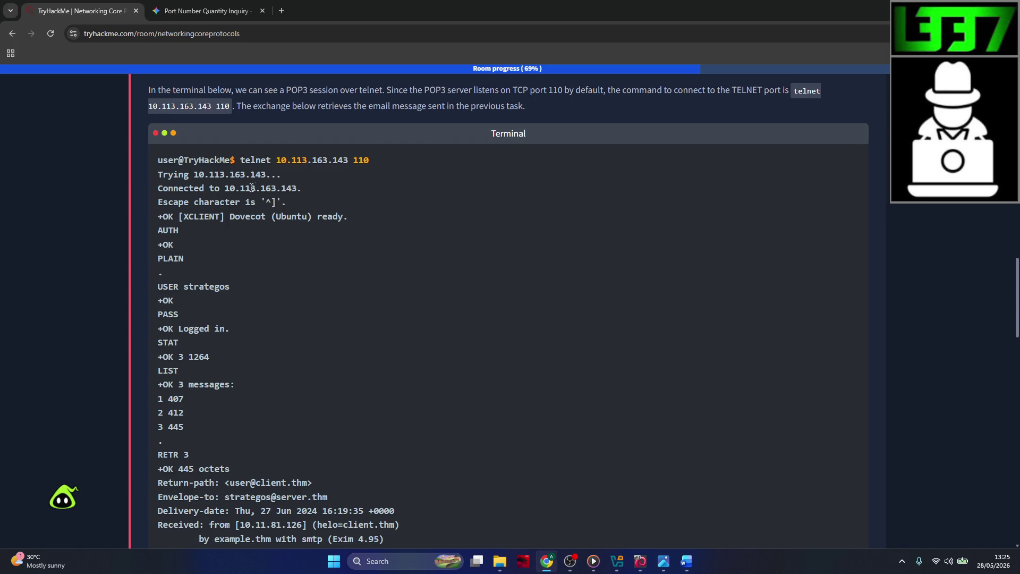
pyautogui.scroll(1, 288, 257)
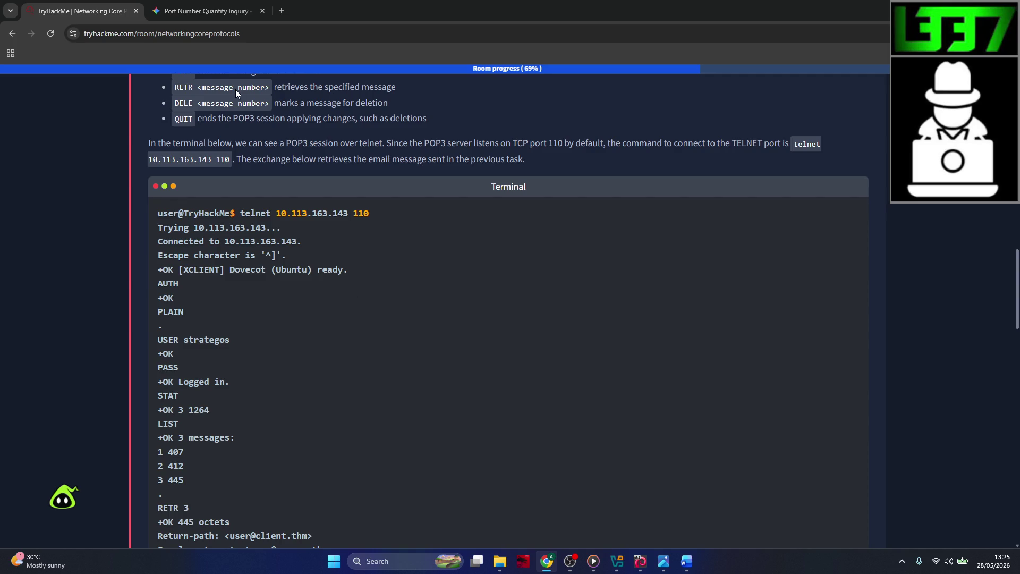
pyautogui.click(281, 11)
# Step: Search 'gaming lo fi' on YouTube, play the City Of Gamers mix, and turn its volume down
pyautogui.write('gamin')
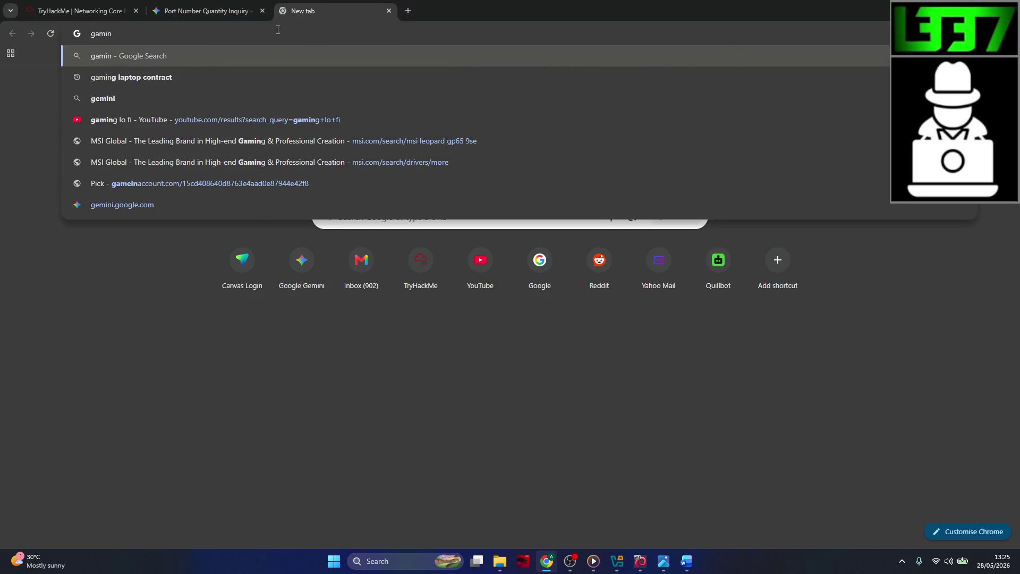
pyautogui.click(249, 121)
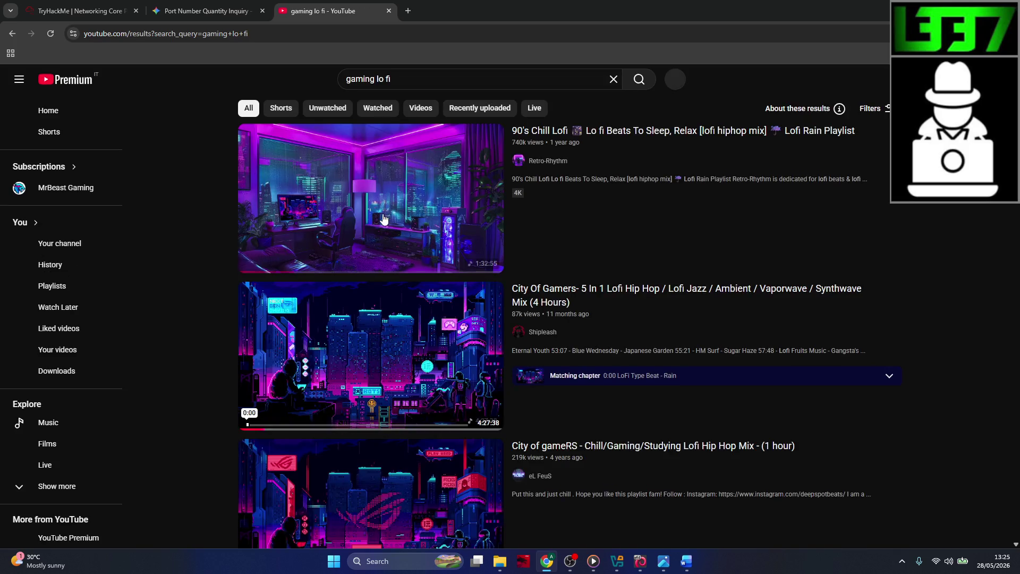
pyautogui.click(376, 283)
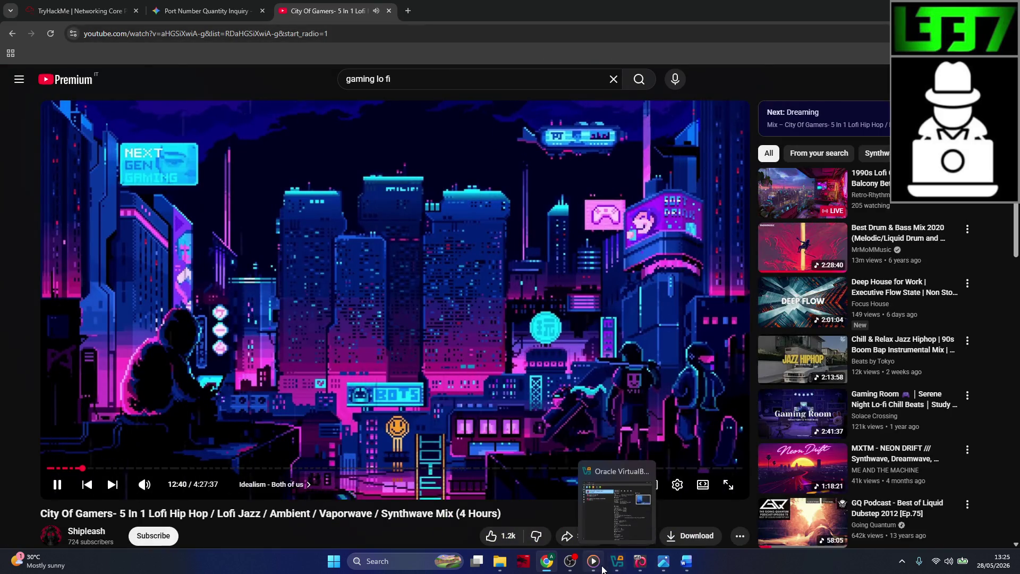
pyautogui.rightClick(593, 562)
pyautogui.click(563, 531)
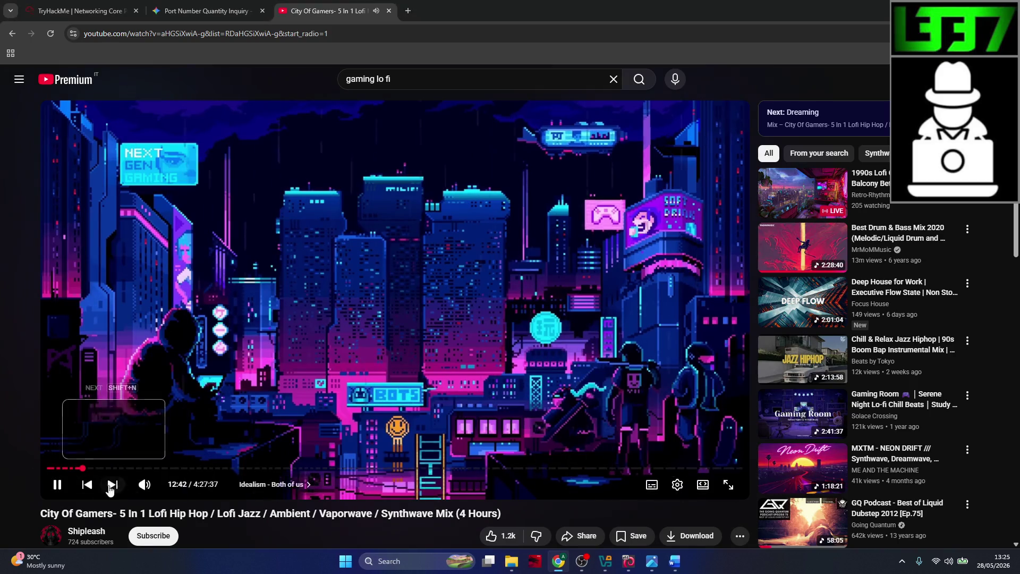
pyautogui.click(160, 486)
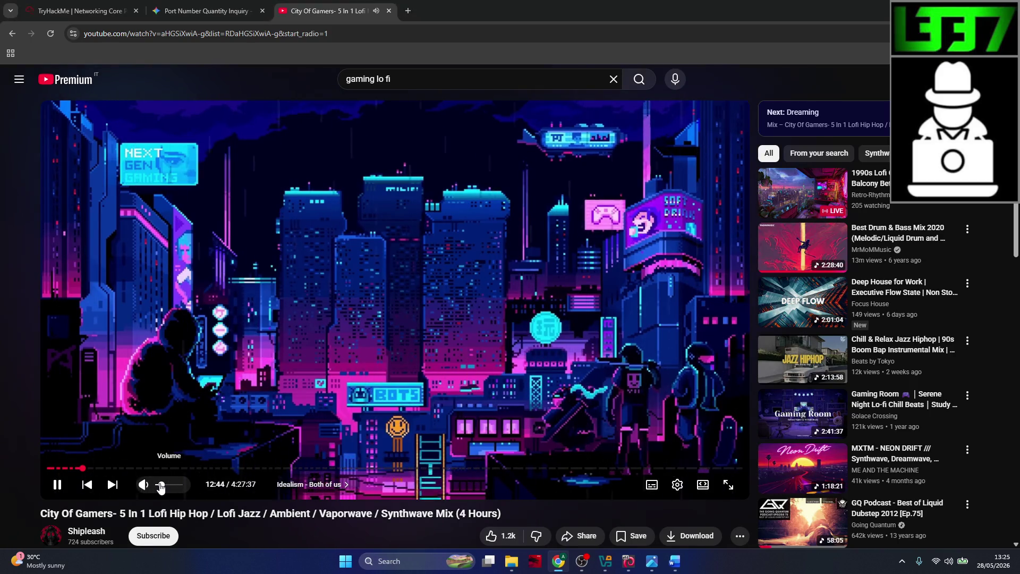
# Step: Move the YouTube video into its own window, lower its quality, and minimize it
pyautogui.click(79, 11)
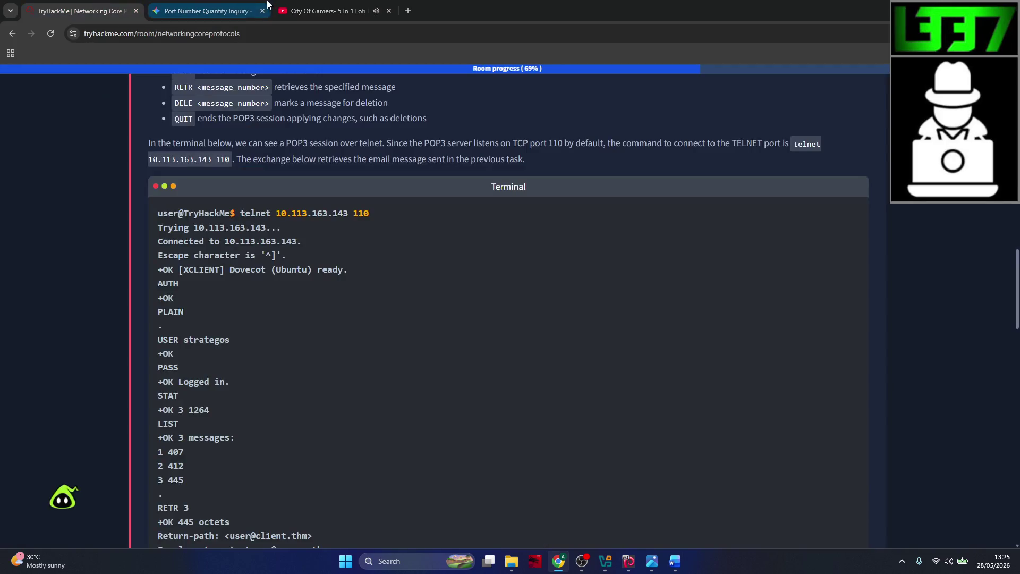
pyautogui.moveTo(341, 18); pyautogui.dragTo(180, 134)
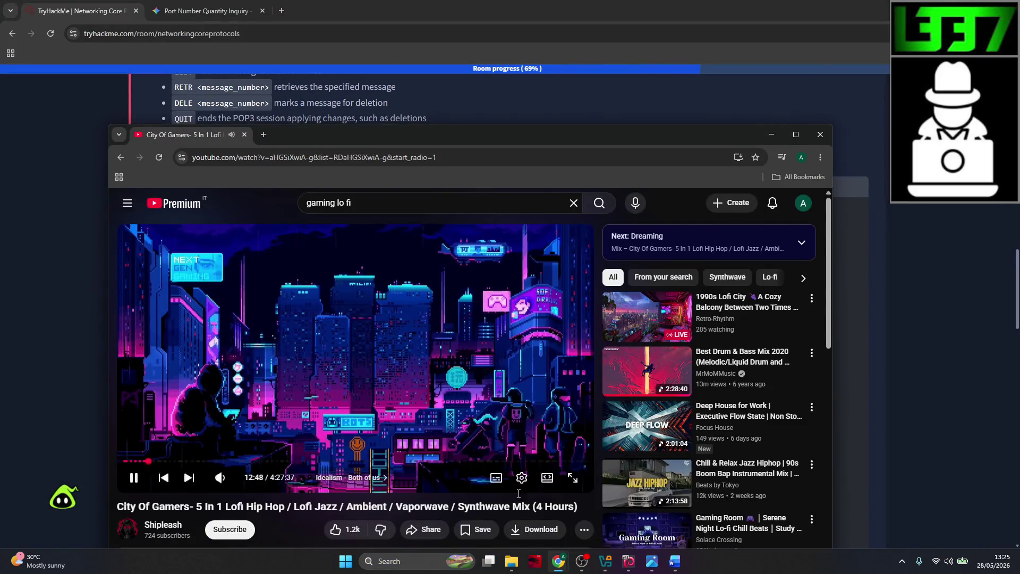
pyautogui.click(521, 477)
pyautogui.click(542, 442)
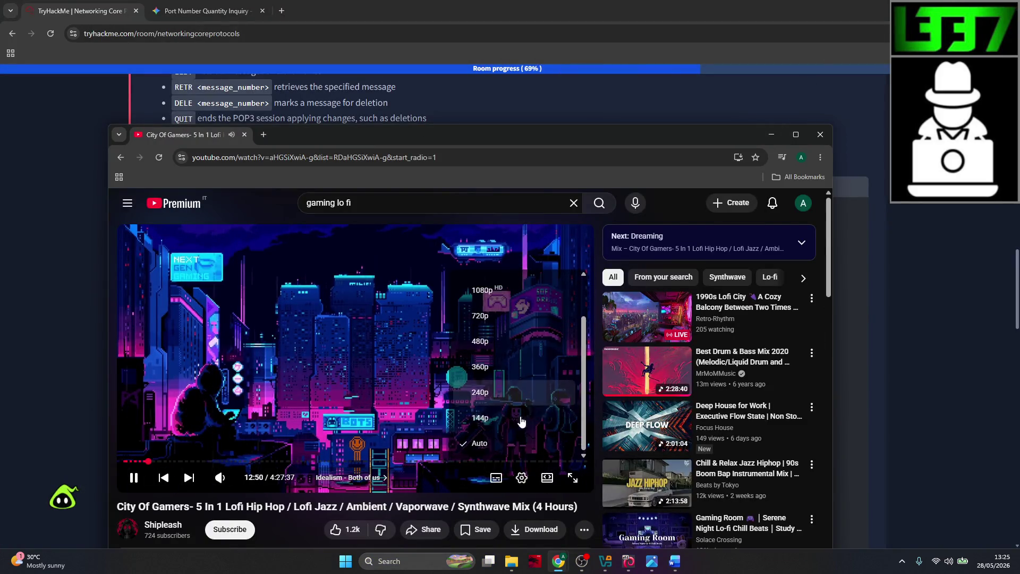
pyautogui.click(501, 425)
pyautogui.click(772, 135)
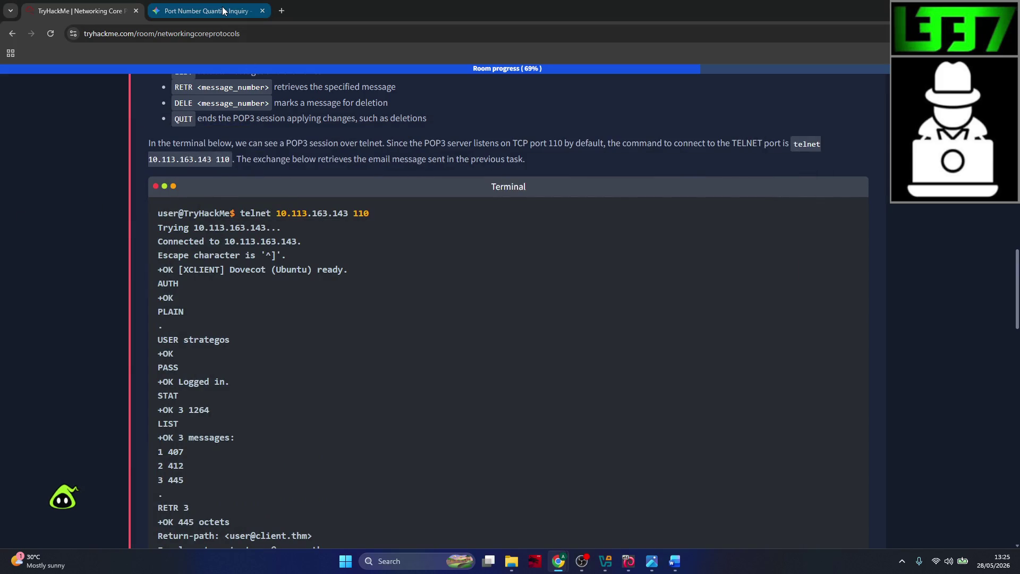
pyautogui.scroll(1, 277, 237)
pyautogui.click(611, 510)
pyautogui.hotkey('ctrl', 't')
# Step: Close the video tab and search Google for 'youtube to mp3'
pyautogui.click(244, 134)
pyautogui.write('you')
pyautogui.press('Return')
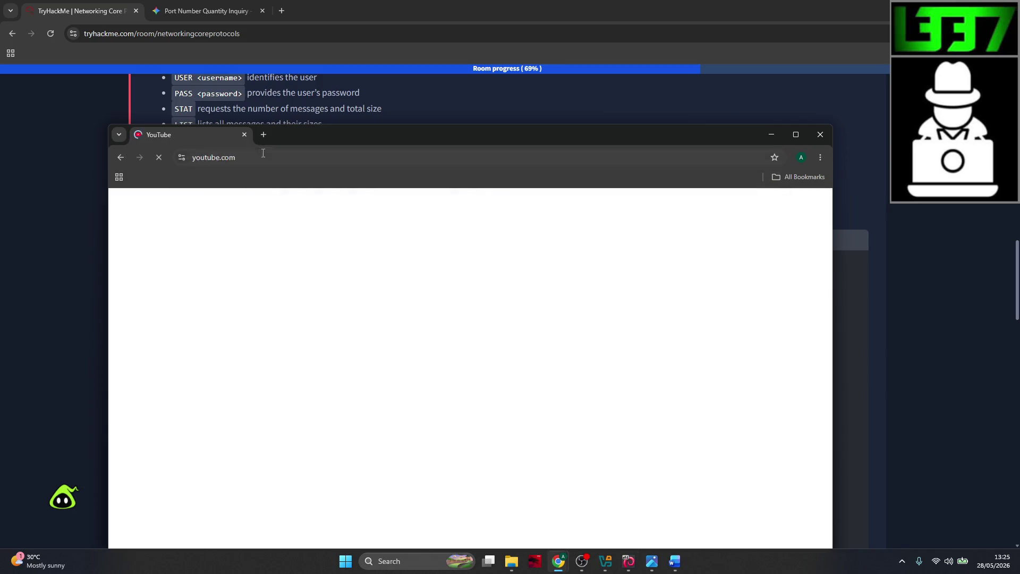
pyautogui.click(263, 153)
pyautogui.press('BackSpace')
pyautogui.press('BackSpace')
pyautogui.press('BackSpace')
pyautogui.write('to mp3')
pyautogui.press('Return')
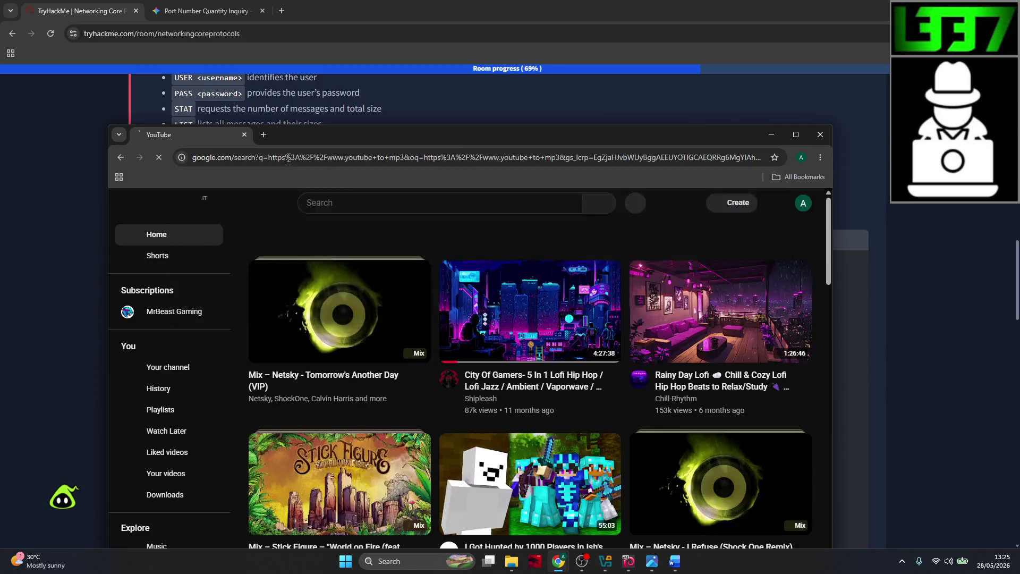
# Step: Paste the mix's link into YTMP3 and try converting it to MP3
pyautogui.click(252, 297)
pyautogui.write('https://www.youtube.com/watch?v=aHGSiXwiA-g&list=RDaHGSiXwiA-g&start_radio=1')
pyautogui.click(341, 362)
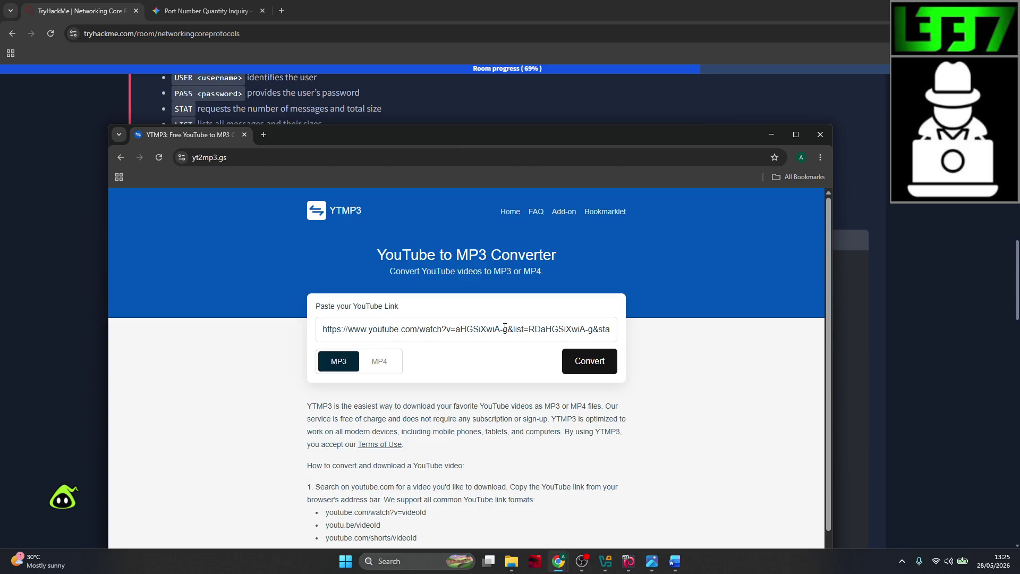
pyautogui.moveTo(504, 328); pyautogui.dragTo(672, 325)
pyautogui.click(560, 328)
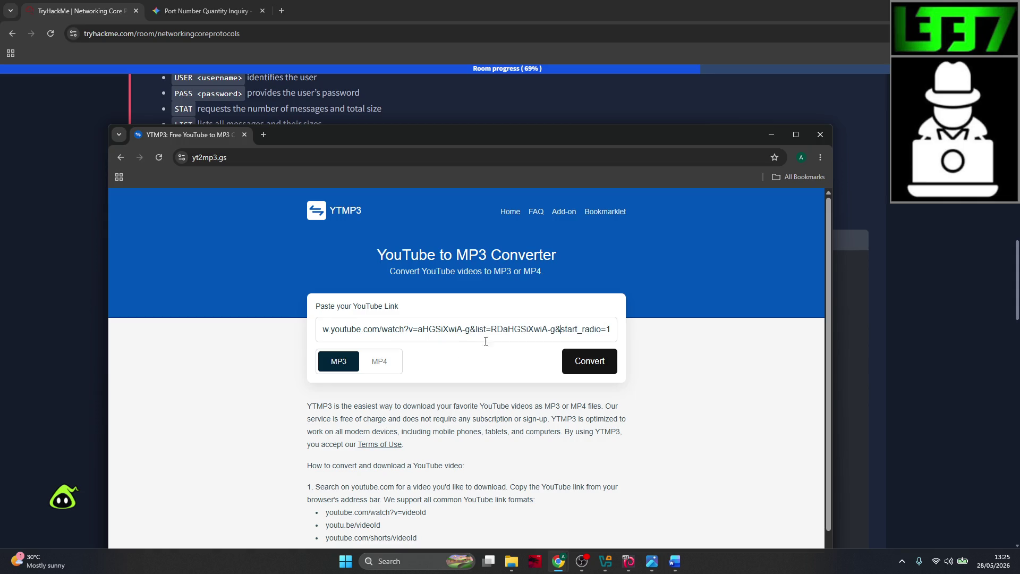
pyautogui.click(568, 367)
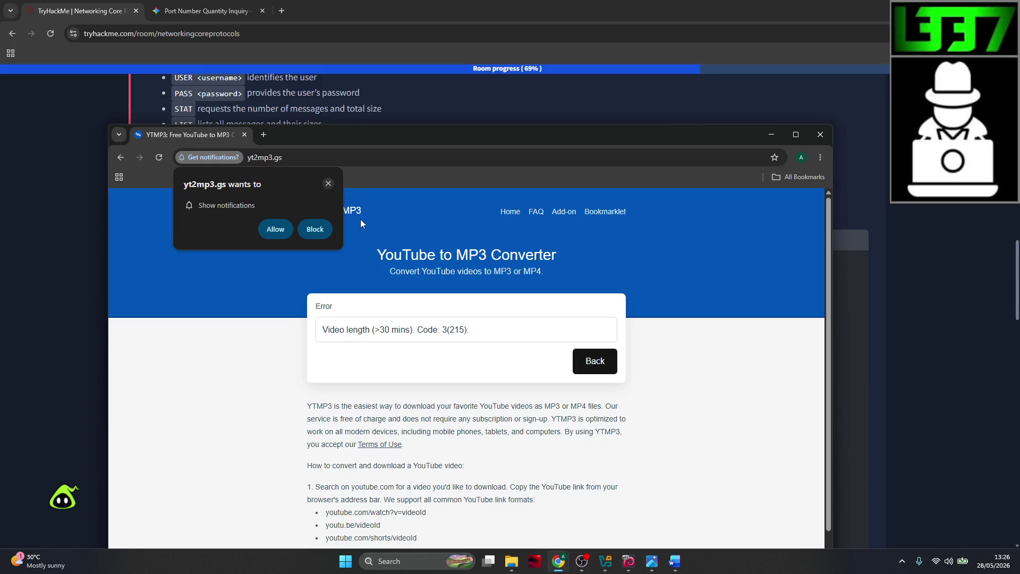
# Step: After the over-30-minutes errors, paste the link into Y2Mate and then EasyConv
pyautogui.hotkey('alt', 'Left')
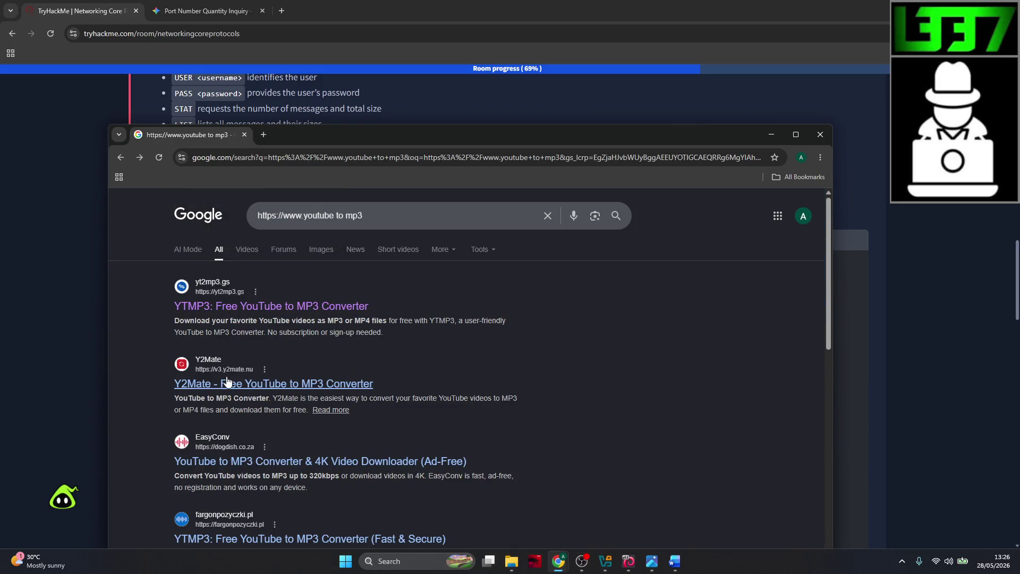
pyautogui.click(228, 380)
pyautogui.write('https://www.youtube.com/watch?v=aHGSiXwiA-g&list=RDaHGSiXwiA-g&start_radio=1')
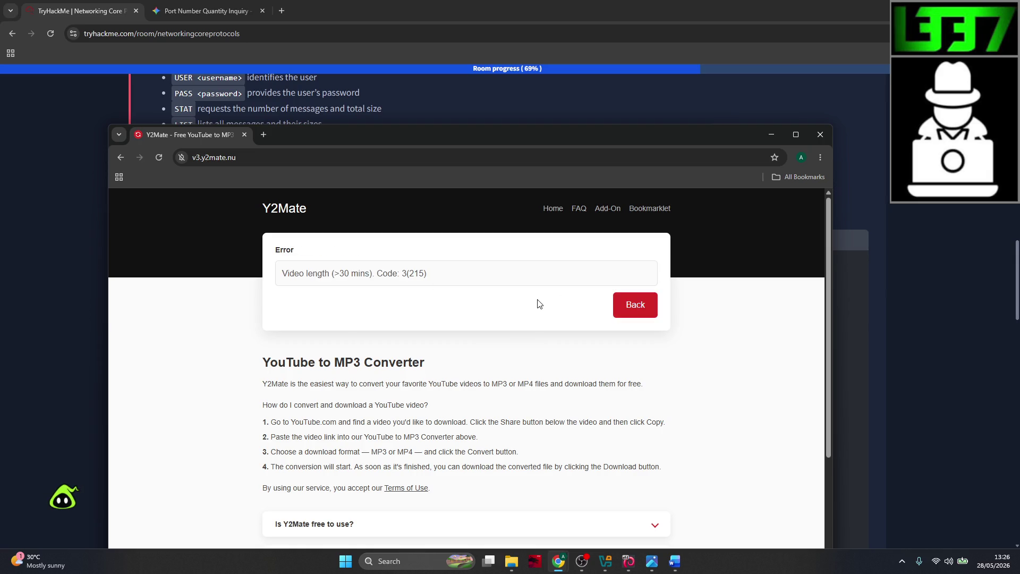
pyautogui.hotkey('alt', 'Left')
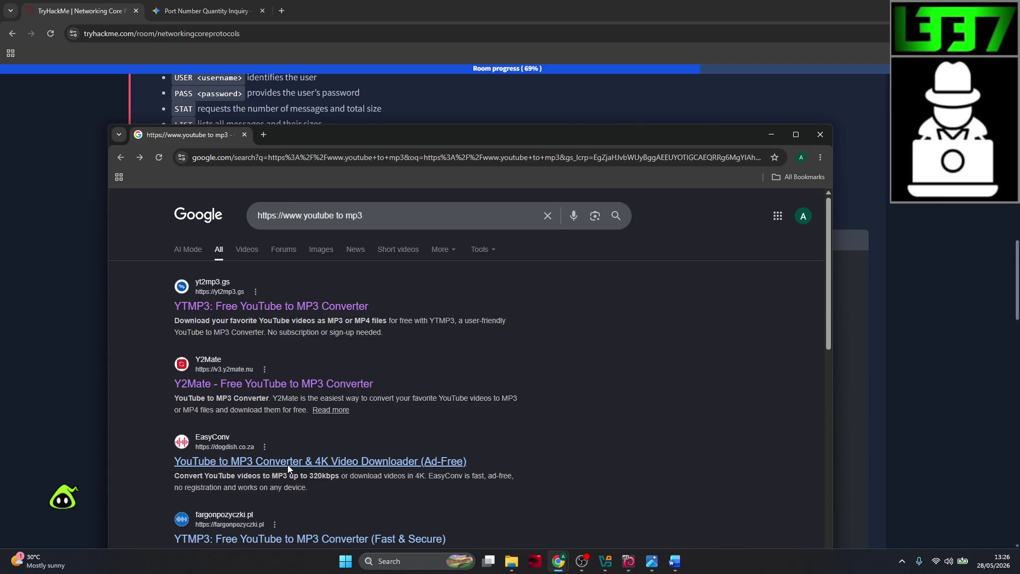
pyautogui.click(288, 461)
pyautogui.click(602, 314)
pyautogui.write('https://www.youtube.com/watch?v=aHGSiXwiA-g&list=RDaHGSiXwiA-g&start_radio=1')
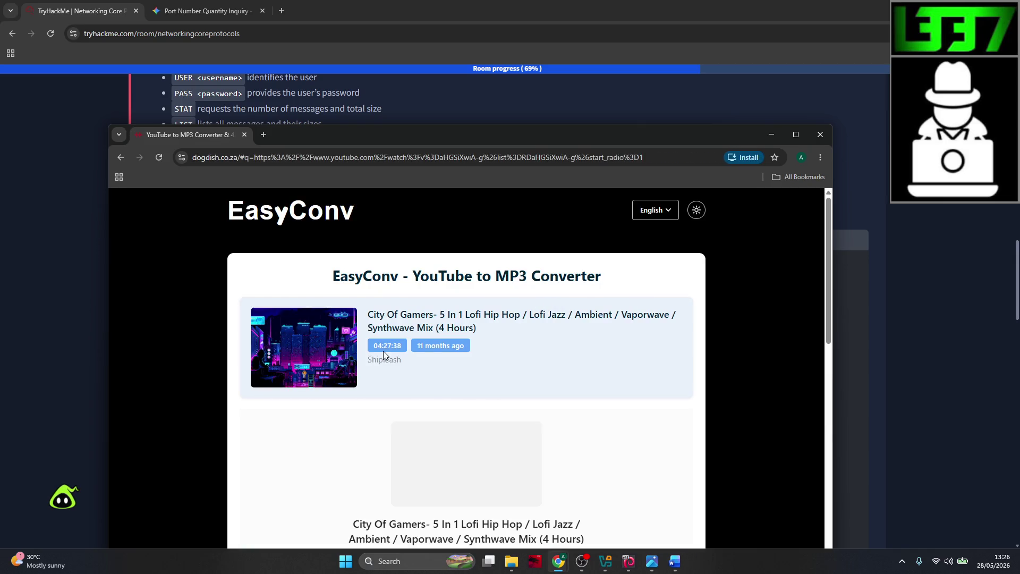
# Step: Request the MP3 Original conversion on EasyConv and close the ad tabs it spawns
pyautogui.scroll(-5, 388, 344)
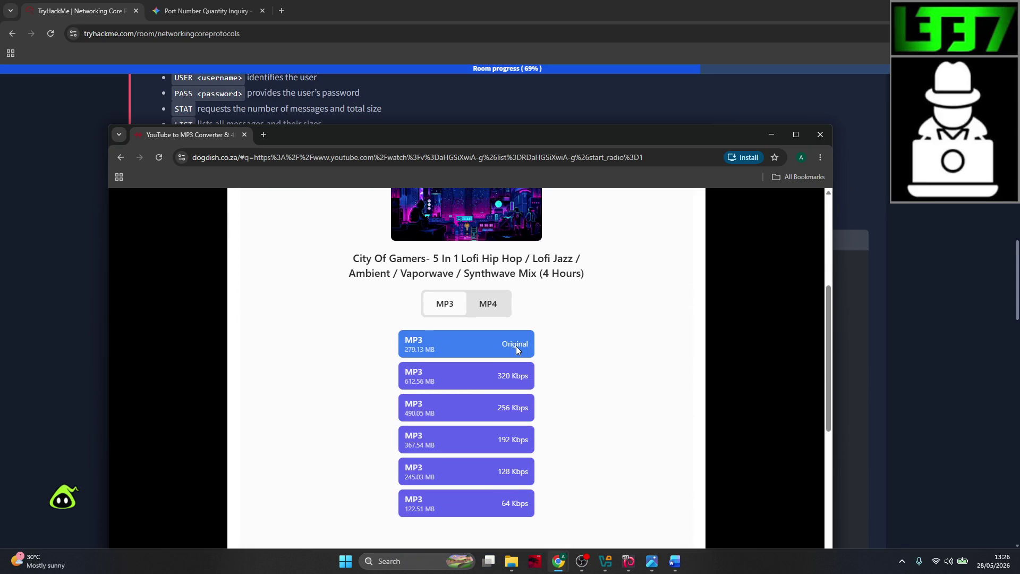
pyautogui.click(498, 348)
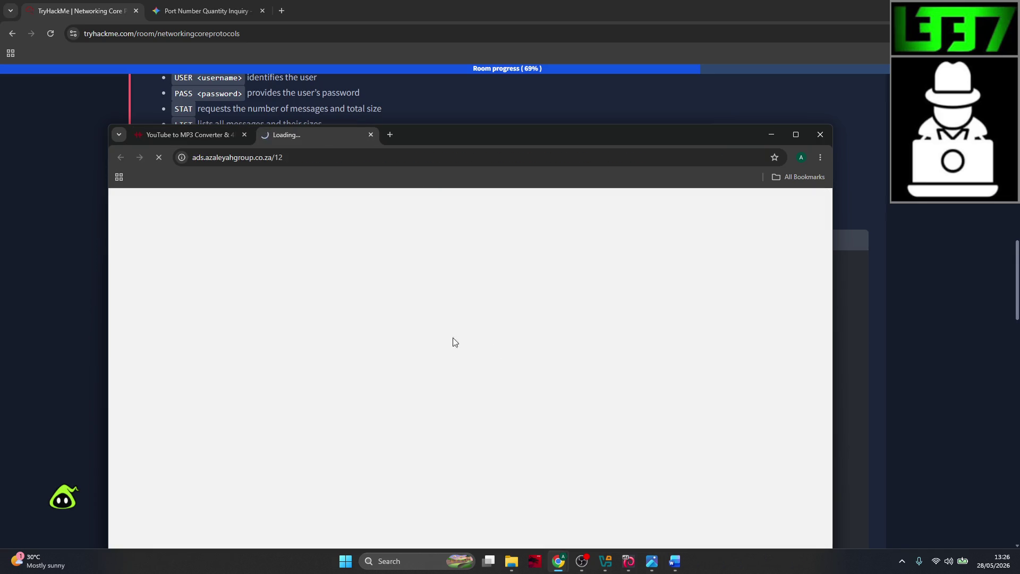
pyautogui.click(225, 135)
pyautogui.scroll(-5, 380, 333)
pyautogui.scroll(5, 381, 333)
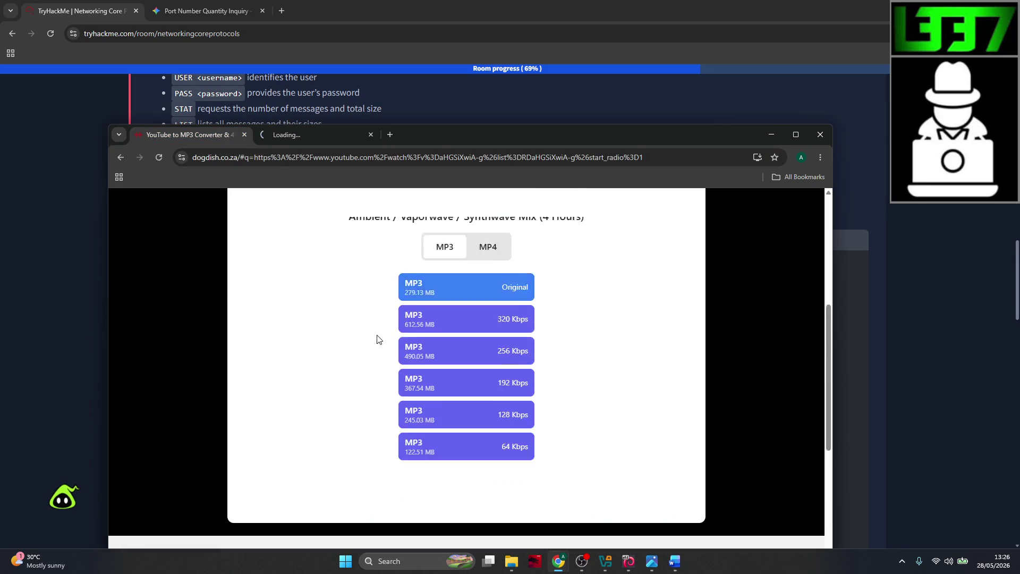
pyautogui.click(448, 352)
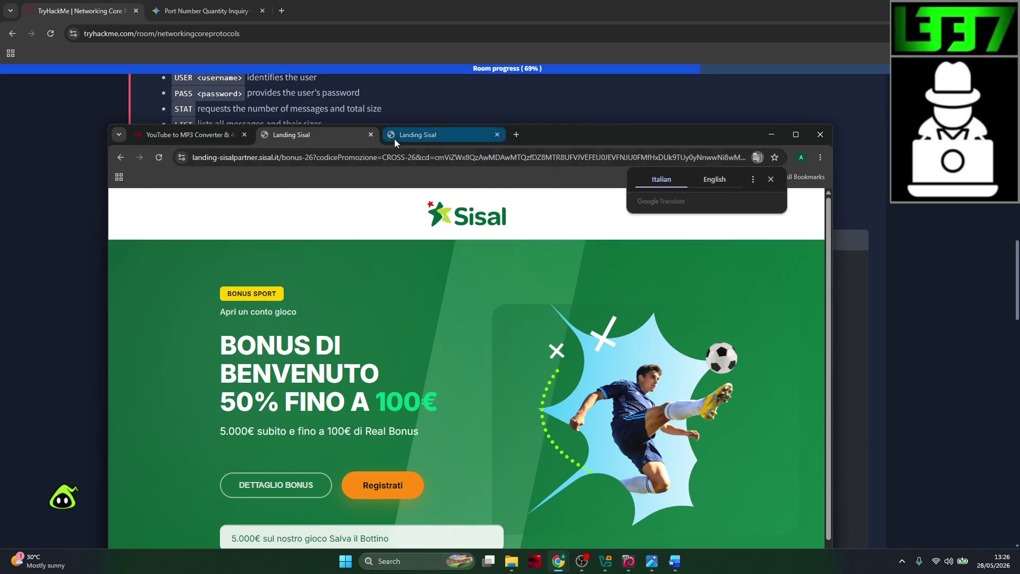
pyautogui.middleClick(395, 139)
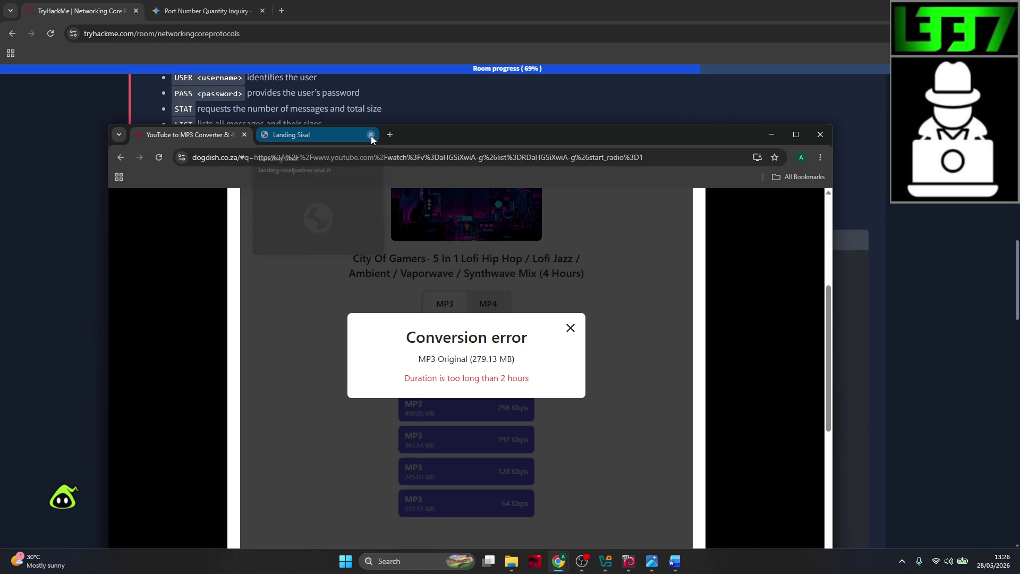
pyautogui.click(371, 136)
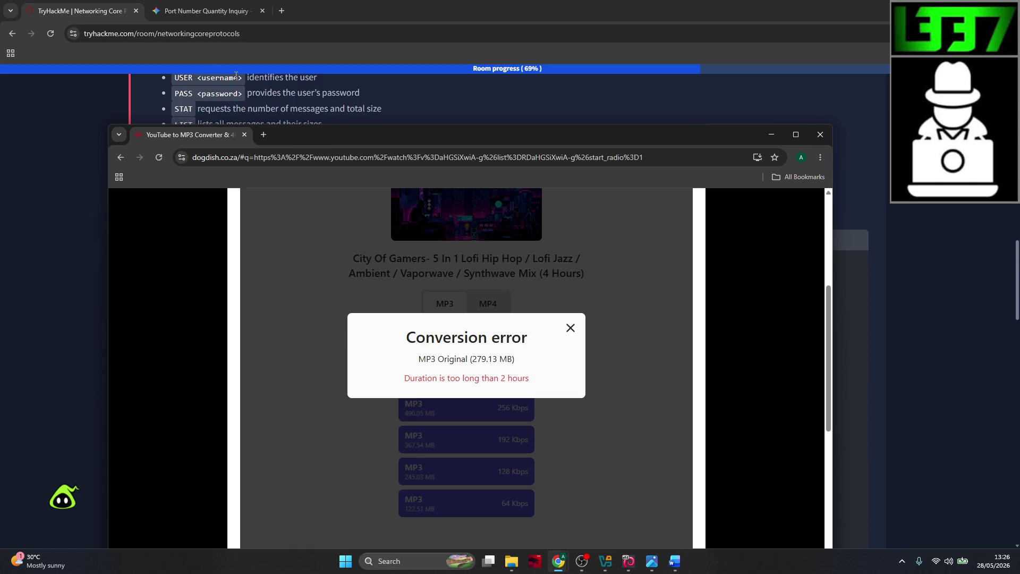
# Step: Dismiss the 'Duration is too long' error and paste the link into fargonpozyczki.pl YTMP3
pyautogui.scroll(-3, 523, 309)
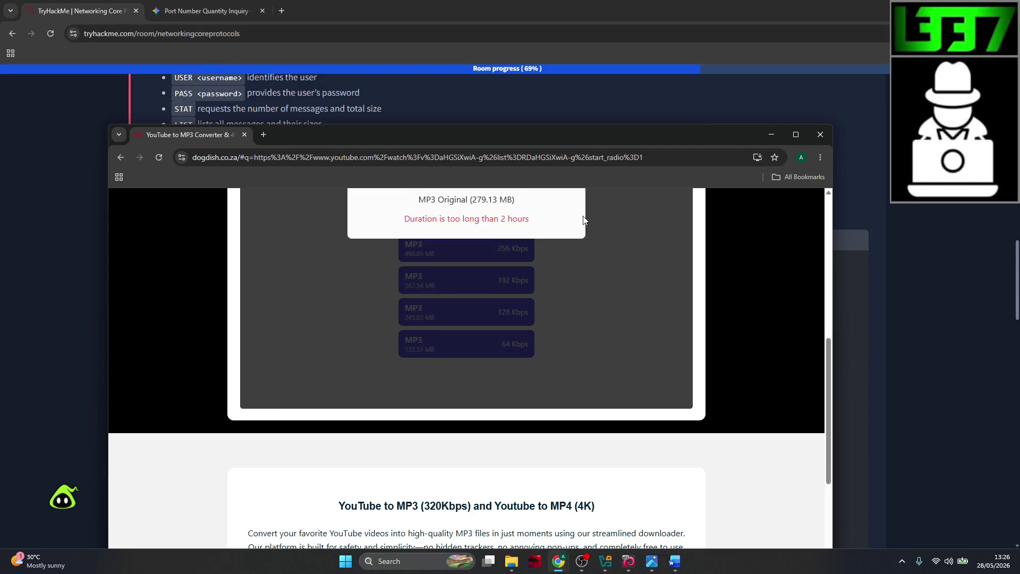
pyautogui.scroll(2, 524, 309)
pyautogui.click(545, 259)
pyautogui.click(371, 134)
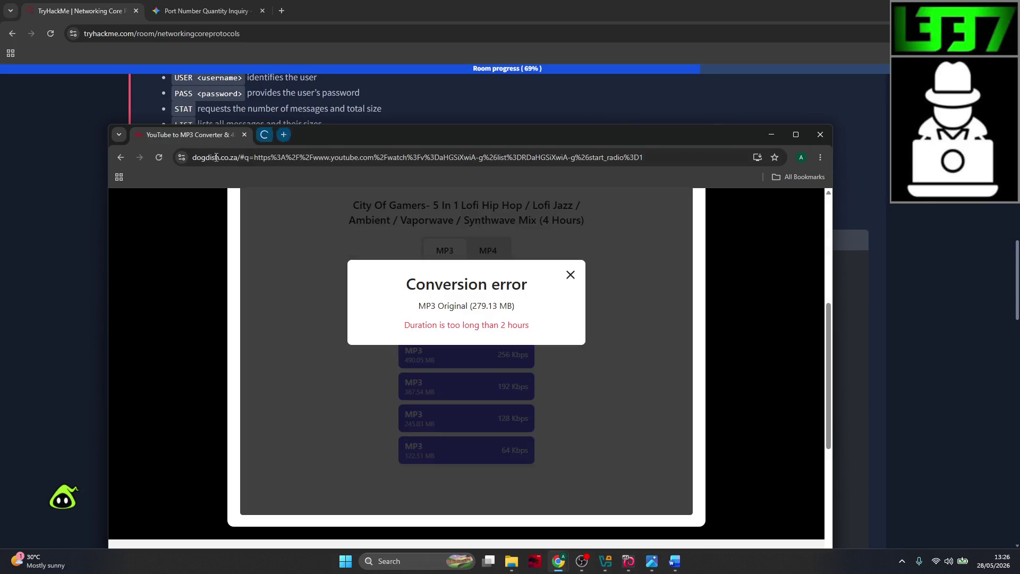
pyautogui.click(120, 157)
pyautogui.scroll(-3, 259, 322)
pyautogui.click(247, 374)
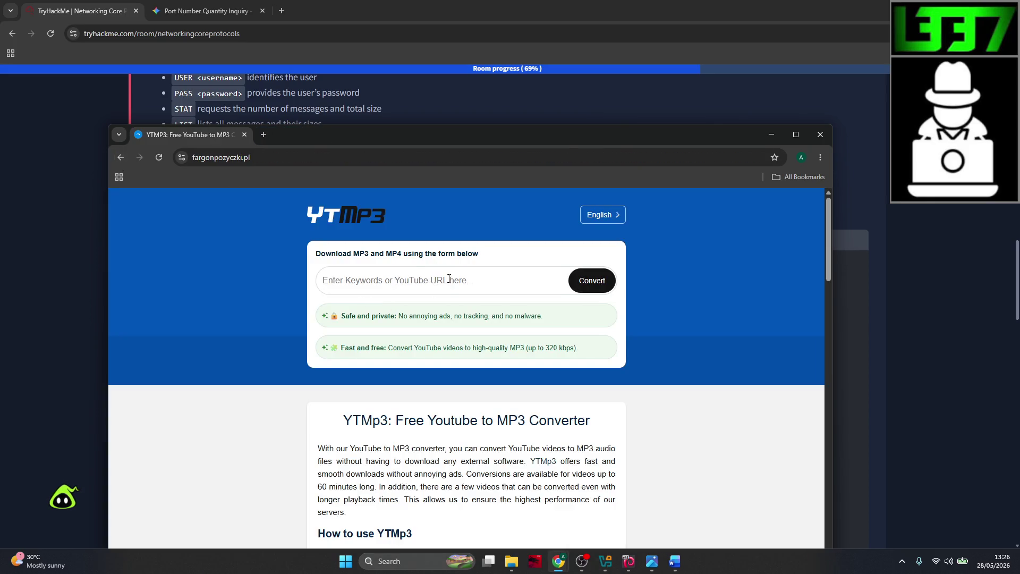
pyautogui.hotkey('ctrl', 'v')
# Step: Convert the pasted City Of Gamers lofi mix link and start its download
pyautogui.click(591, 281)
pyautogui.scroll(-1, 441, 372)
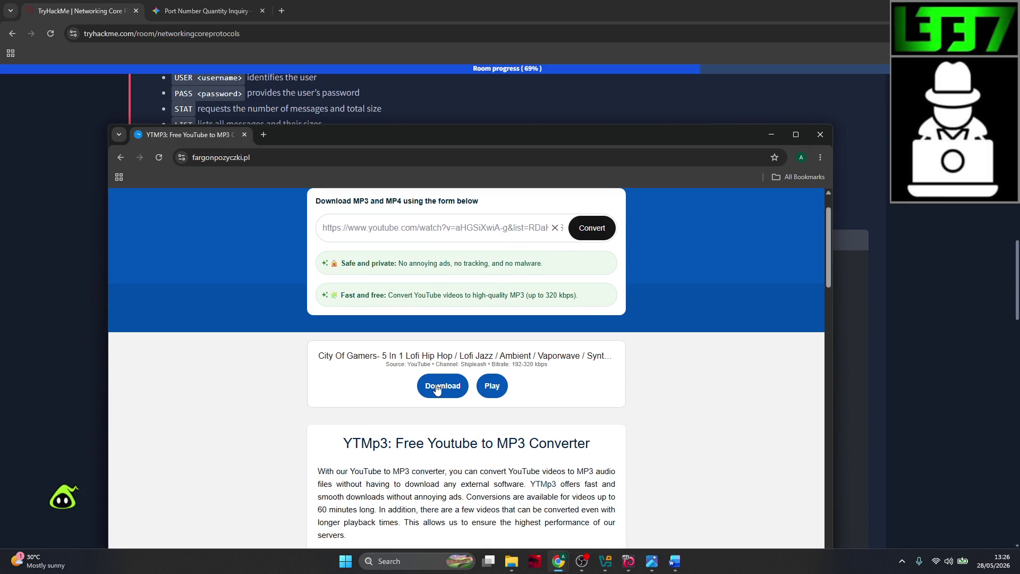
pyautogui.click(436, 387)
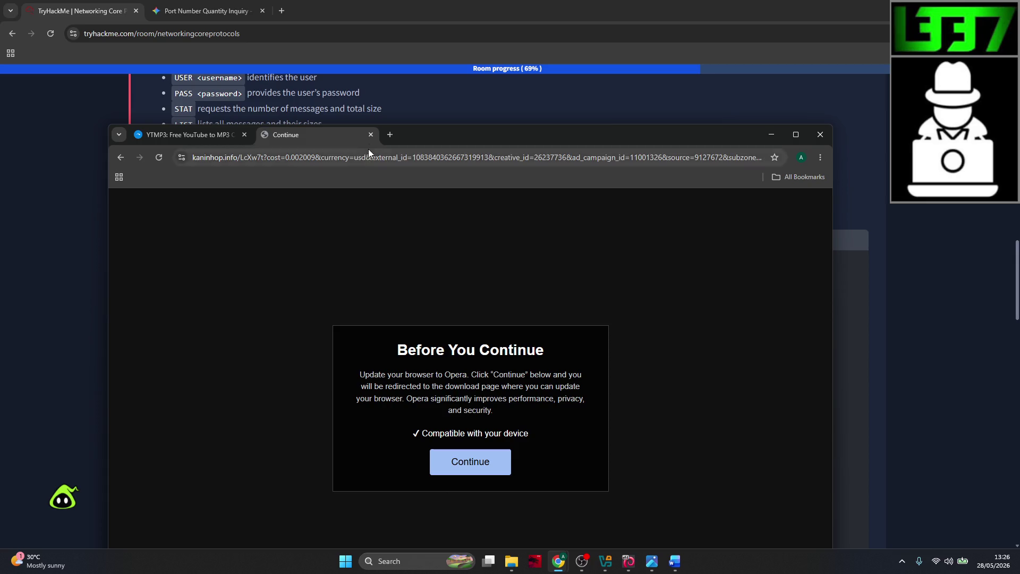
# Step: Close the Opera update ad tab and check the browser's download history
pyautogui.click(371, 134)
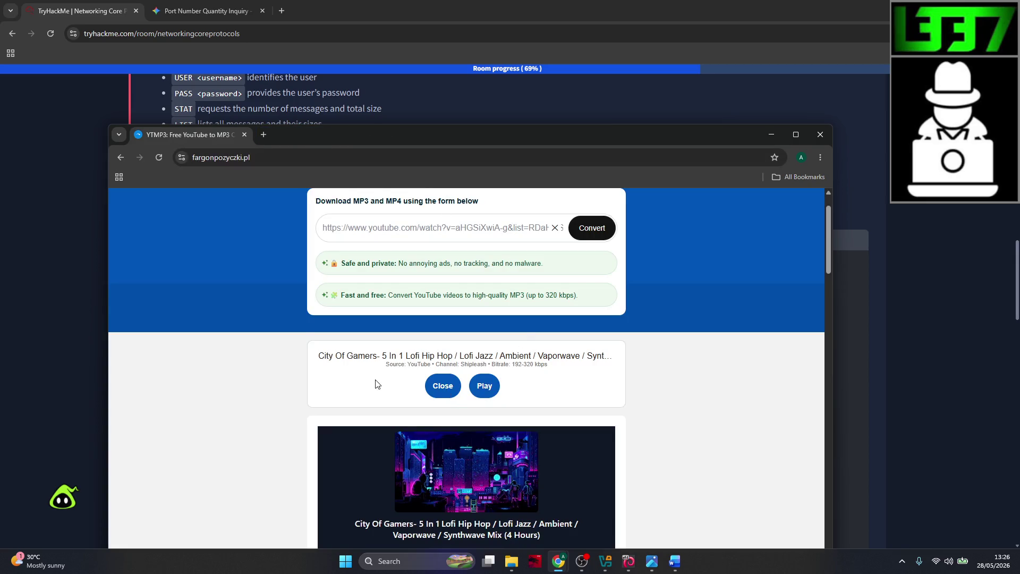
pyautogui.scroll(1, 374, 383)
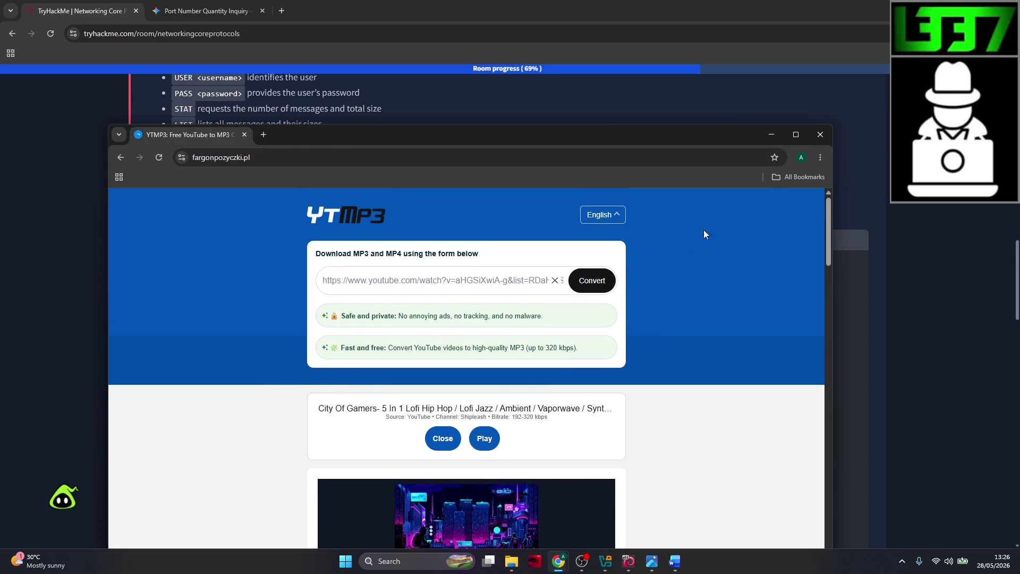
pyautogui.hotkey('ctrl', 'j')
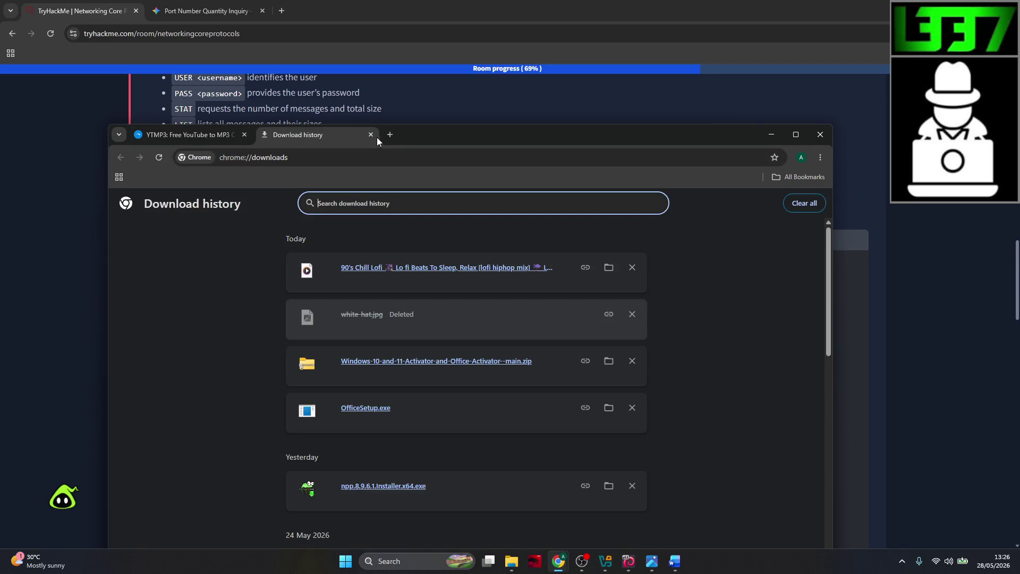
pyautogui.click(371, 135)
# Step: Choose the MP3 download at 320 kbps audio quality, dismissing the ad tabs
pyautogui.scroll(-5, 286, 307)
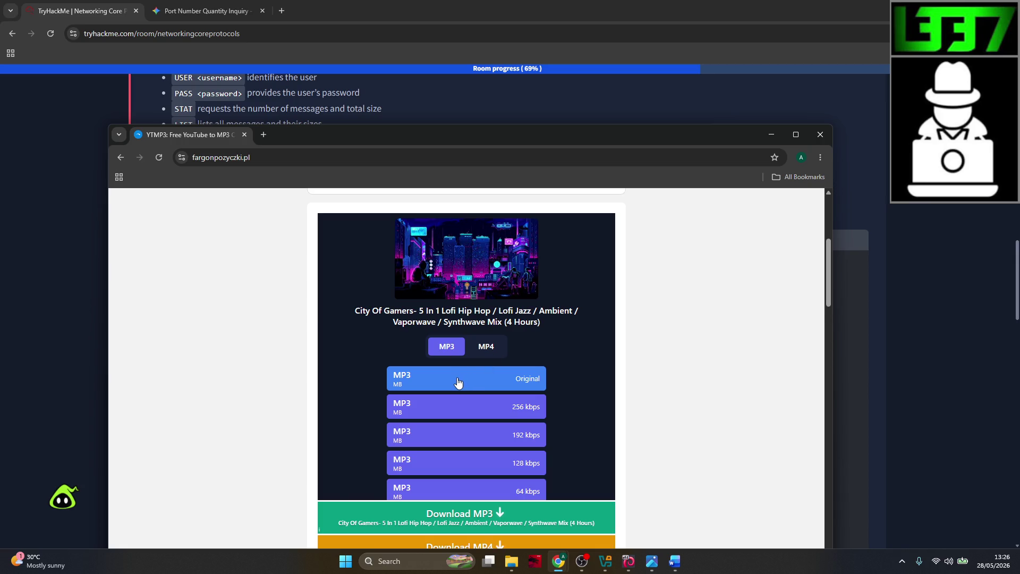
pyautogui.scroll(-3, 458, 382)
pyautogui.click(462, 357)
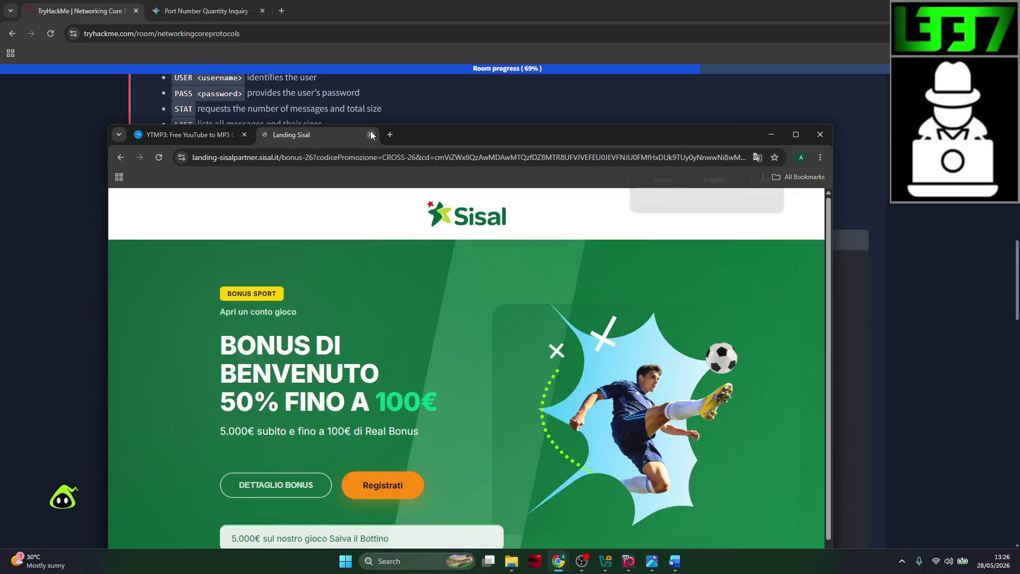
pyautogui.click(371, 134)
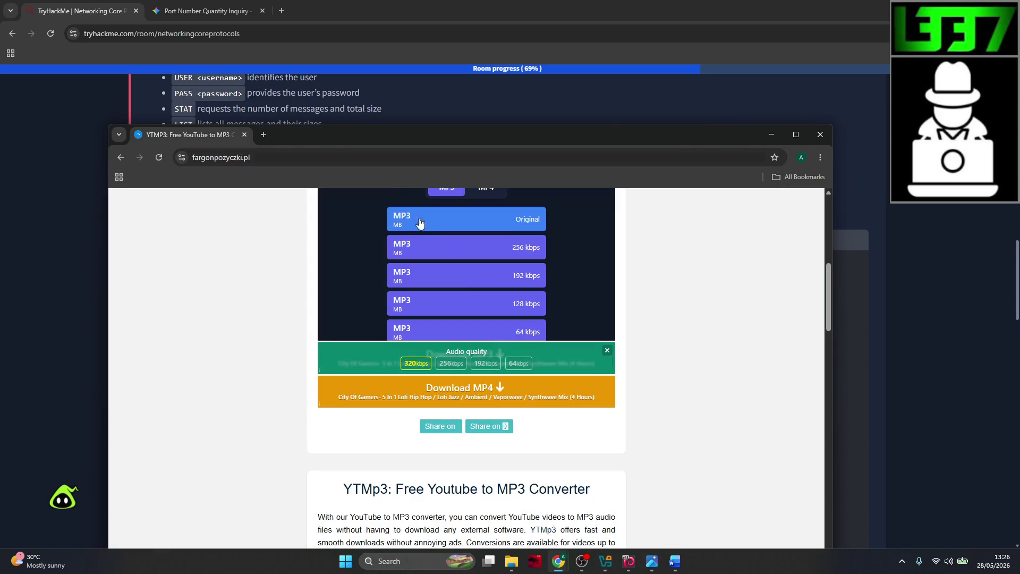
pyautogui.click(422, 364)
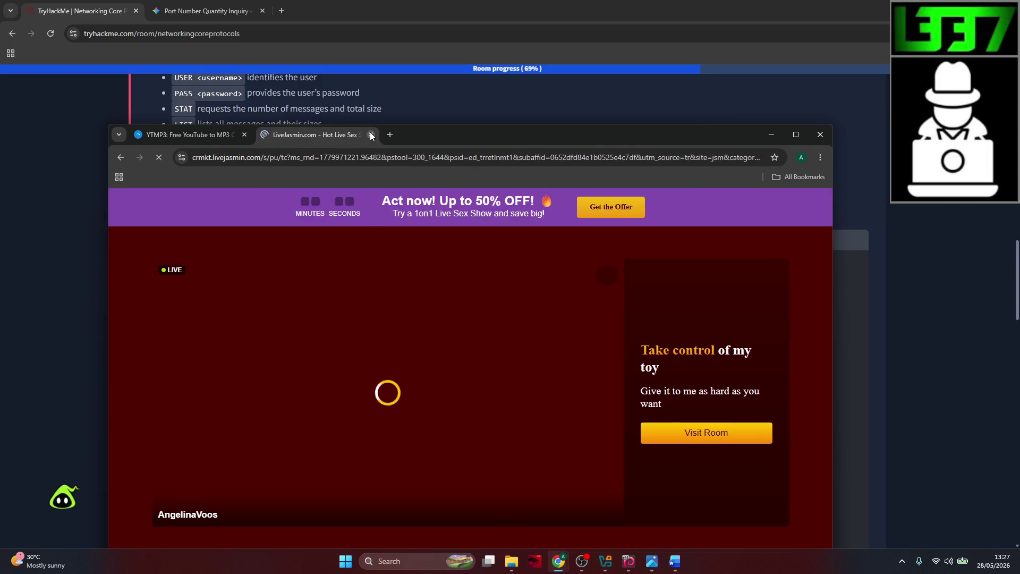
pyautogui.click(371, 134)
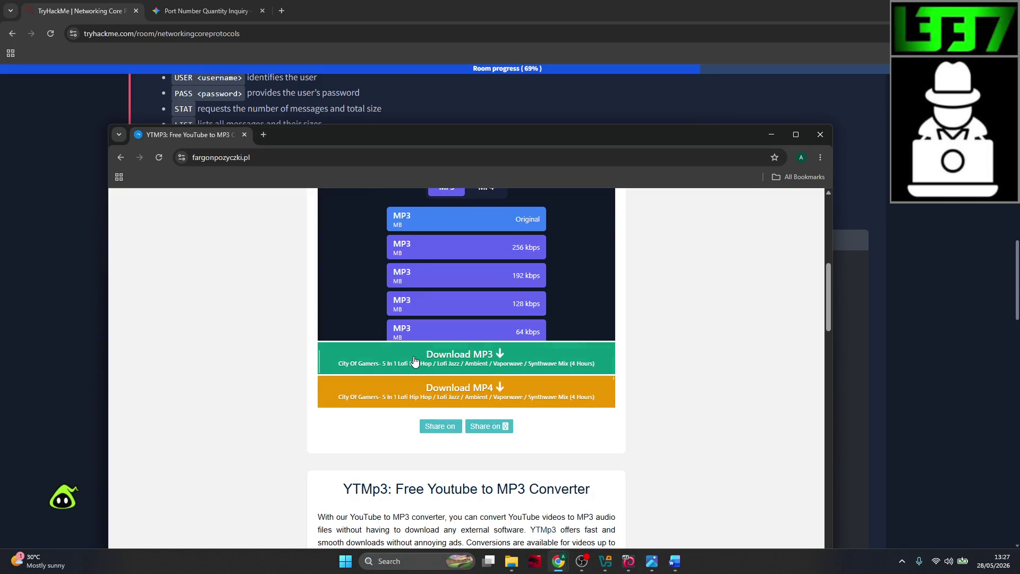
# Step: Request the original-quality MP3 and close the loading ad tab
pyautogui.scroll(4, 298, 361)
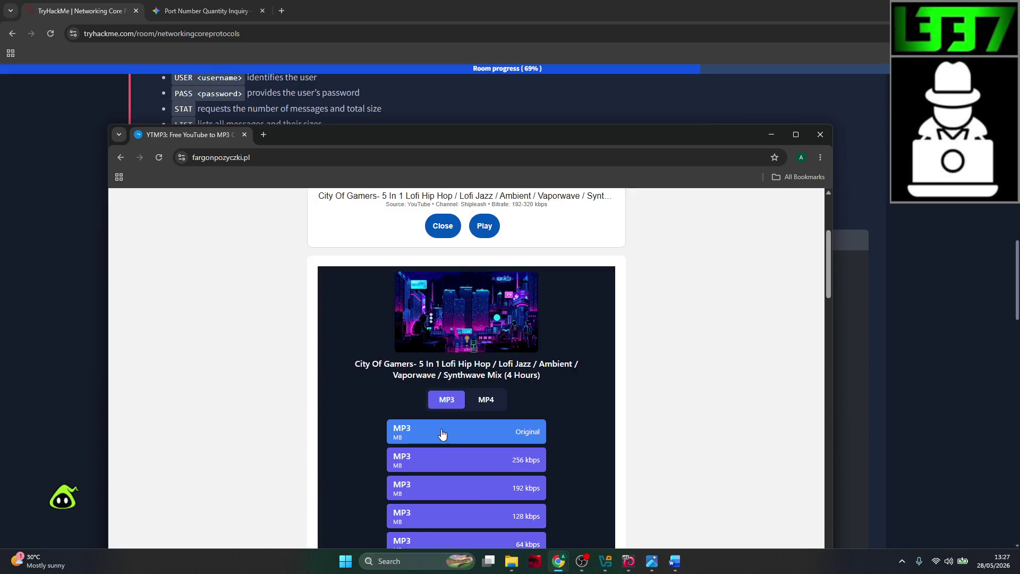
pyautogui.click(429, 428)
pyautogui.click(371, 135)
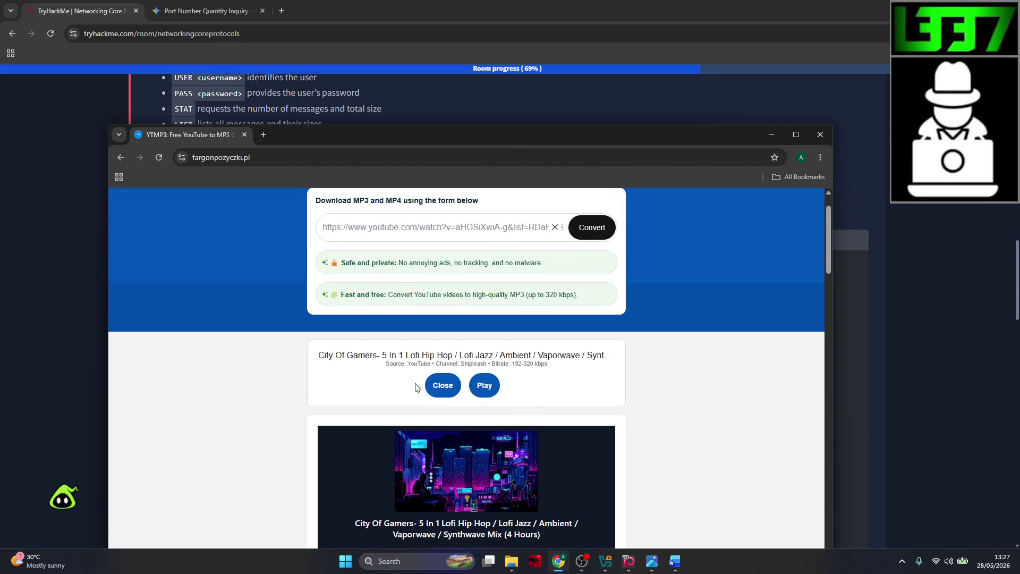
pyautogui.scroll(1, 474, 391)
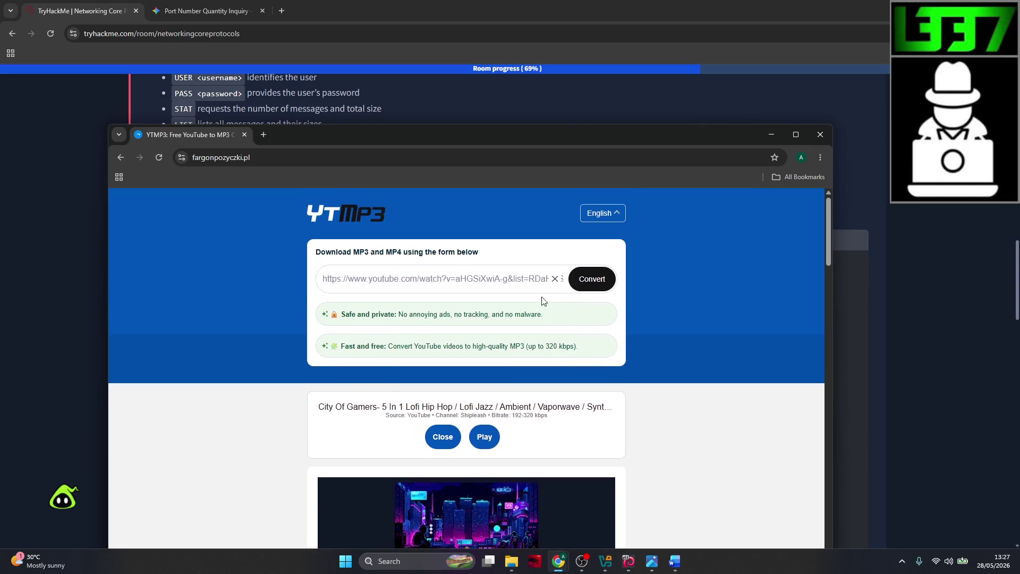
pyautogui.scroll(-9, 314, 318)
pyautogui.scroll(-6, 313, 318)
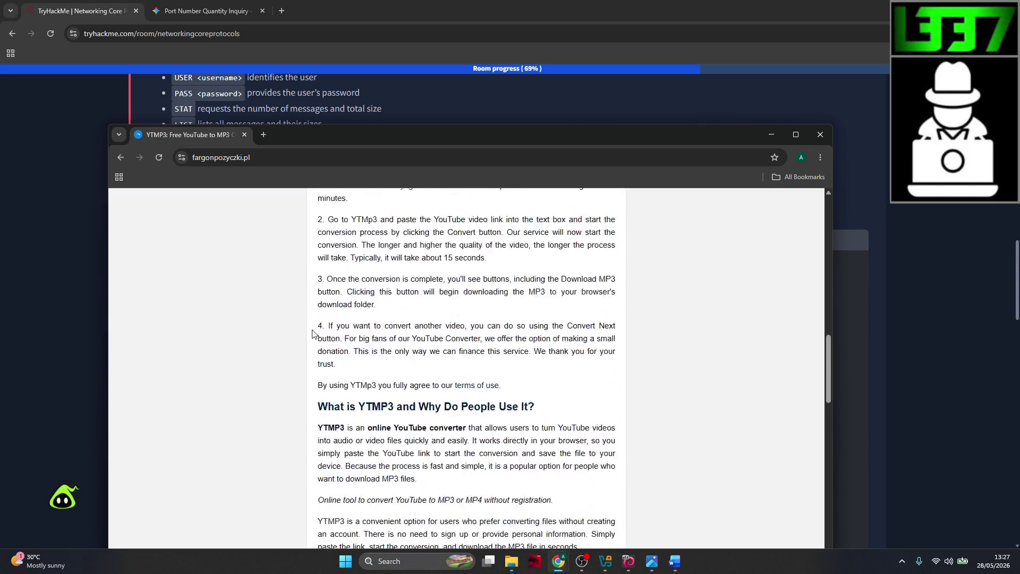
pyautogui.scroll(10, 313, 329)
pyautogui.scroll(2, 307, 347)
pyautogui.scroll(-3, 307, 346)
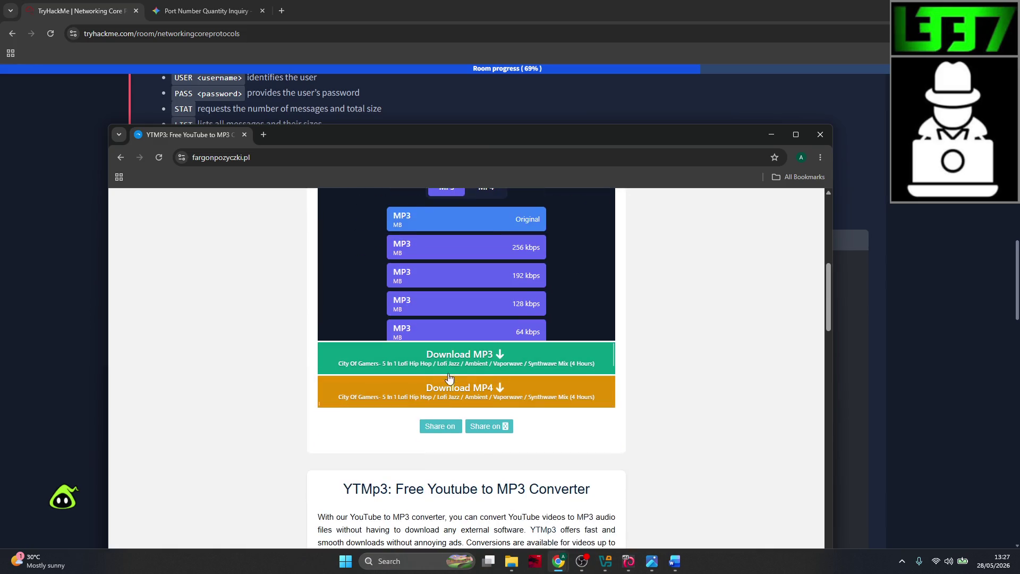
pyautogui.scroll(2, 425, 340)
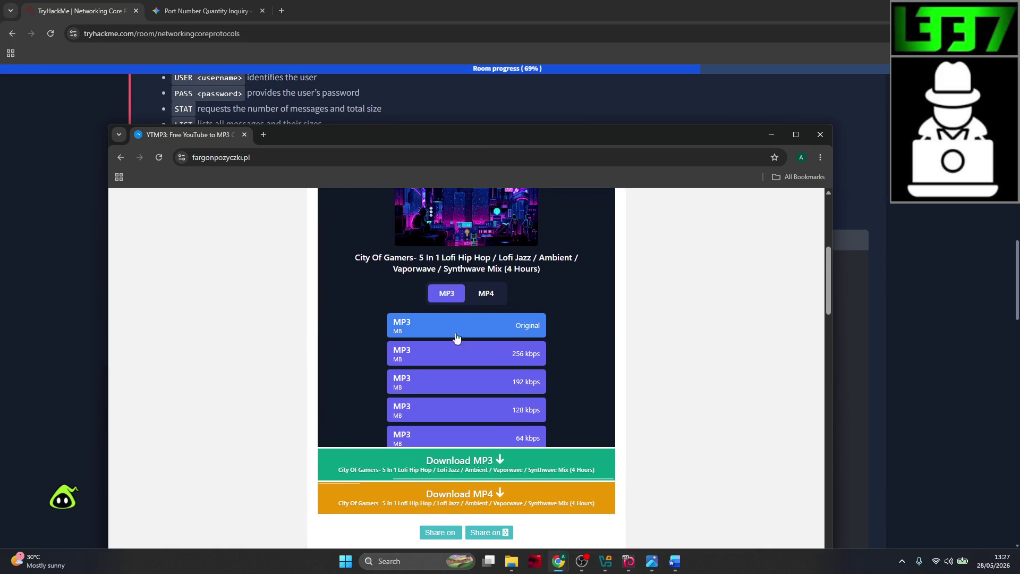
# Step: Request the original-quality MP3 again and pick 320 kbps for the download
pyautogui.click(503, 325)
pyautogui.click(410, 471)
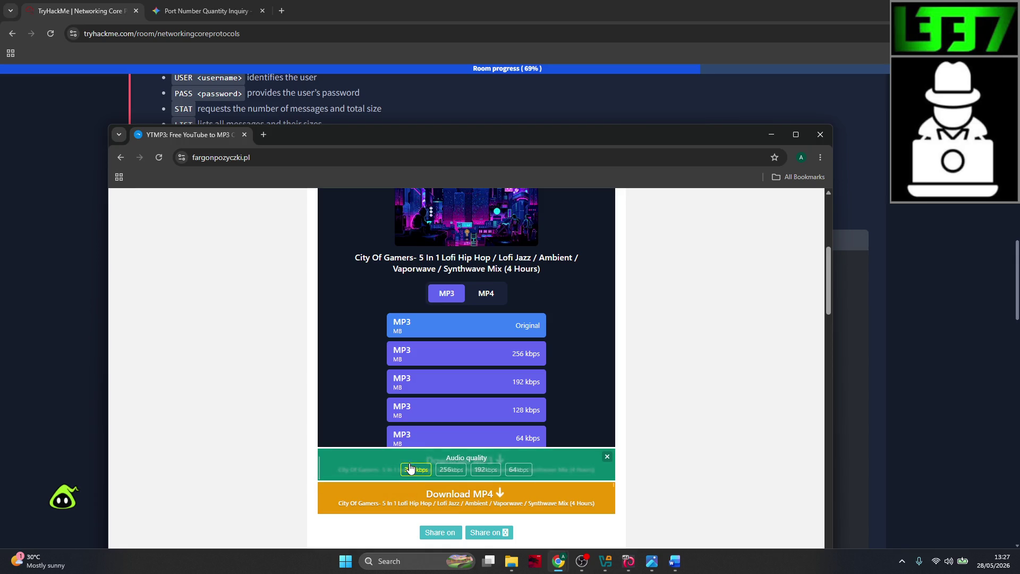
pyautogui.click(411, 470)
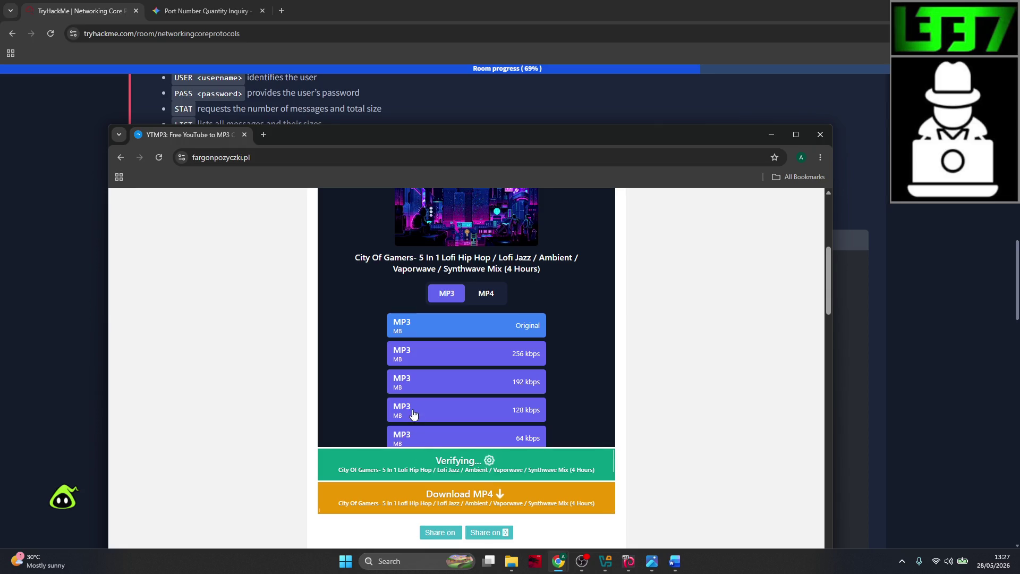
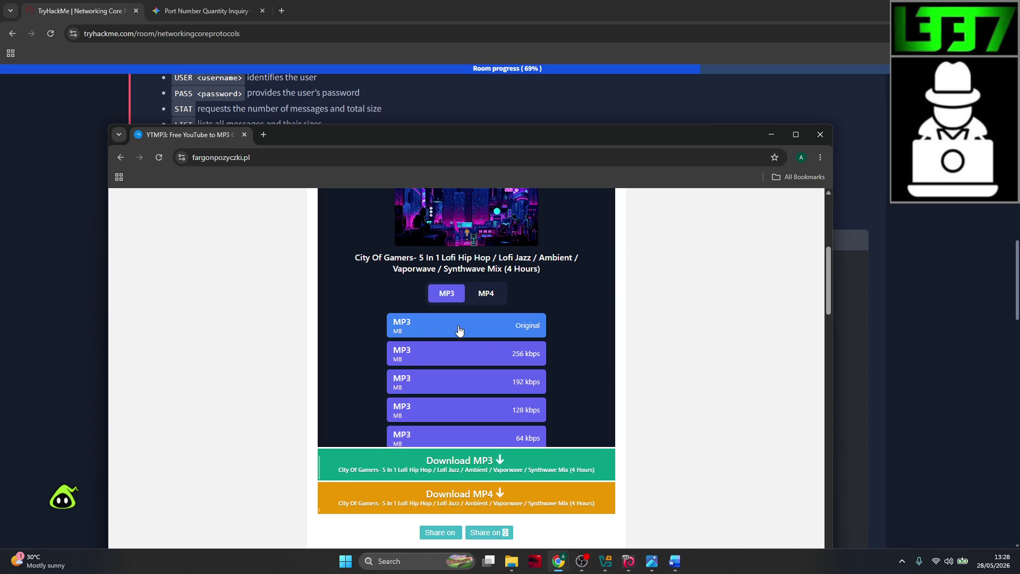
# Step: Start downloading the City Of Gamers lofi mix as a 320 kbps MP3
pyautogui.click(458, 326)
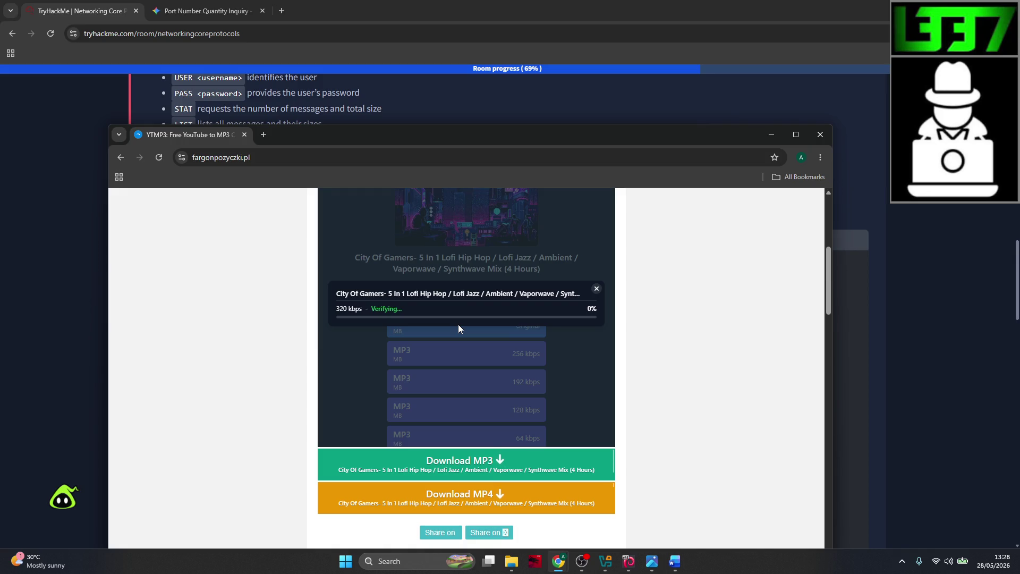
pyautogui.scroll(-2, 387, 392)
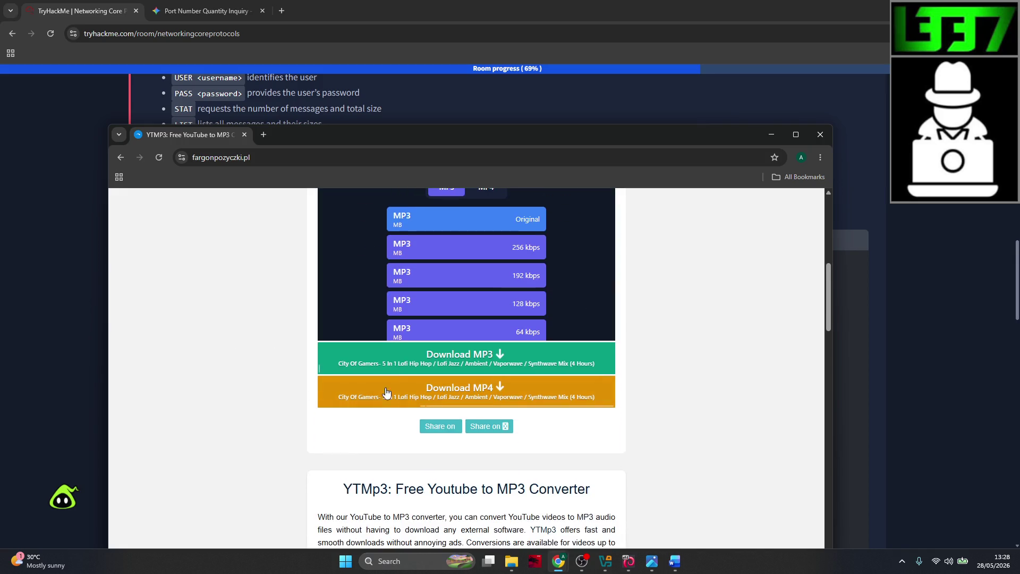
pyautogui.click(428, 355)
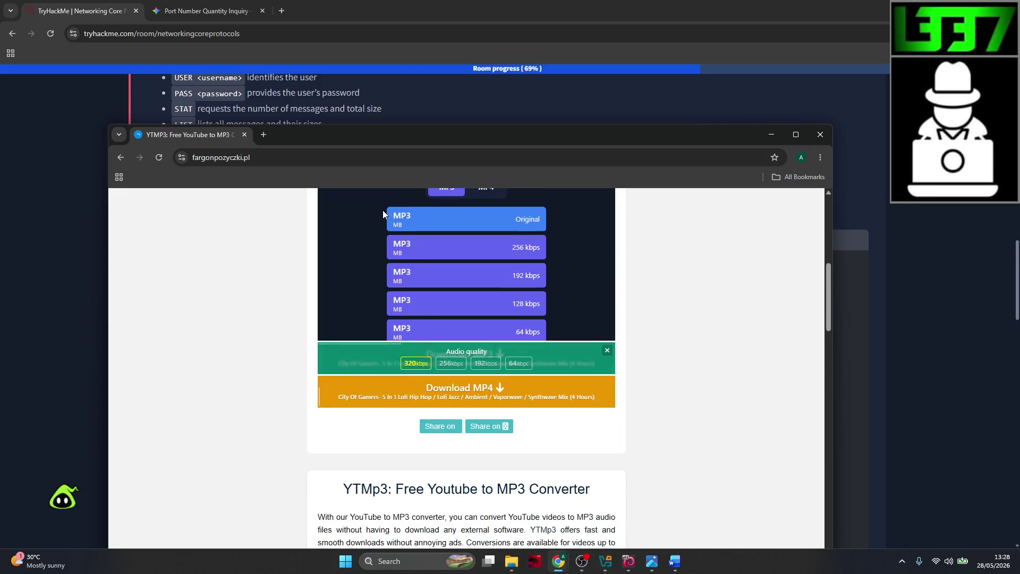
pyautogui.click(419, 362)
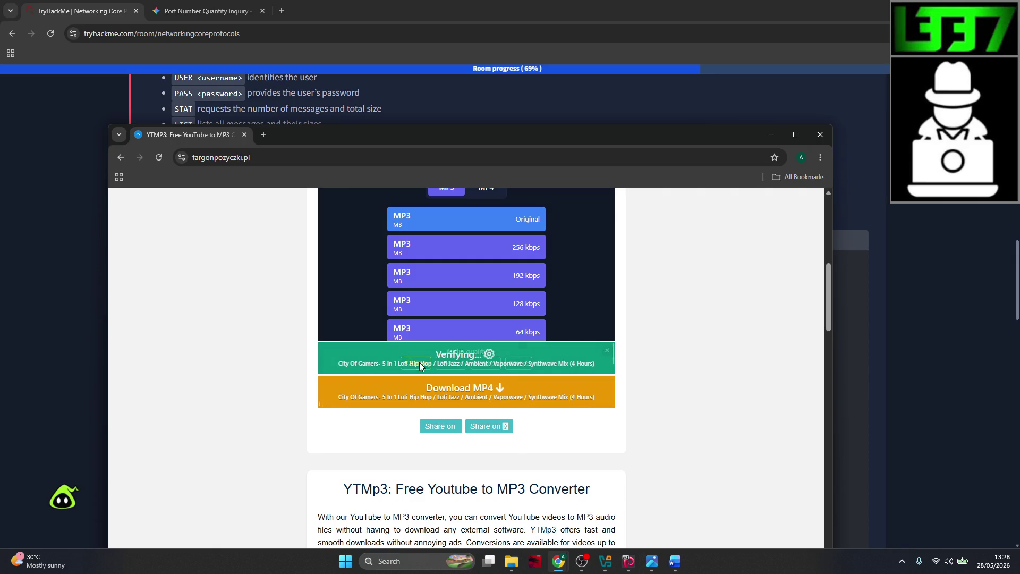
pyautogui.scroll(5, 287, 331)
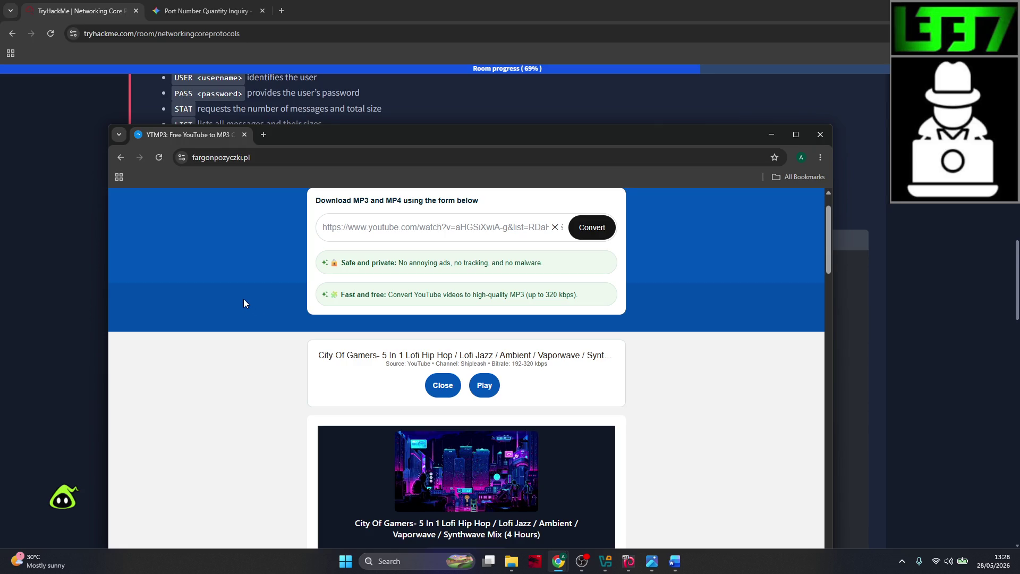
pyautogui.scroll(1, 219, 332)
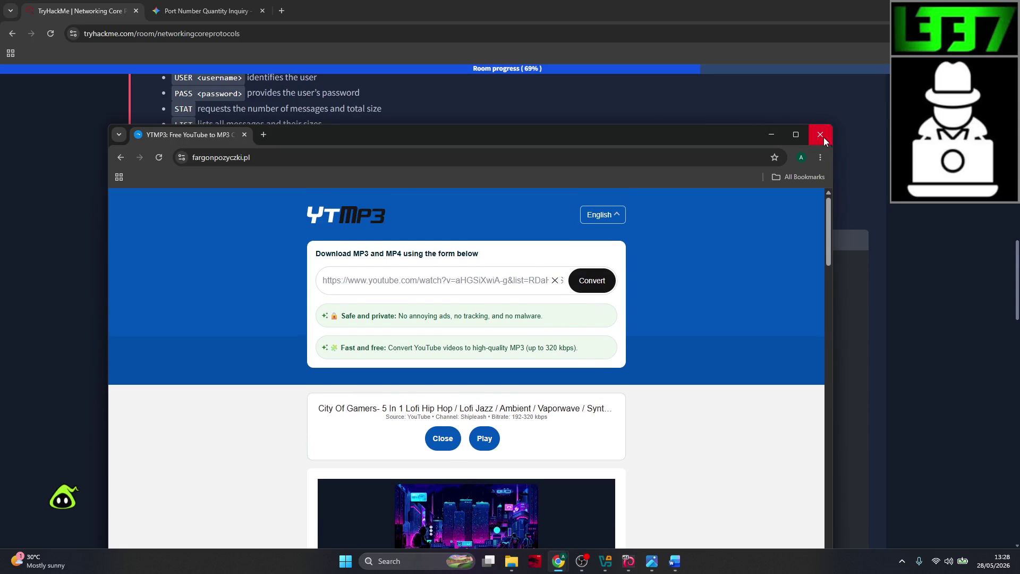
pyautogui.click(290, 157)
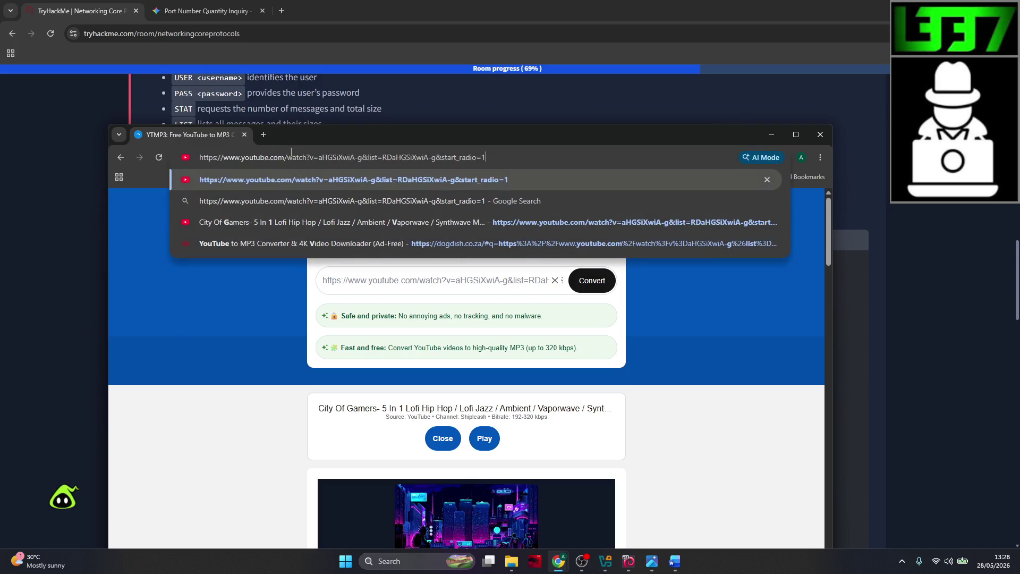
# Step: Go to youtube.com and open the Netsky – Tomorrow's Another Day (VIP) mix
pyautogui.write('y')
pyautogui.press('Return')
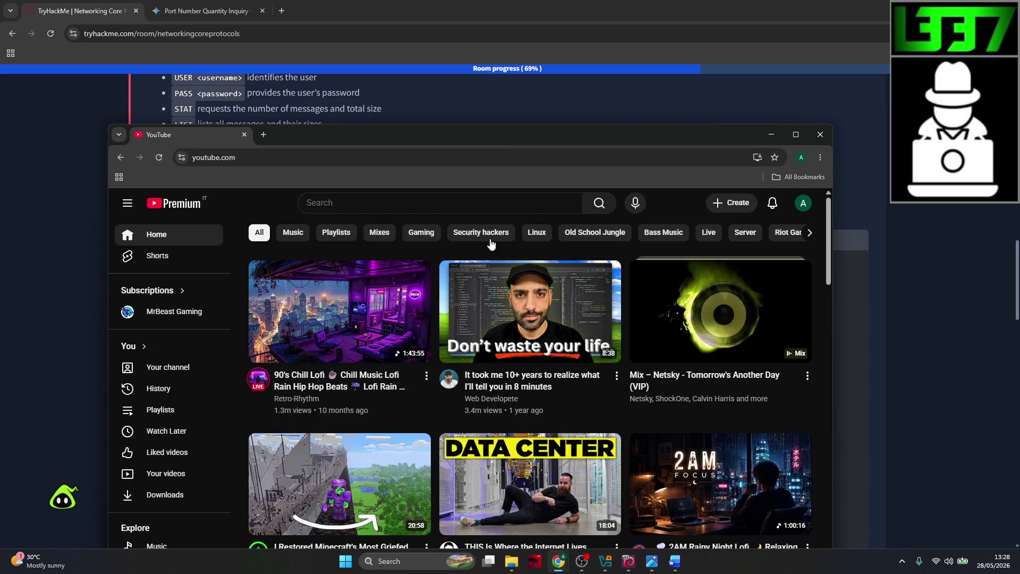
pyautogui.click(668, 307)
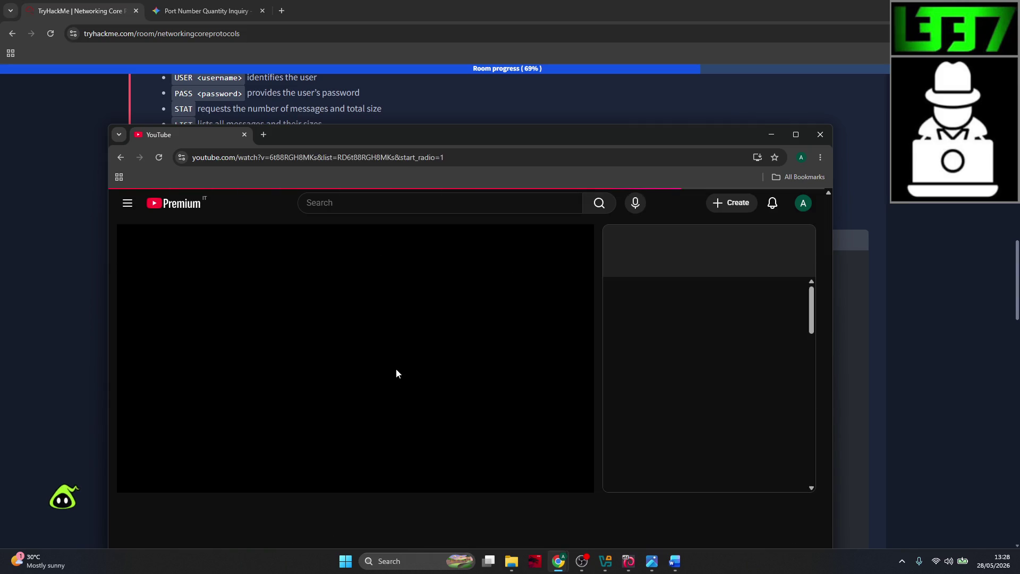
# Step: Skip the ad so the Netsky mix plays, then minimize YouTube
pyautogui.click(529, 480)
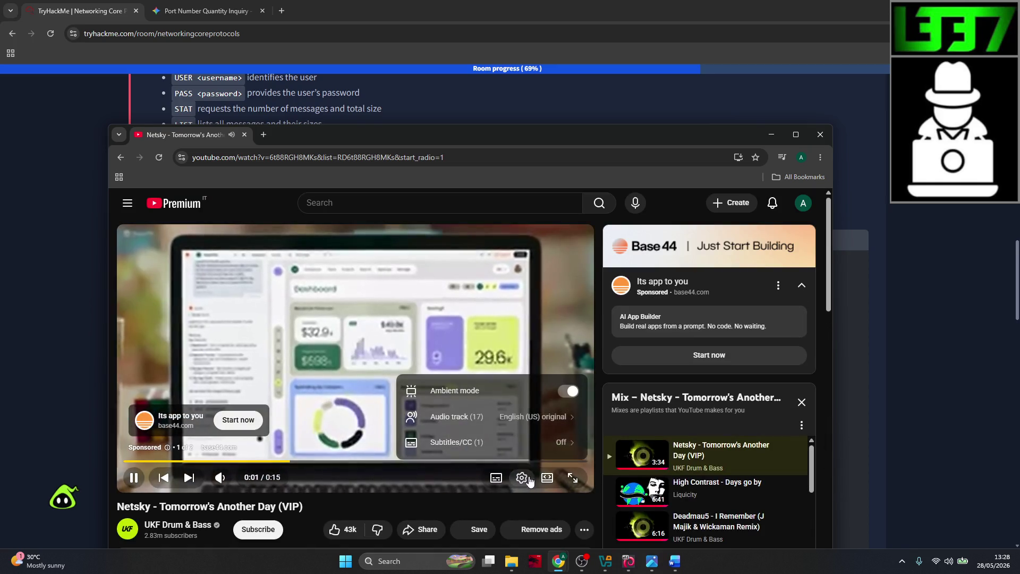
pyautogui.click(521, 477)
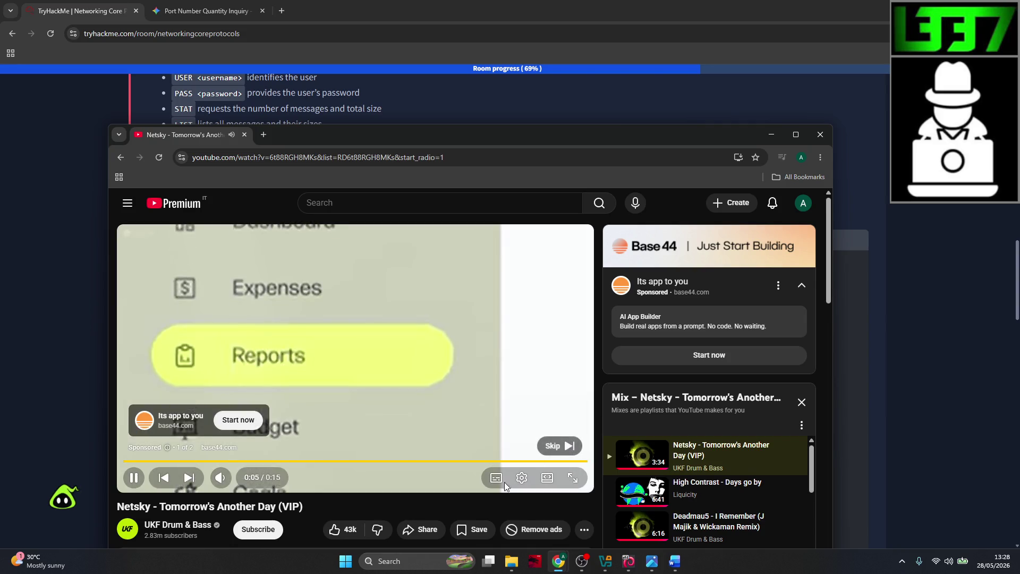
pyautogui.click(559, 446)
pyautogui.click(521, 478)
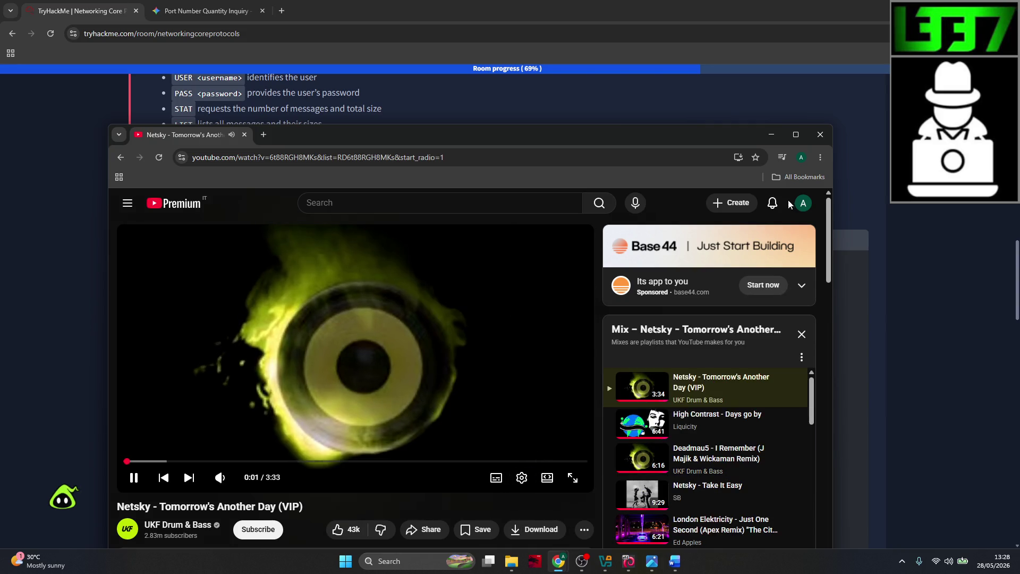
pyautogui.click(771, 135)
# Step: Scroll the POP3 commands section and briefly bring up the YouTube window
pyautogui.scroll(2, 234, 313)
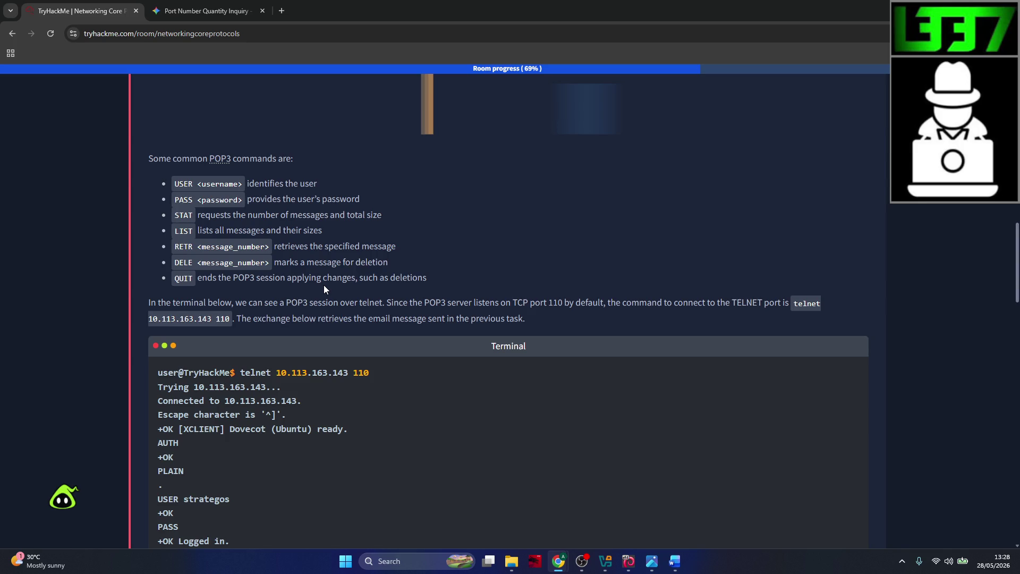
pyautogui.scroll(-2, 359, 249)
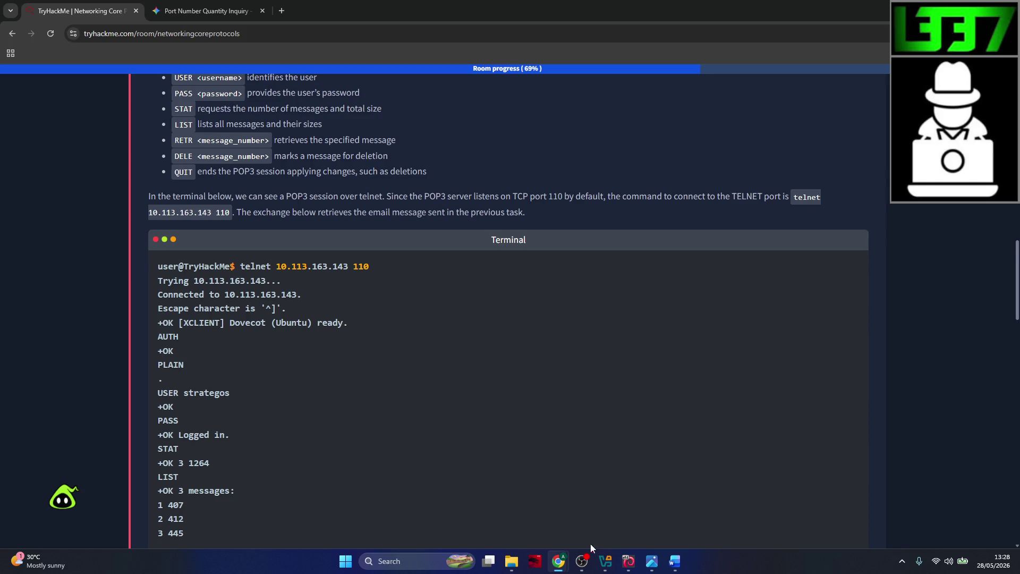
pyautogui.moveTo(558, 561)
pyautogui.click(597, 520)
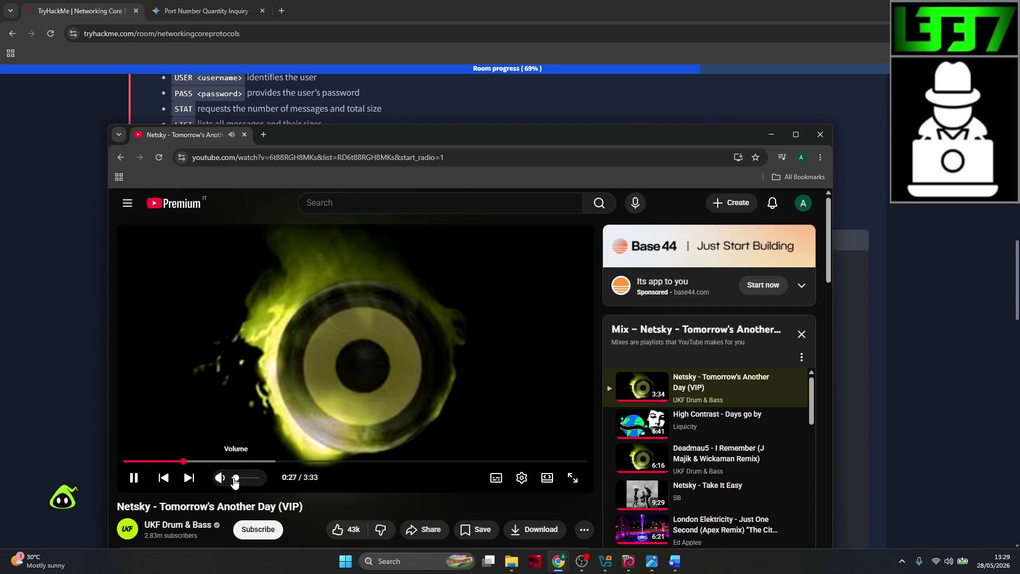
pyautogui.hotkey('alt', 'Tab')
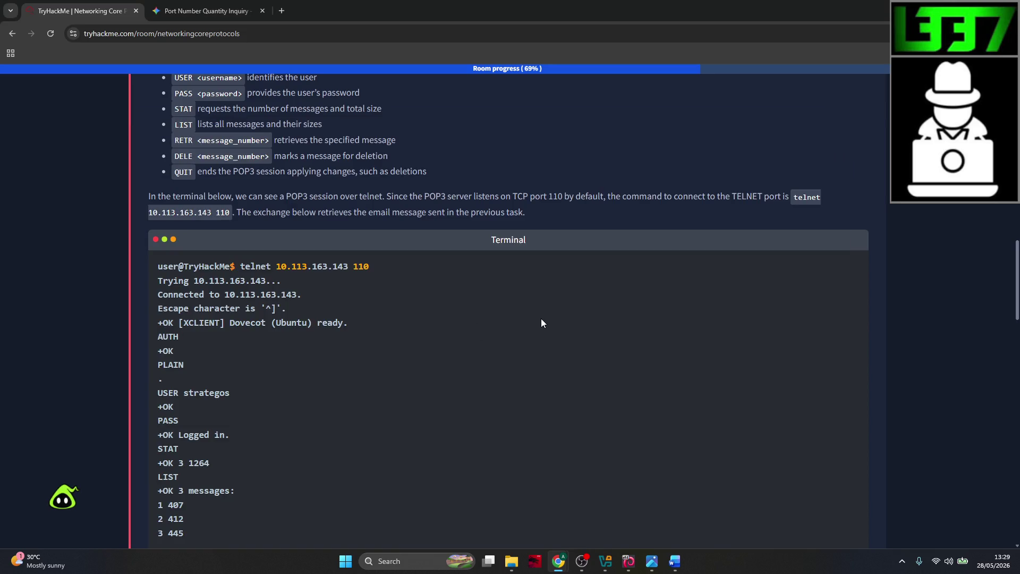
# Step: Review the POP3 telnet example and retrieved email down to the Wireshark capture, then restore YouTube
pyautogui.scroll(3, 572, 321)
pyautogui.scroll(-3, 537, 326)
pyautogui.scroll(-2, 414, 220)
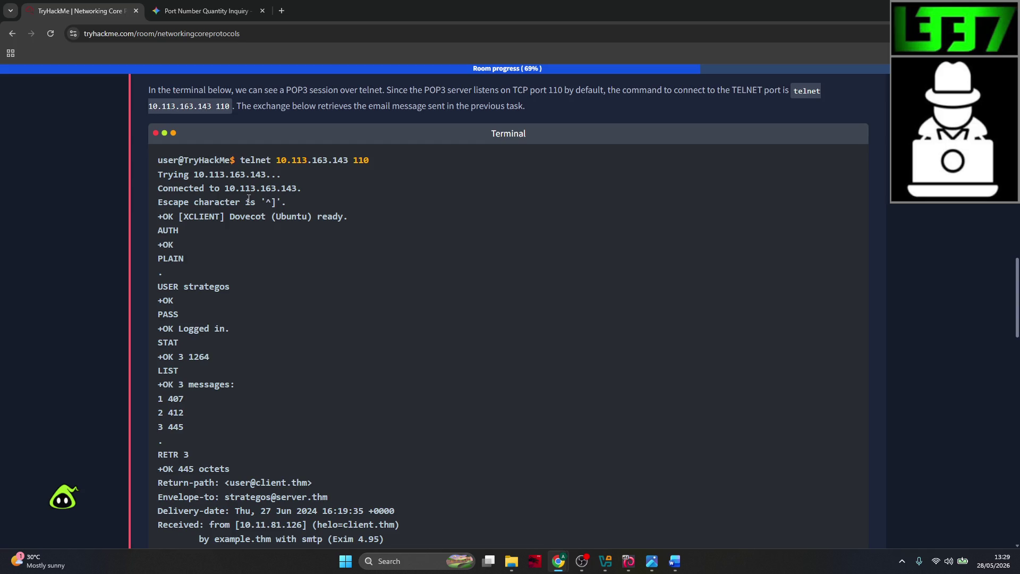
pyautogui.scroll(-1, 248, 199)
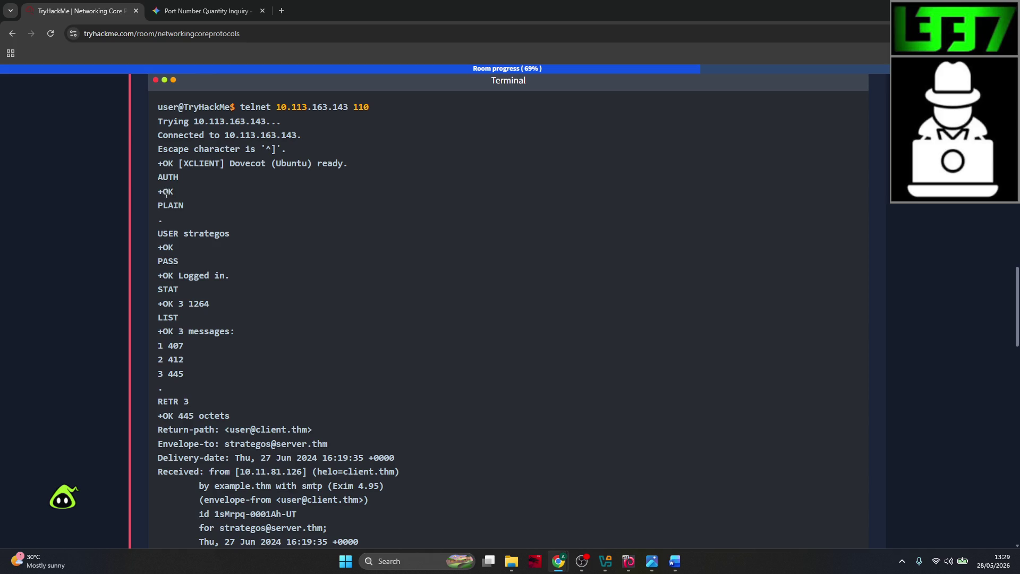
pyautogui.scroll(4, 194, 192)
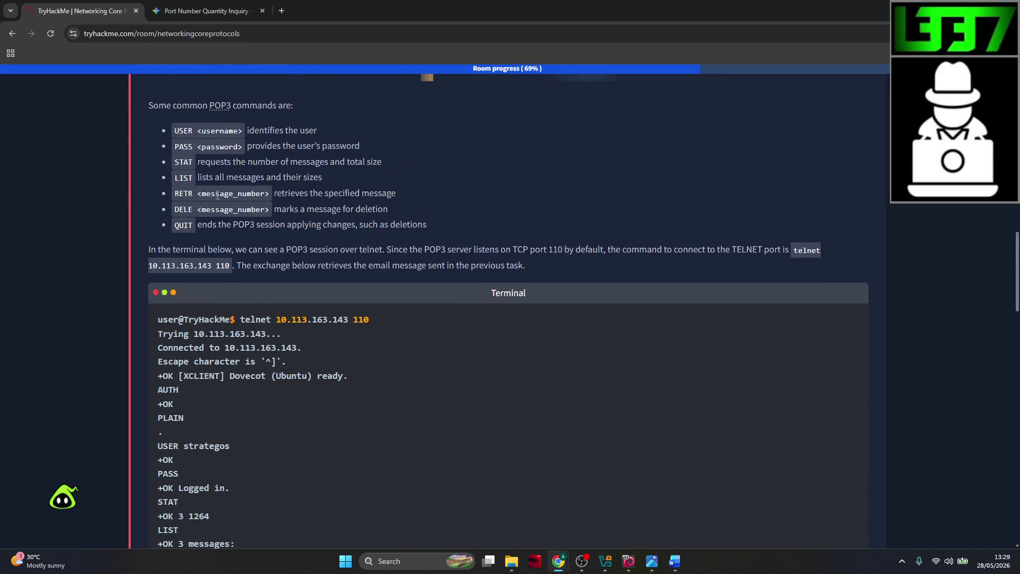
pyautogui.scroll(-5, 217, 195)
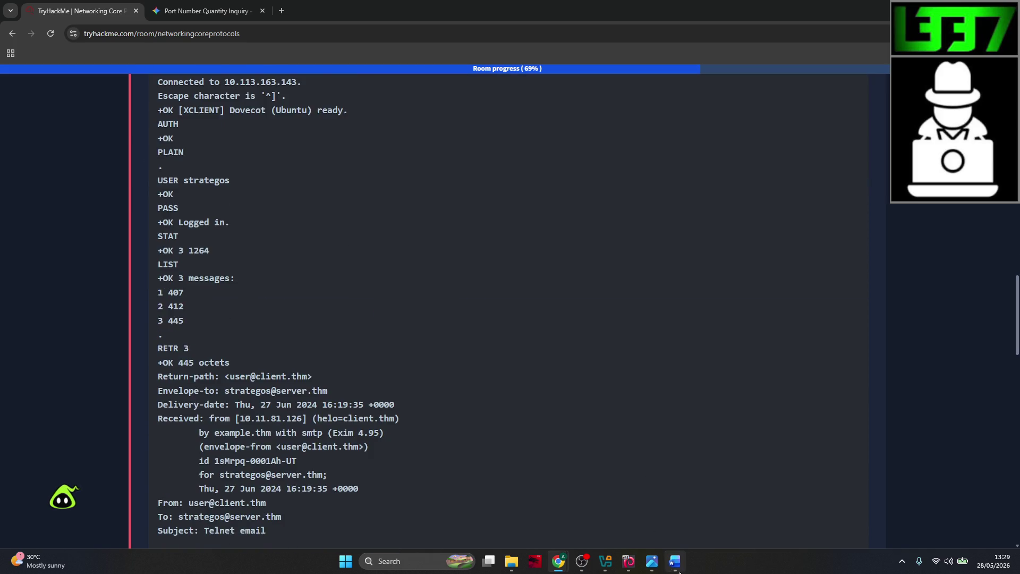
pyautogui.scroll(-5, 370, 343)
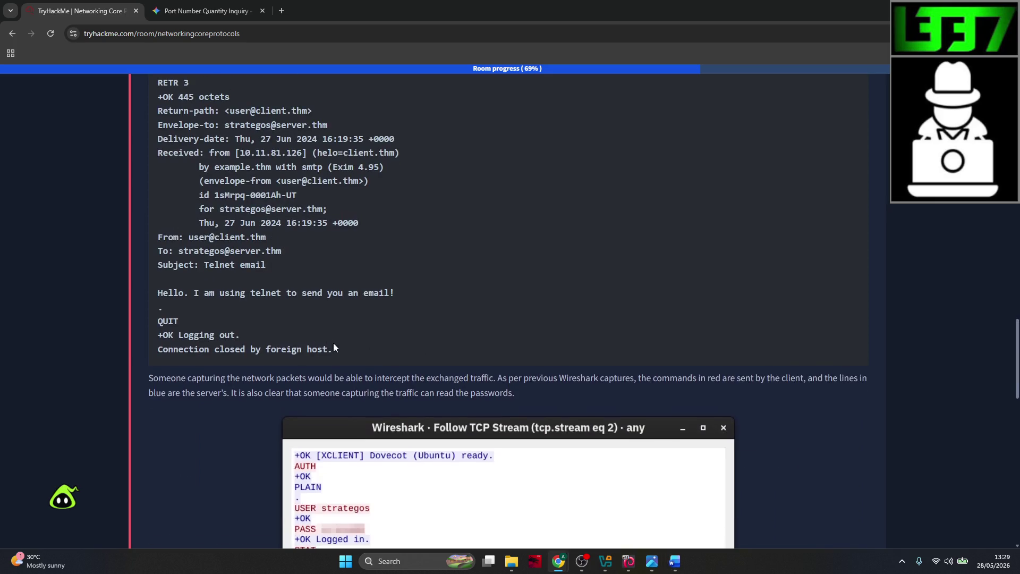
pyautogui.scroll(-3, 333, 348)
pyautogui.scroll(2, 274, 287)
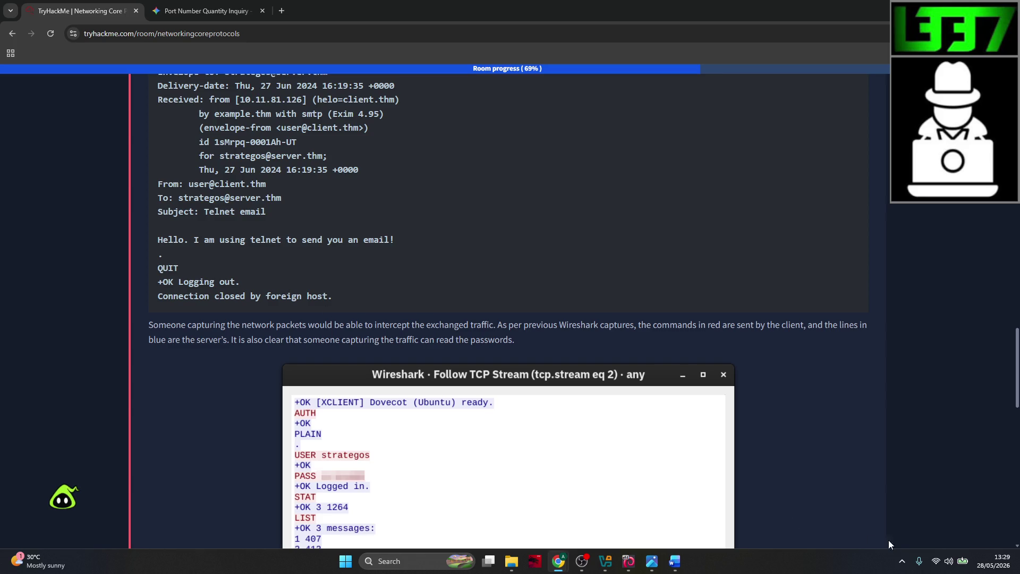
pyautogui.moveTo(558, 561)
pyautogui.click(521, 466)
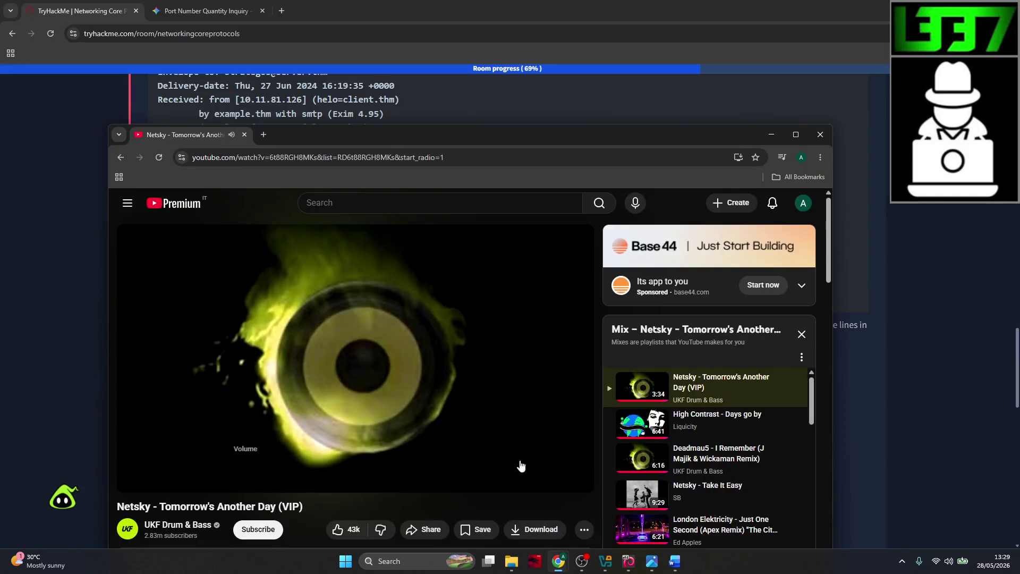
pyautogui.click(0, 367)
pyautogui.scroll(-3, 173, 349)
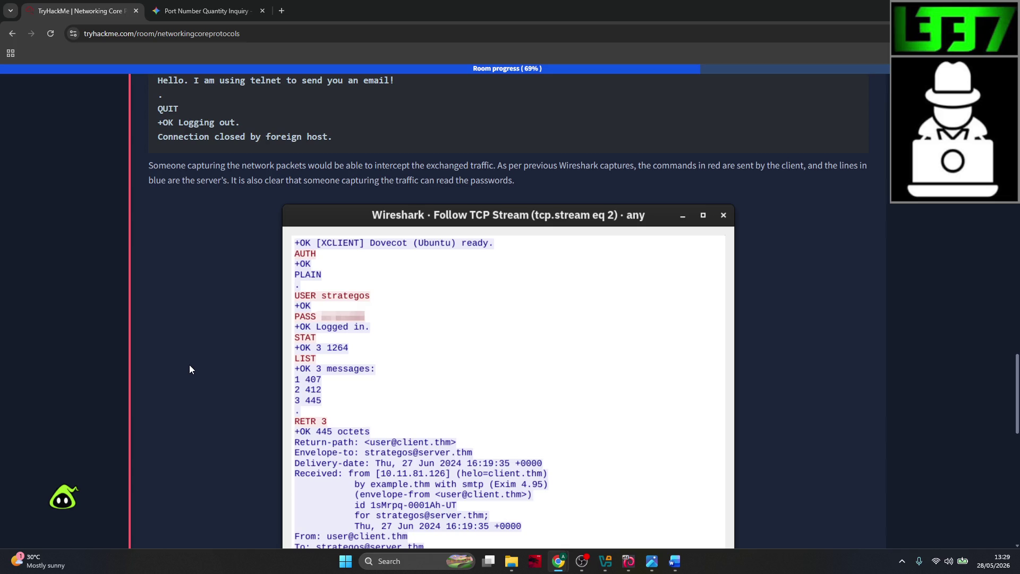
pyautogui.scroll(-2, 183, 350)
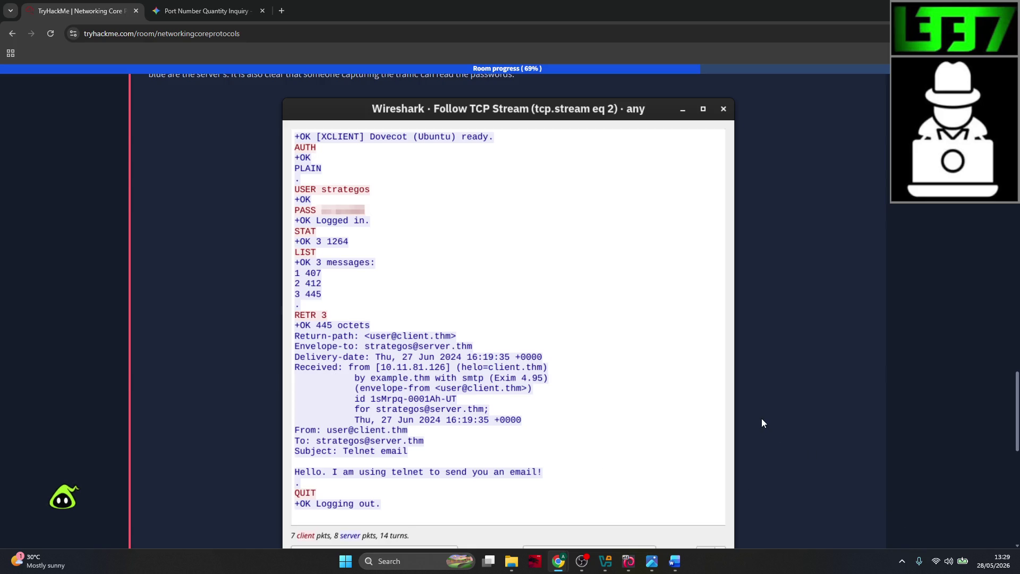
pyautogui.click(962, 561)
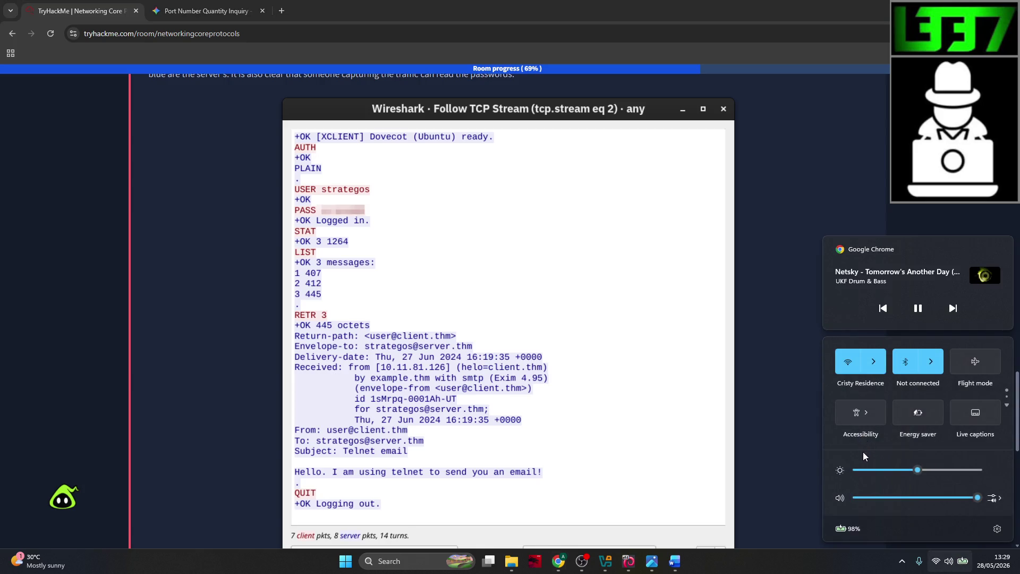
pyautogui.click(784, 443)
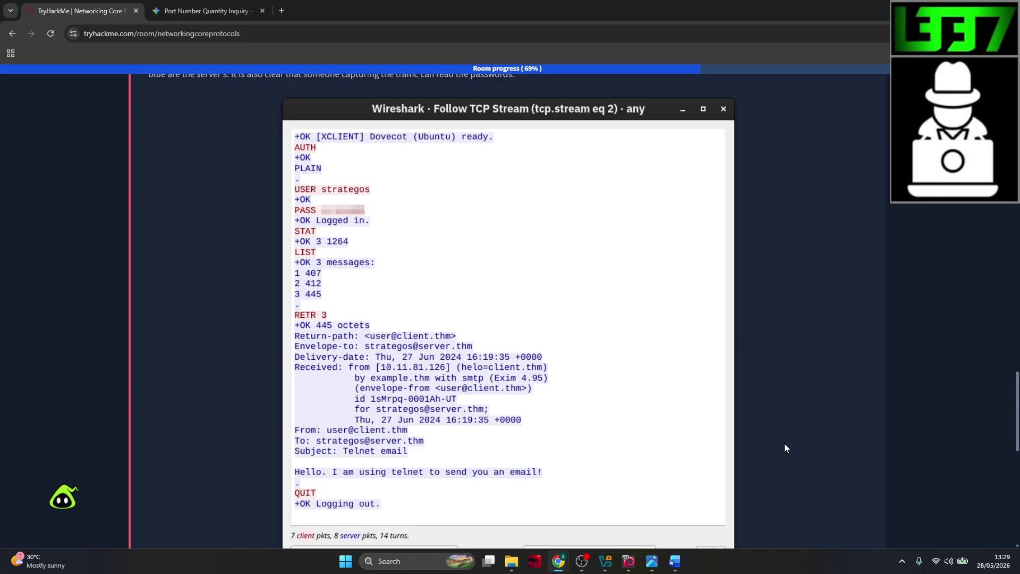
pyautogui.click(949, 561)
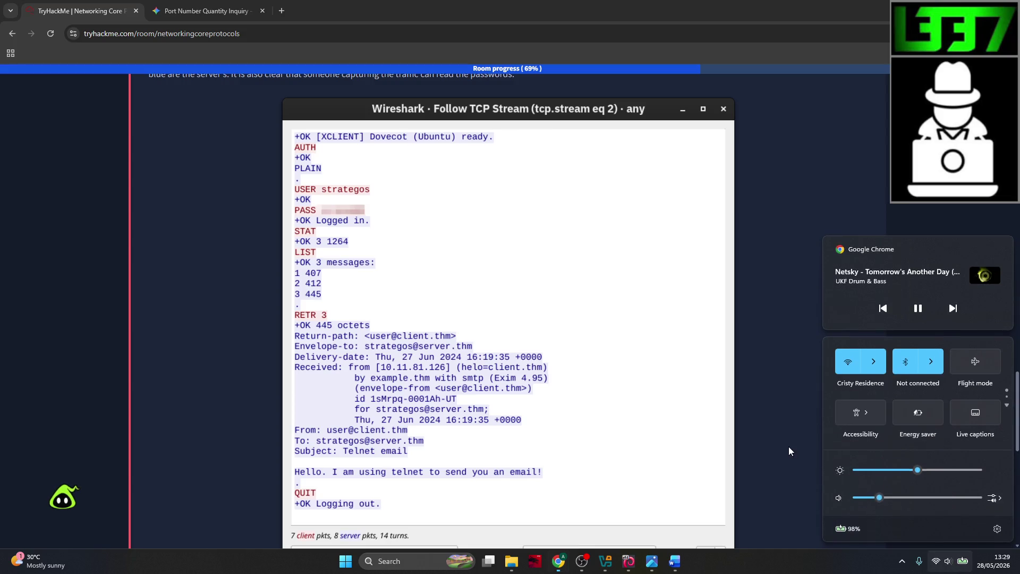
pyautogui.click(789, 447)
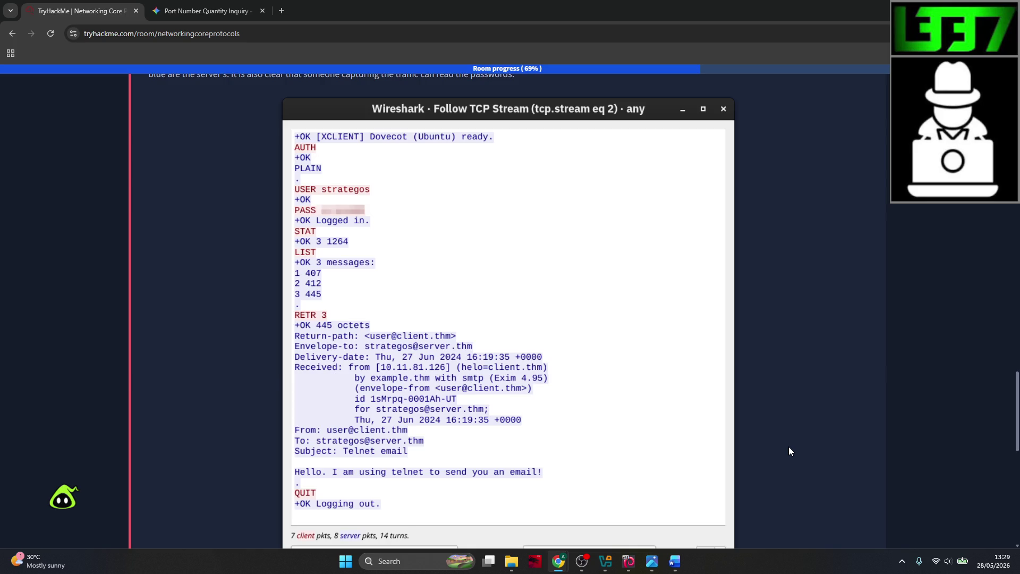
pyautogui.scroll(-1, 789, 447)
pyautogui.scroll(2, 791, 410)
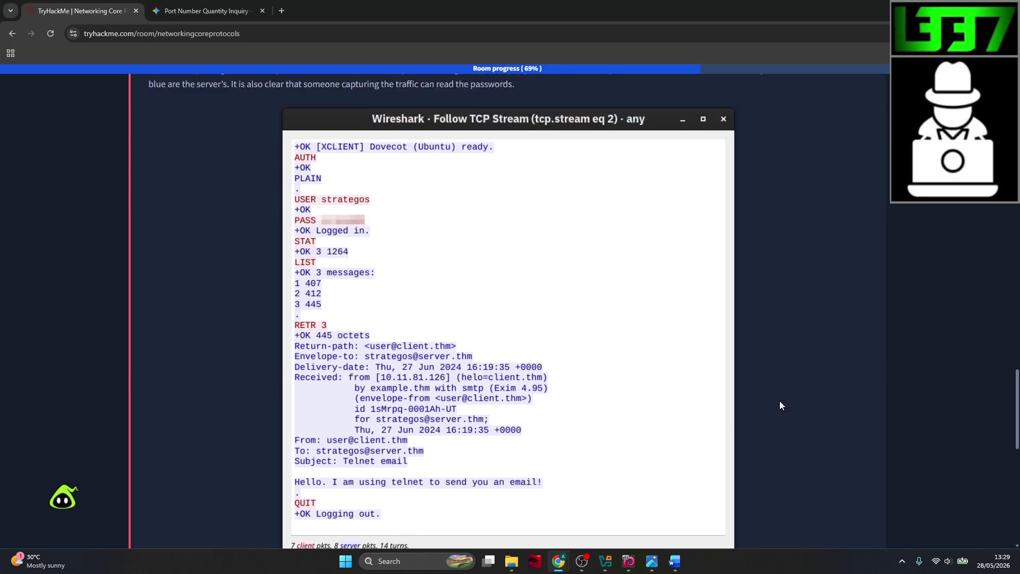
pyautogui.scroll(-3, 770, 396)
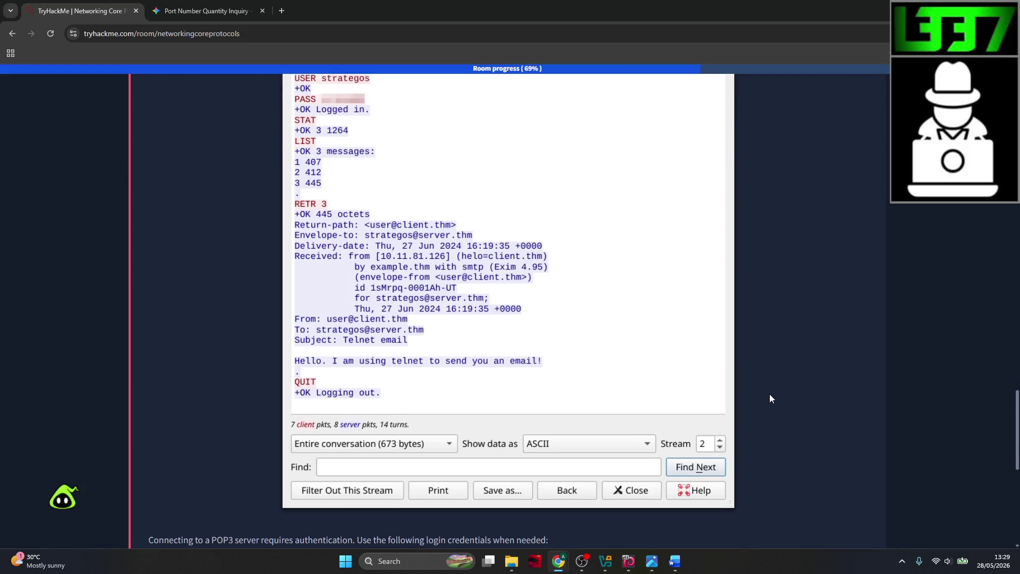
pyautogui.scroll(-1, 769, 393)
pyautogui.scroll(-2, 767, 398)
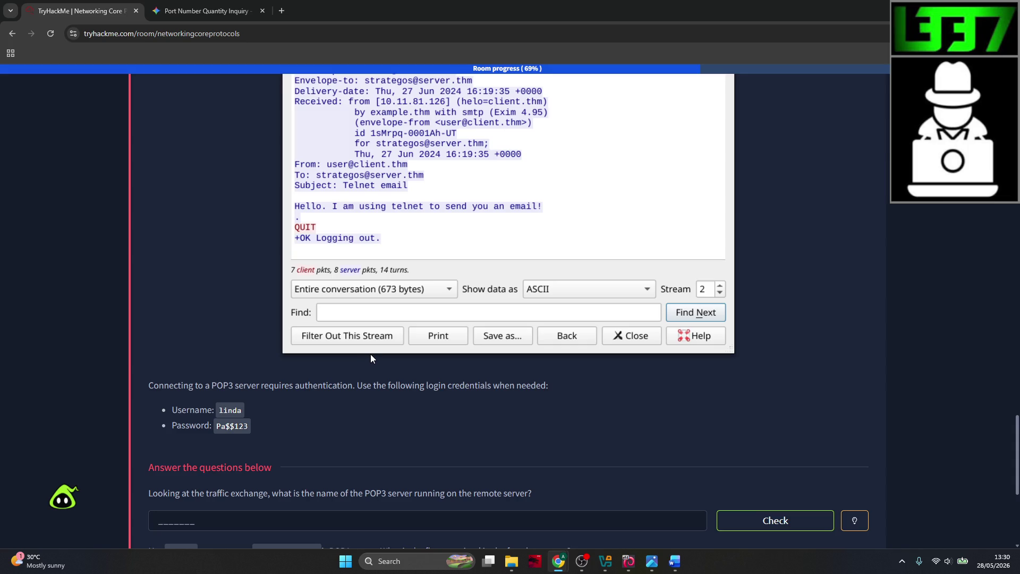
pyautogui.scroll(15, 361, 362)
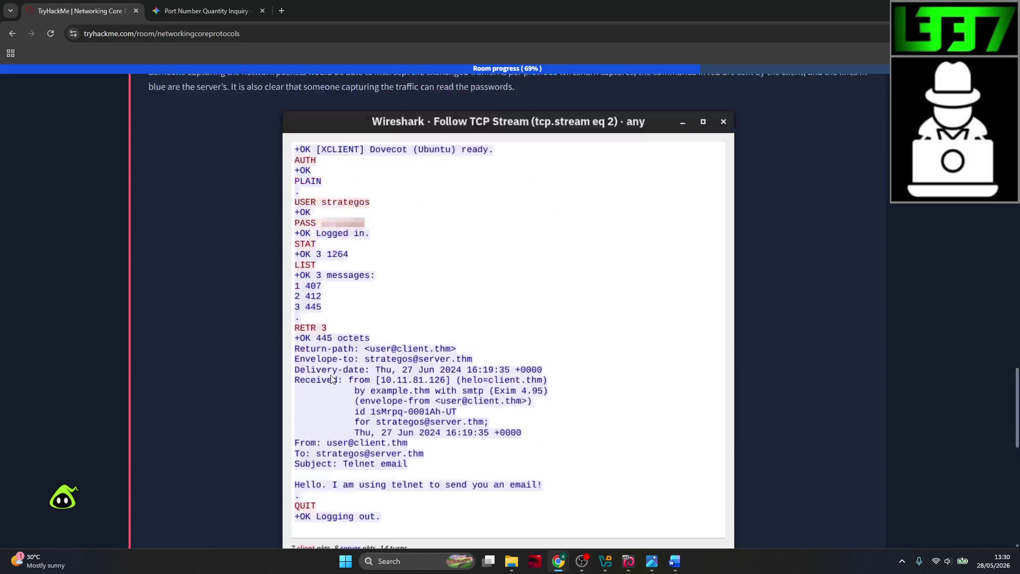
pyautogui.scroll(1, 350, 357)
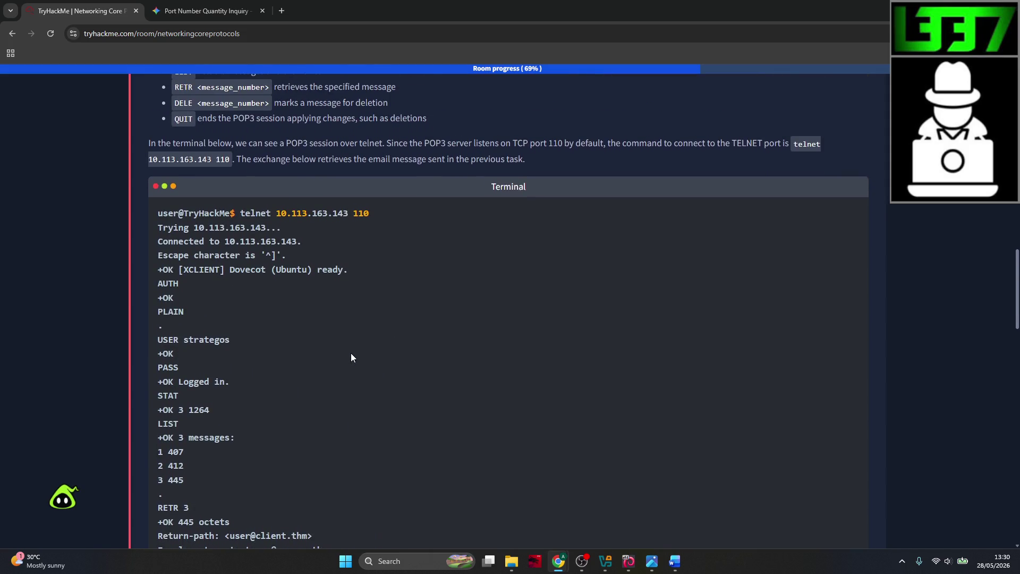
pyautogui.scroll(-1, 353, 355)
pyautogui.scroll(5, 356, 355)
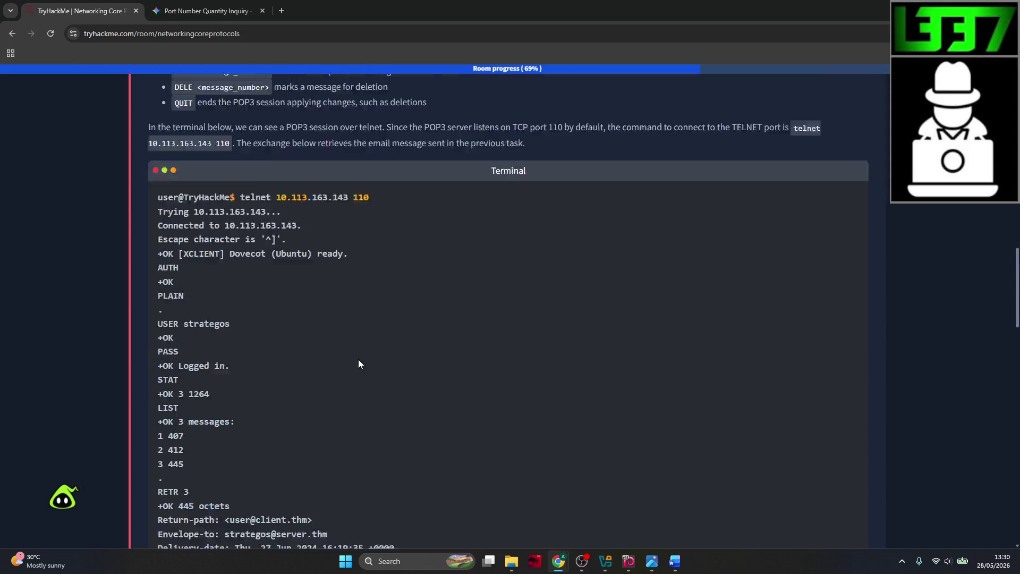
pyautogui.hotkey('alt', 'Tab')
pyautogui.hotkey('alt', 'Tab')
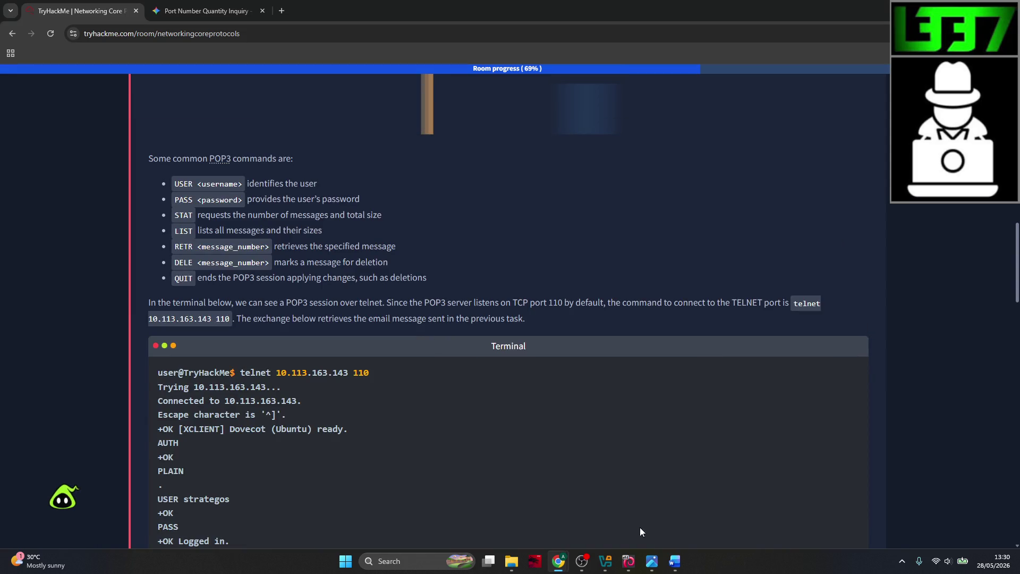
pyautogui.scroll(-1, 451, 370)
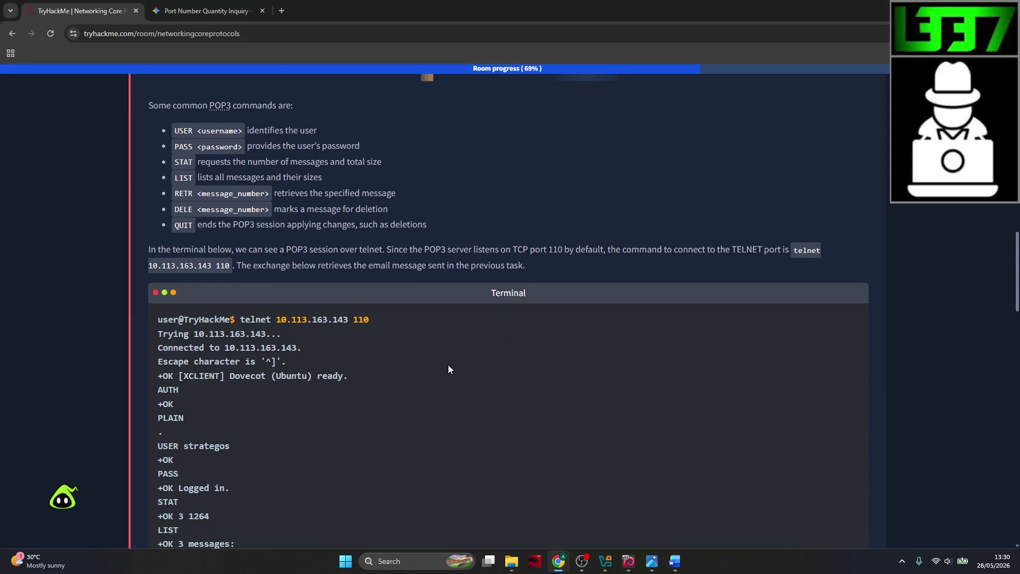
pyautogui.scroll(-2, 405, 364)
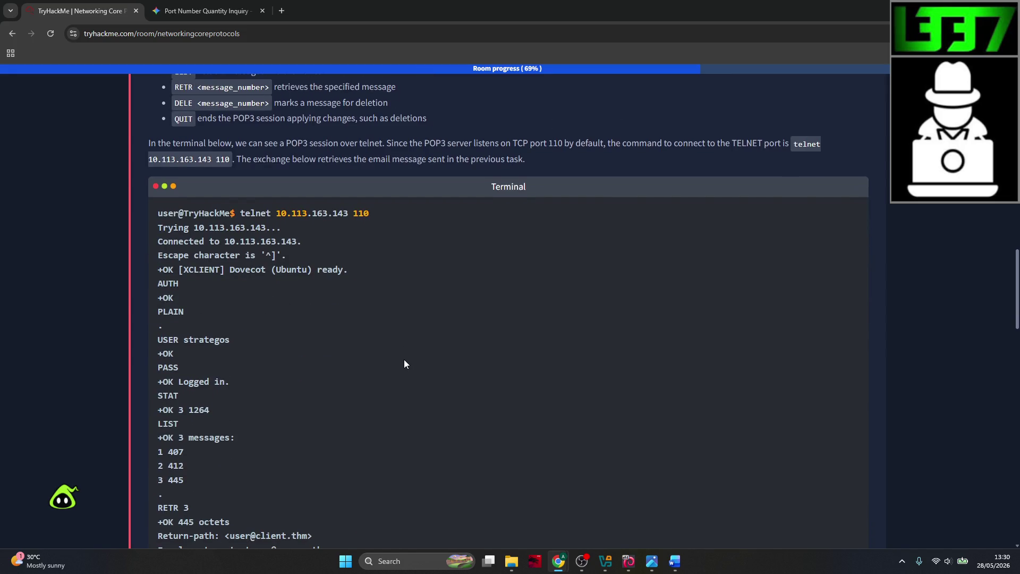
pyautogui.scroll(7, 282, 286)
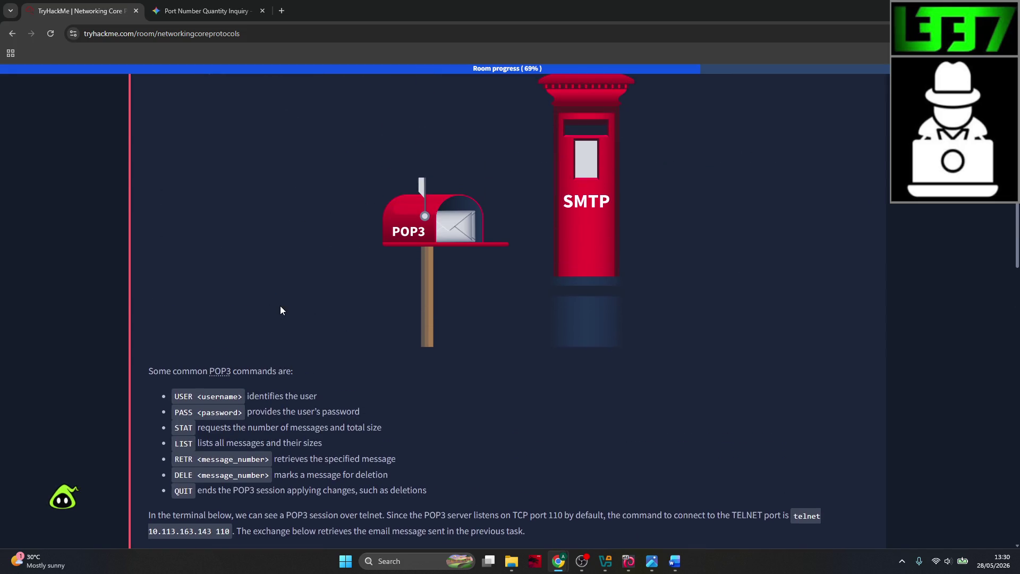
pyautogui.scroll(-11, 281, 310)
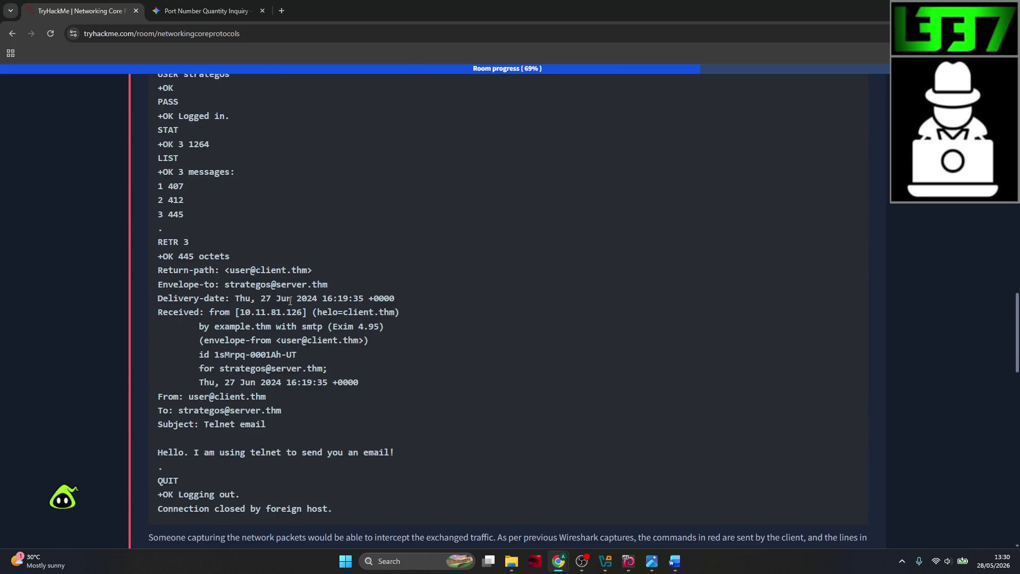
pyautogui.scroll(-4, 290, 300)
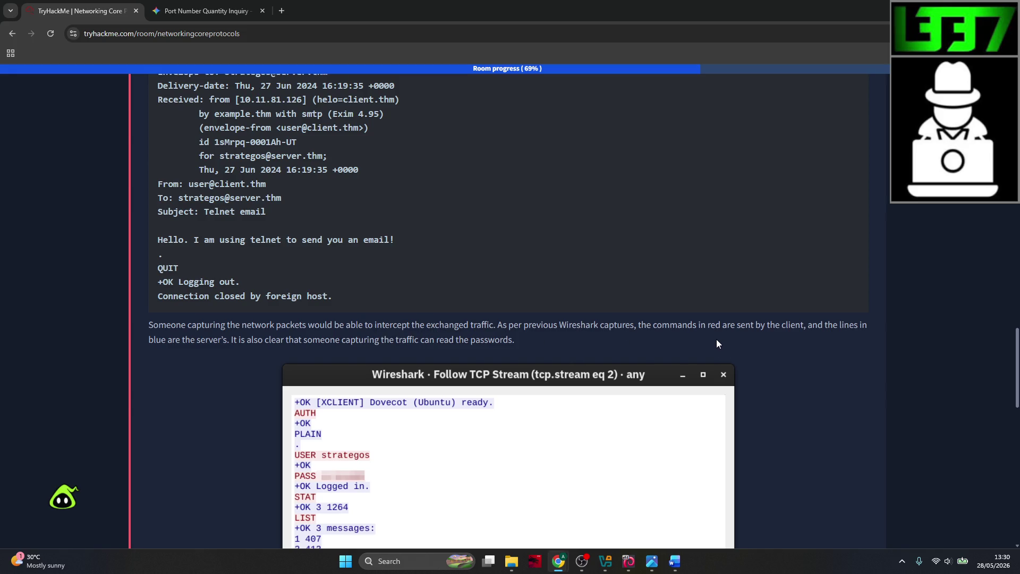
pyautogui.scroll(7, 345, 313)
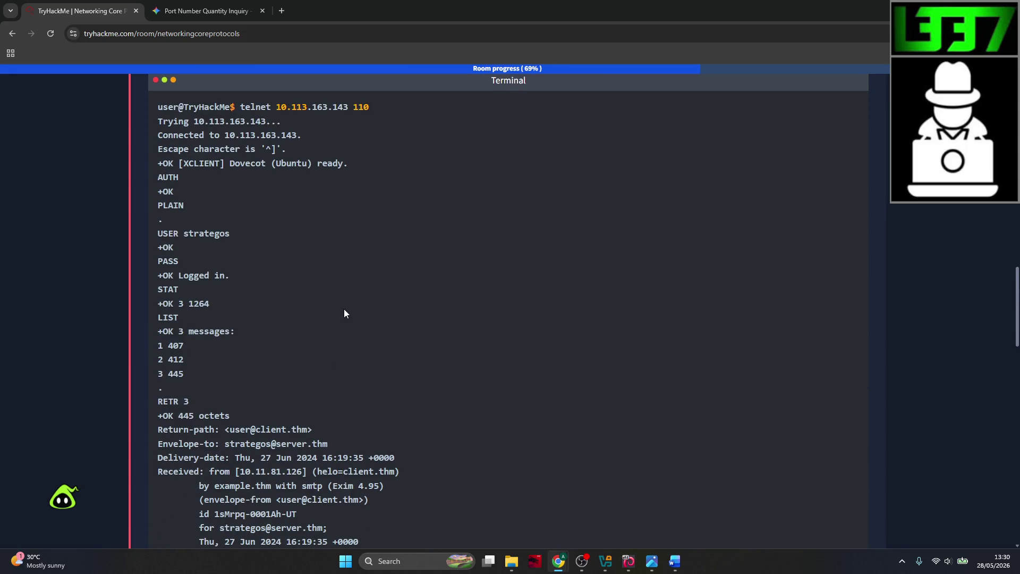
pyautogui.scroll(-10, 344, 314)
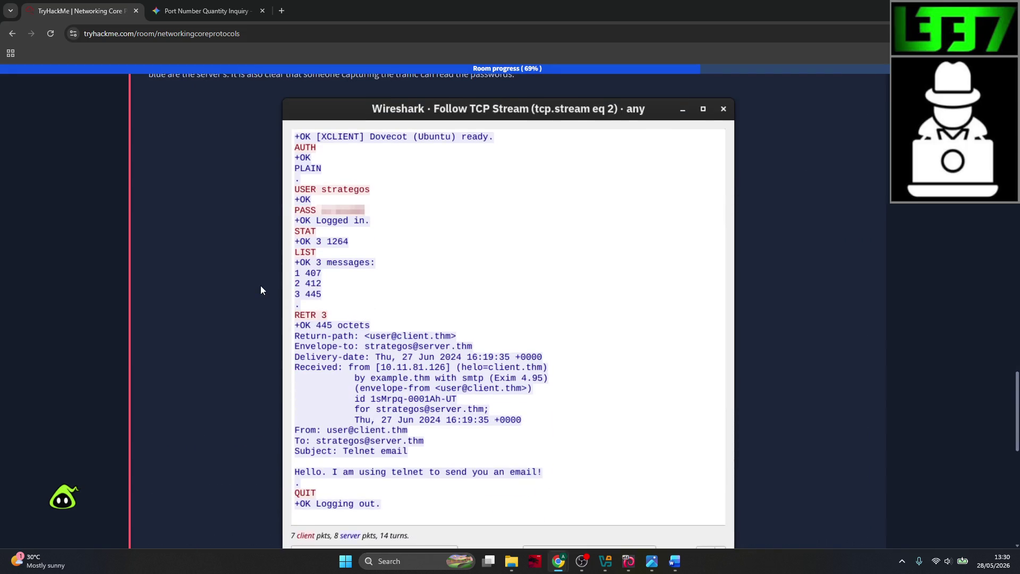
# Step: Unlock Kali with the session password and rerun telnet to the POP3 server on port 110
pyautogui.click(628, 561)
pyautogui.click(684, 333)
pyautogui.write('k')
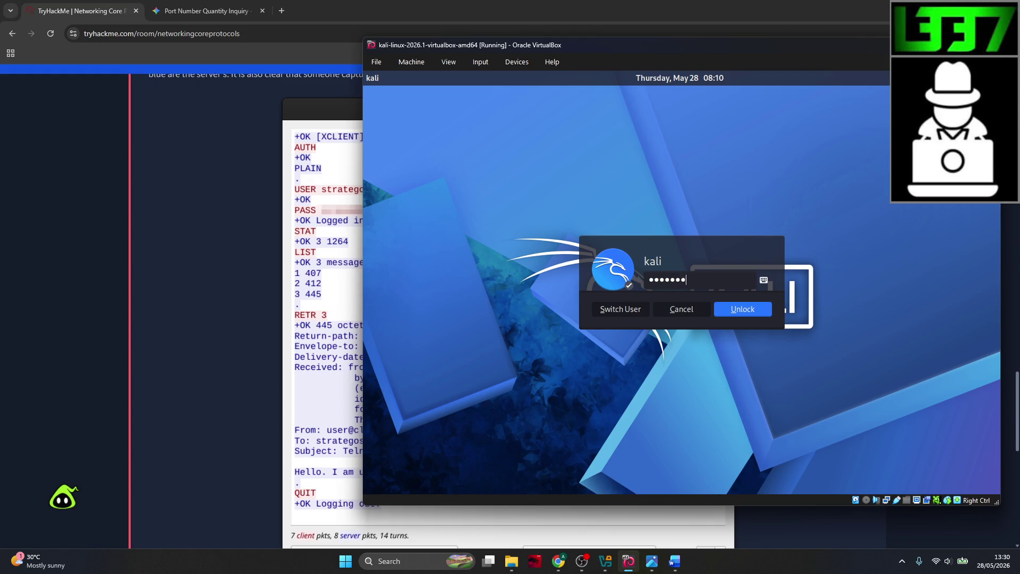
pyautogui.press('Return')
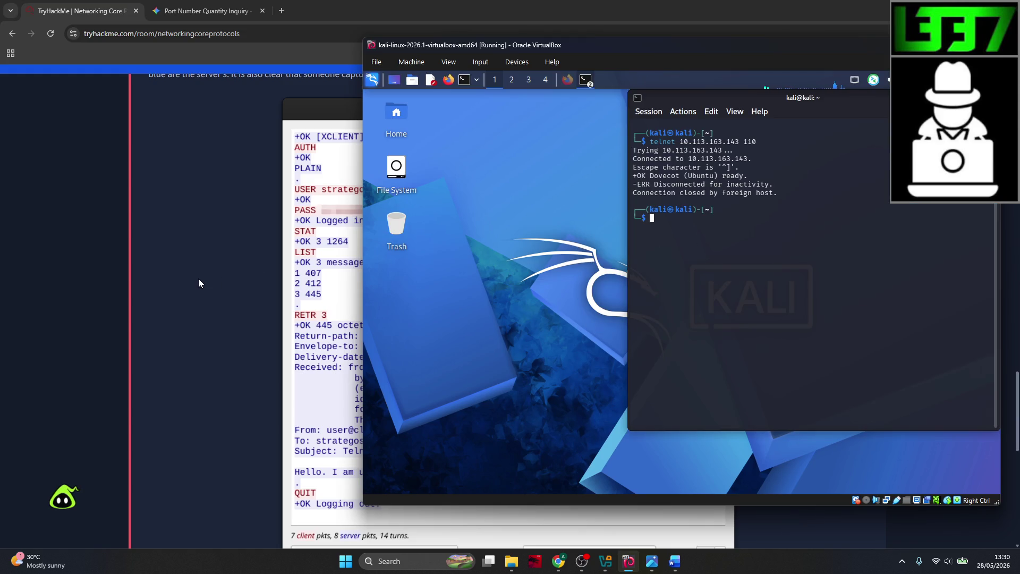
pyautogui.press('Up')
pyautogui.press('Return')
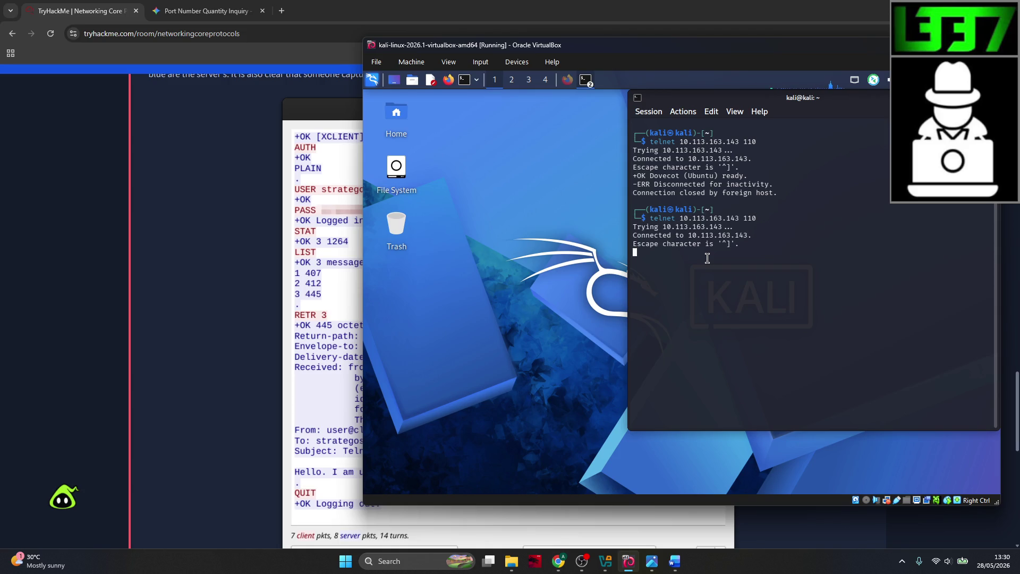
# Step: Send AUTH, then USER linda after checking the lesson's credentials
pyautogui.write('AUTH')
pyautogui.press('Return')
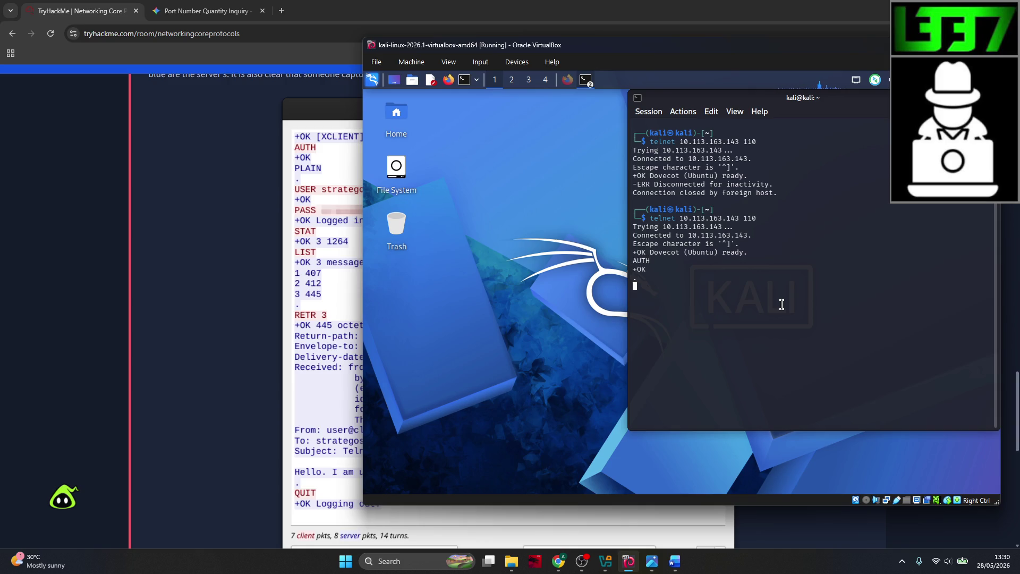
pyautogui.write('USER')
pyautogui.click(181, 244)
pyautogui.scroll(-5, 253, 313)
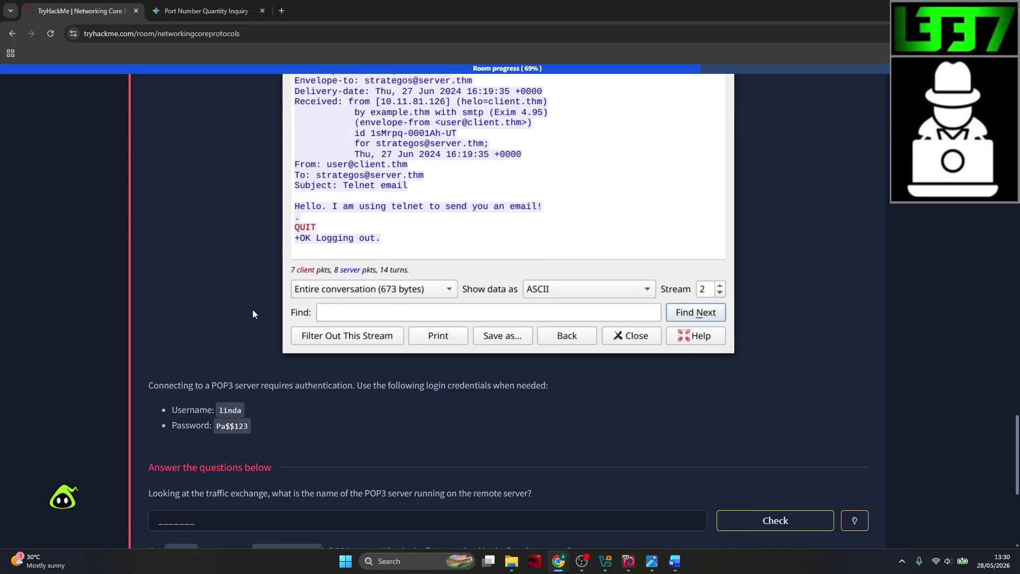
pyautogui.scroll(-4, 253, 314)
pyautogui.hotkey('alt', 'Tab')
pyautogui.write('linda')
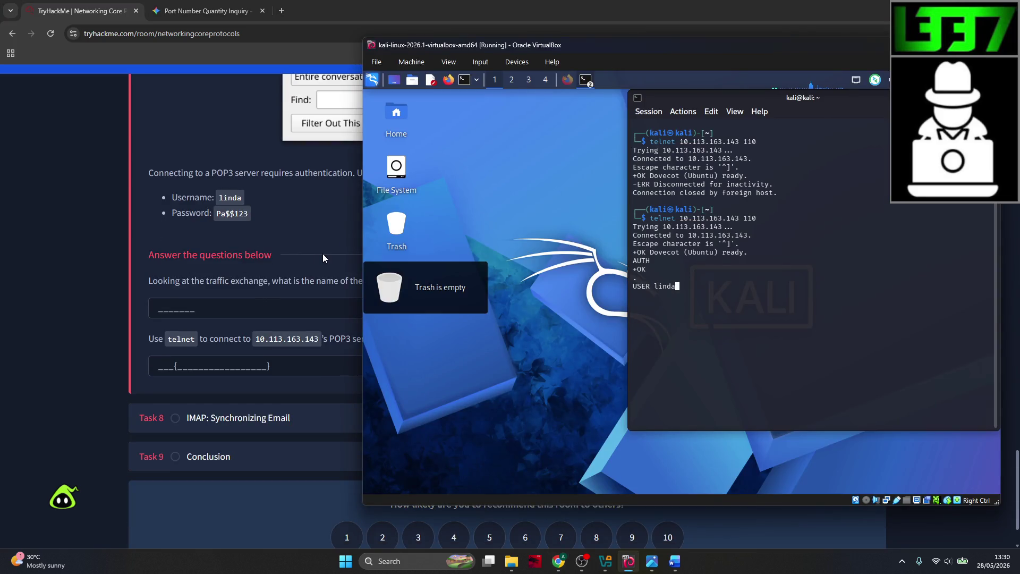
pyautogui.press('Return')
# Step: Retry the login with USER, user and user linda, all rejected for plaintext
pyautogui.click(269, 229)
pyautogui.scroll(8, 212, 350)
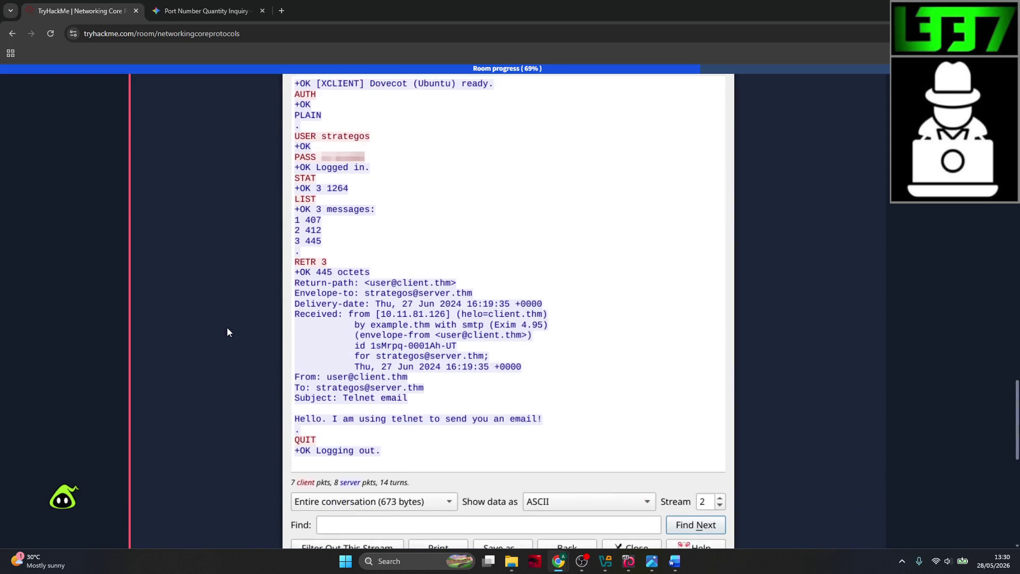
pyautogui.scroll(1, 230, 319)
pyautogui.hotkey('alt', 'Tab')
pyautogui.write('USER')
pyautogui.press('Return')
pyautogui.write('user')
pyautogui.press('Return')
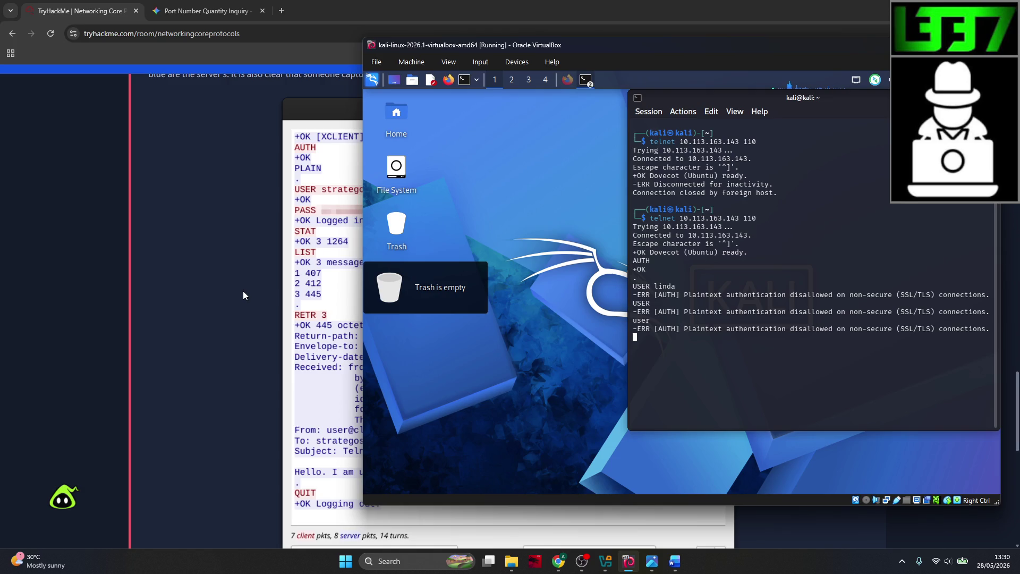
pyautogui.write('user linda')
pyautogui.press('Return')
# Step: Interrupt the rejected POP3 session and close it with quit
pyautogui.hotkey('ctrl', 'c')
pyautogui.write('quit')
pyautogui.press('Return')
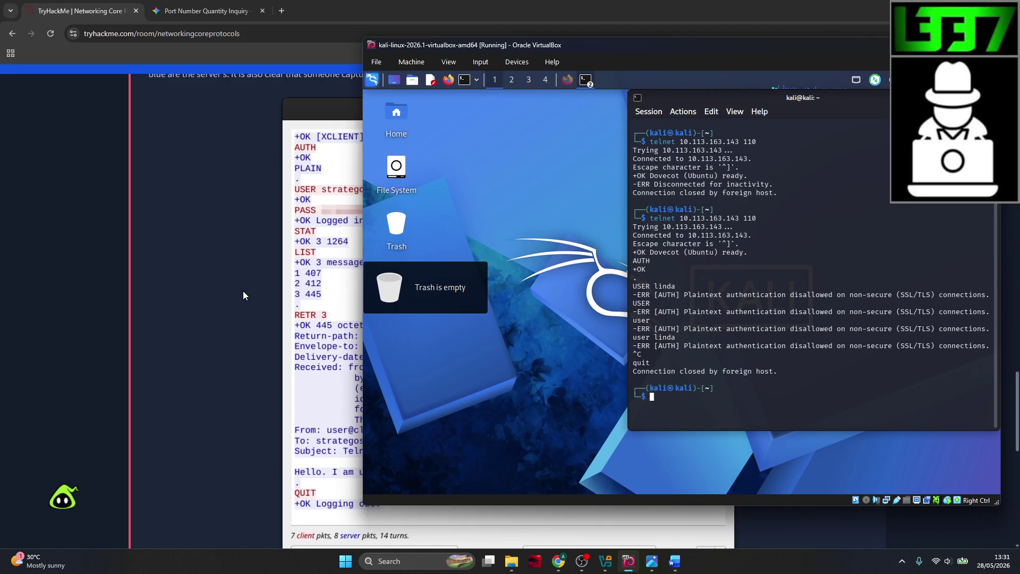